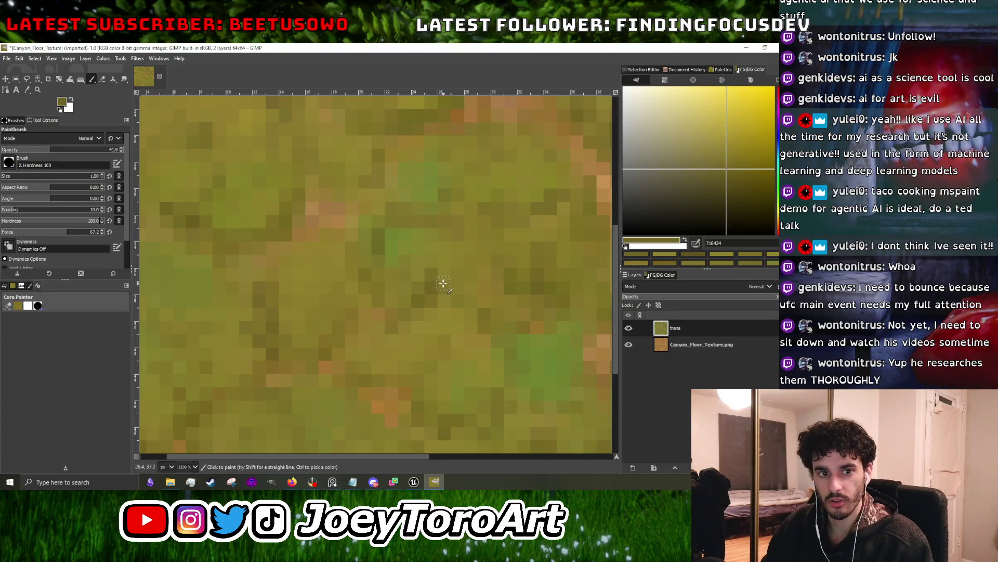
- Inspect the grass texture at several zoom levels and sample a first olive shade
scroll(439, 286, "down", 1)
scroll(427, 293, "up", 1)
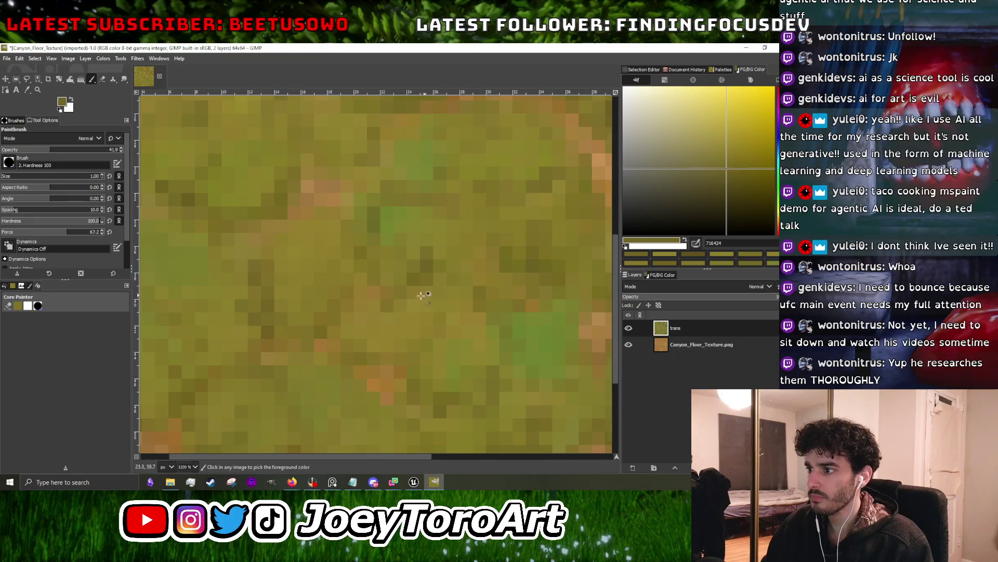
scroll(419, 302, "down", 1)
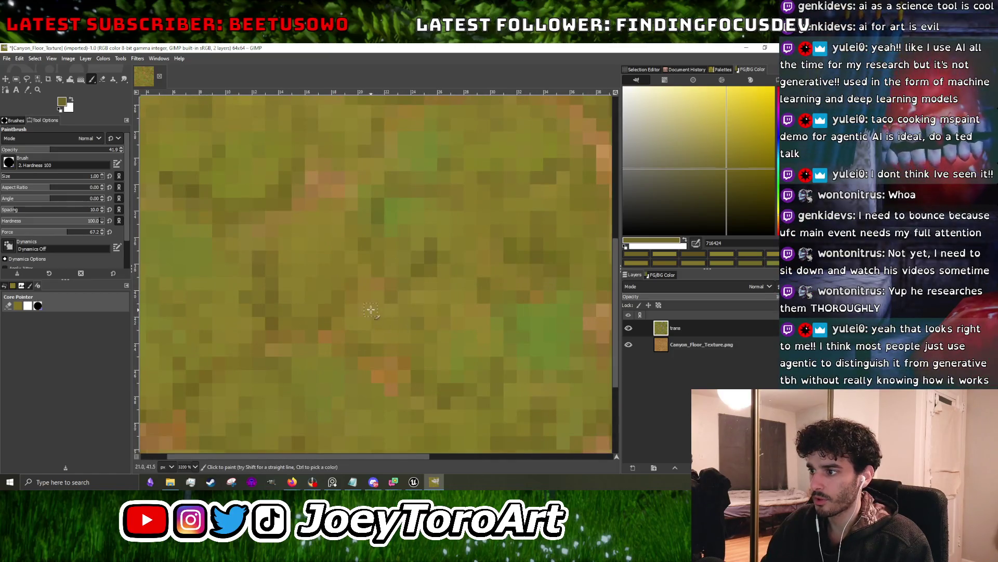
scroll(335, 335, "left", 3)
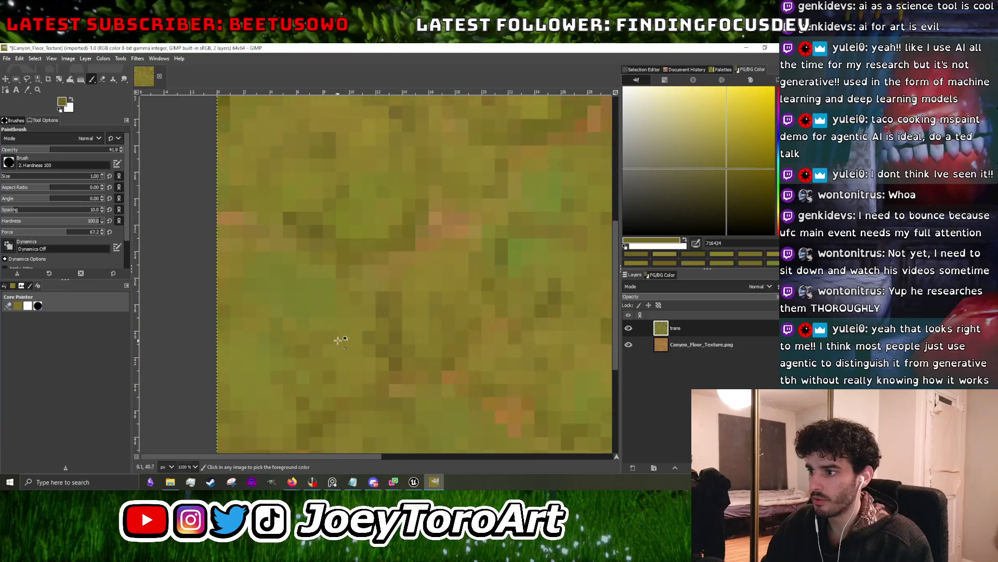
scroll(338, 314, "down", 3)
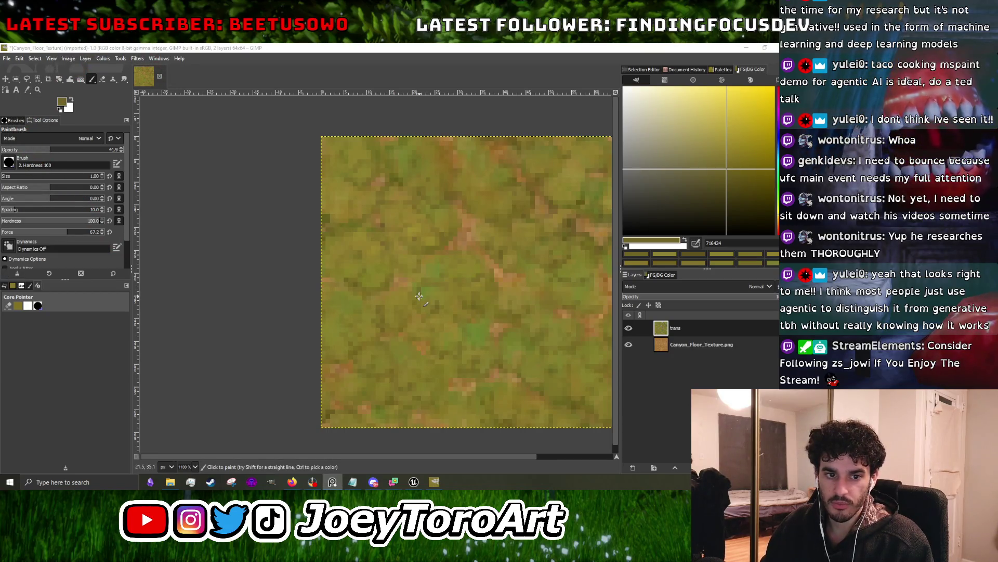
scroll(360, 281, "up", 4, "ctrl")
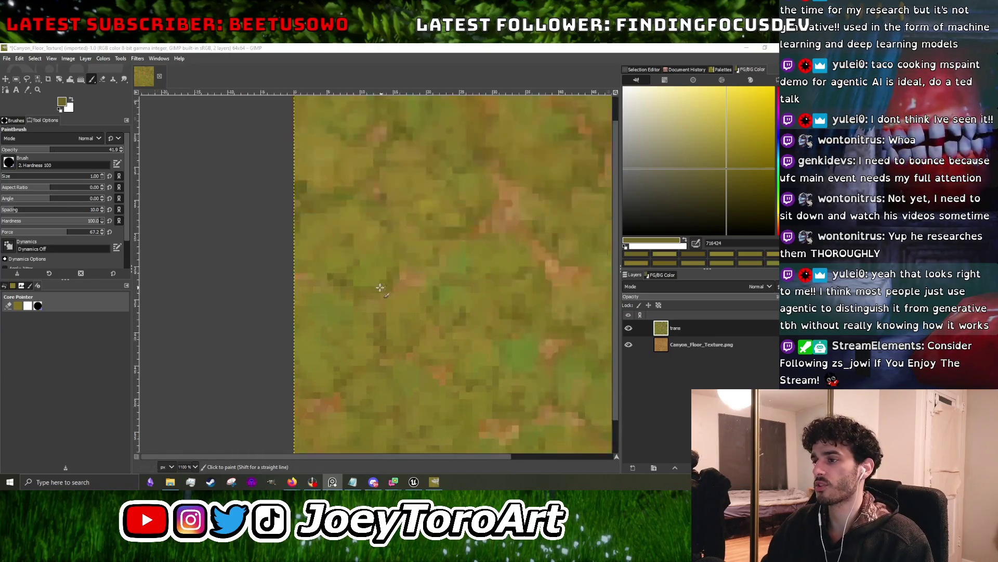
scroll(360, 281, "down", 4, "ctrl")
scroll(362, 322, "up", 4, "ctrl")
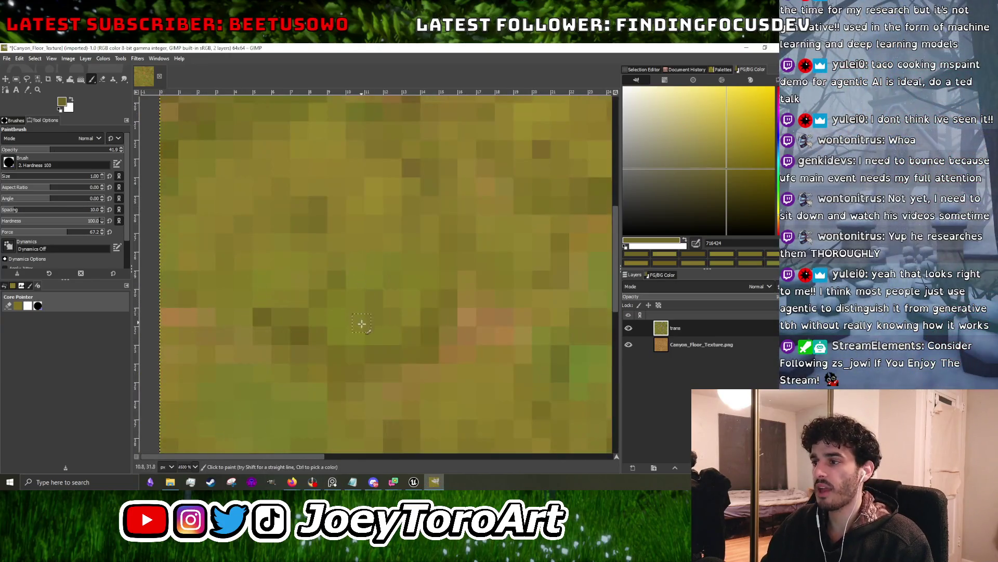
scroll(372, 340, "down", 4, "ctrl")
scroll(363, 289, "up", 5, "ctrl")
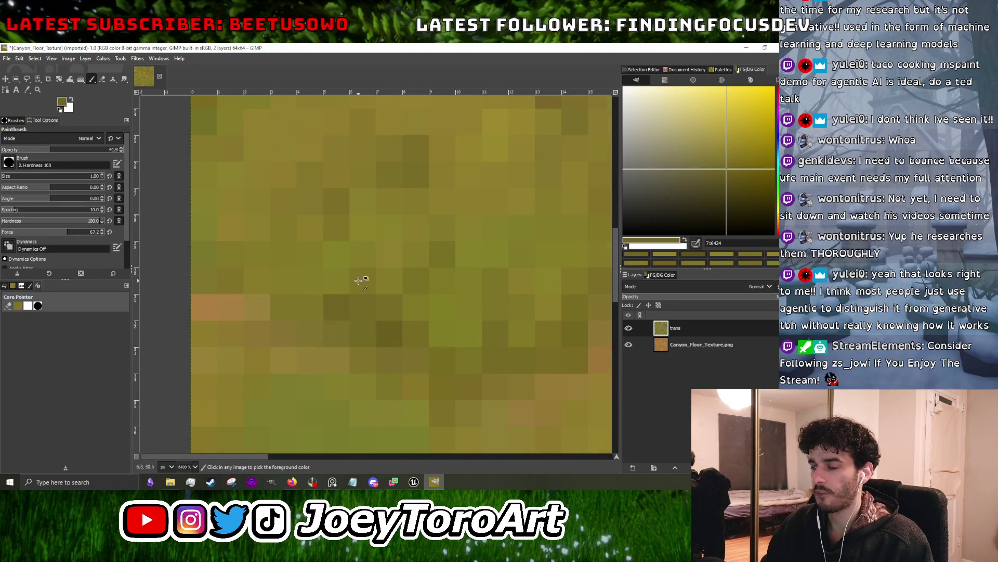
scroll(411, 218, "down", 3, "ctrl")
scroll(426, 236, "up", 2, "ctrl")
scroll(421, 237, "up", 1, "ctrl")
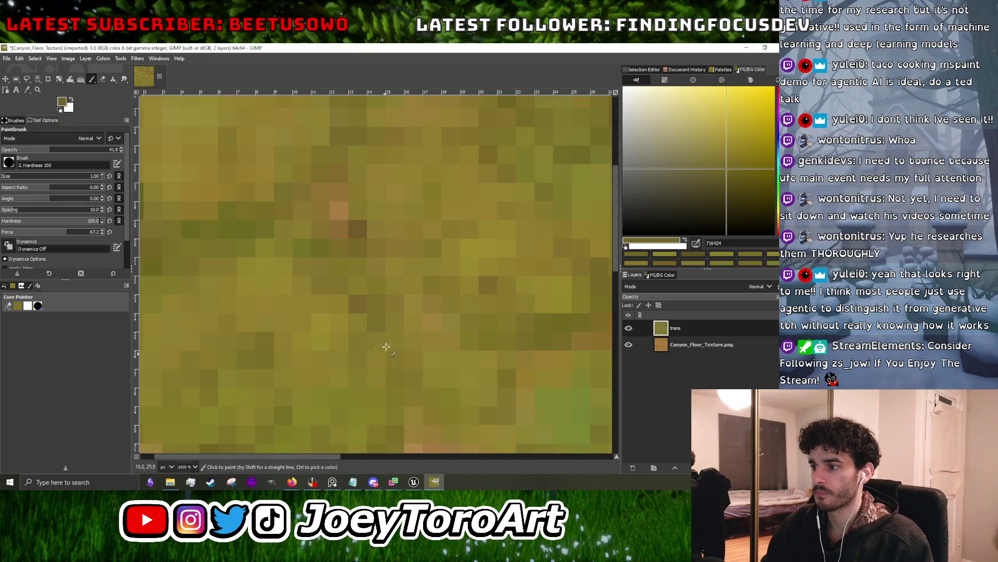
scroll(401, 378, "down", 1, "ctrl")
scroll(378, 338, "up", 1, "ctrl")
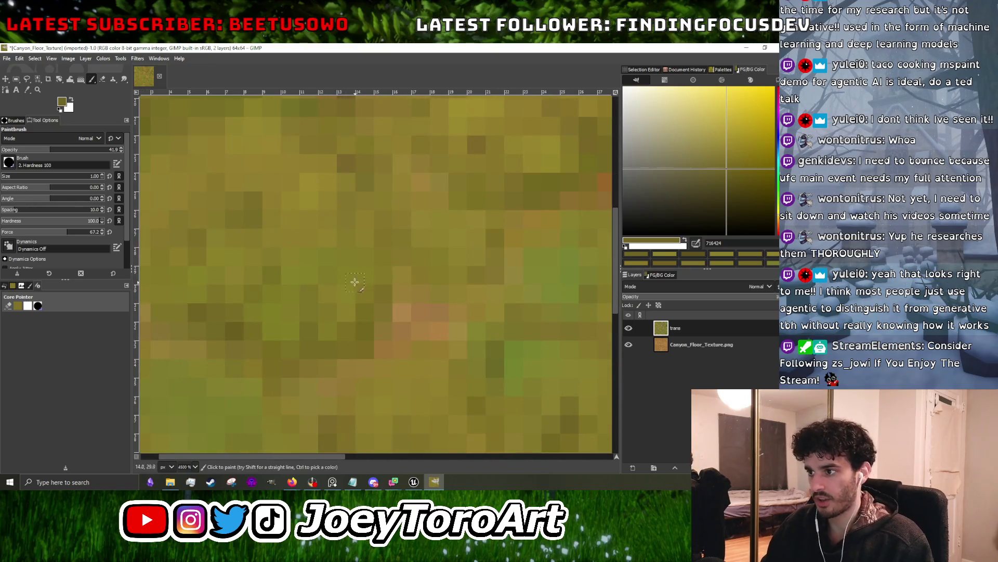
scroll(345, 281, "down", 4, "ctrl")
scroll(345, 290, "up", 4, "ctrl")
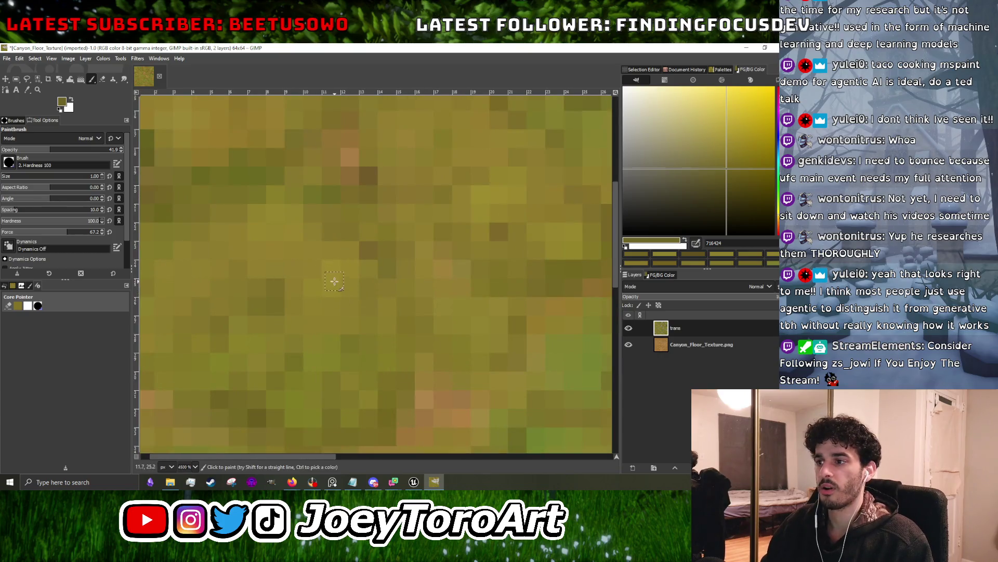
left_click(309, 290, "ctrl")
- Sample another olive tone, then a greener olive, and dab them onto the trans layer
scroll(272, 264, "down", 4, "ctrl")
scroll(381, 339, "up", 3, "ctrl")
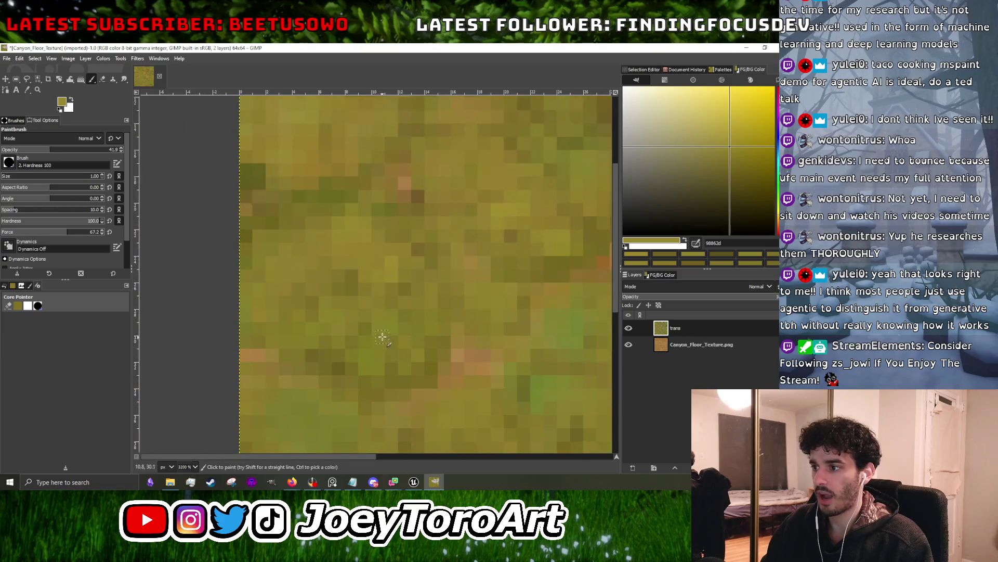
left_click(381, 339, "ctrl")
scroll(382, 344, "down", 3, "ctrl")
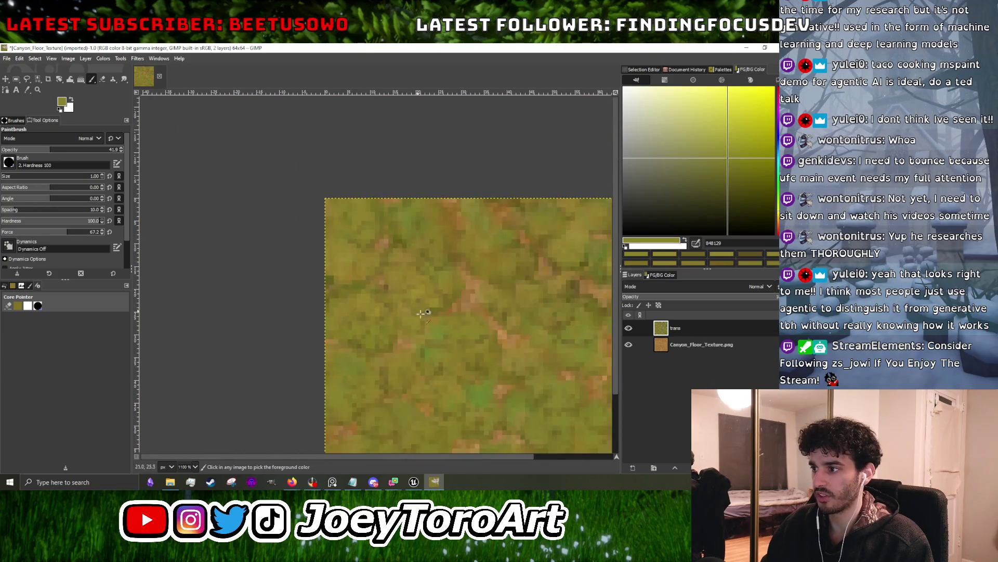
scroll(419, 357, "up", 2, "ctrl")
left_click(411, 358, "ctrl")
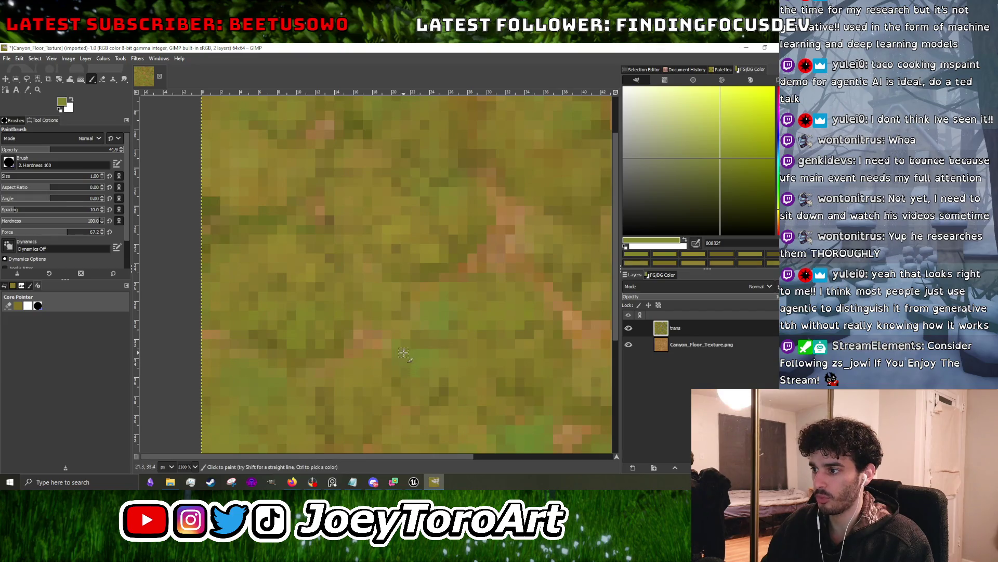
- Touch up the grass with a yellow-olive tone and a slightly different olive shade
scroll(404, 352, "down", 3)
scroll(391, 345, "up", 5)
scroll(387, 361, "down", 3)
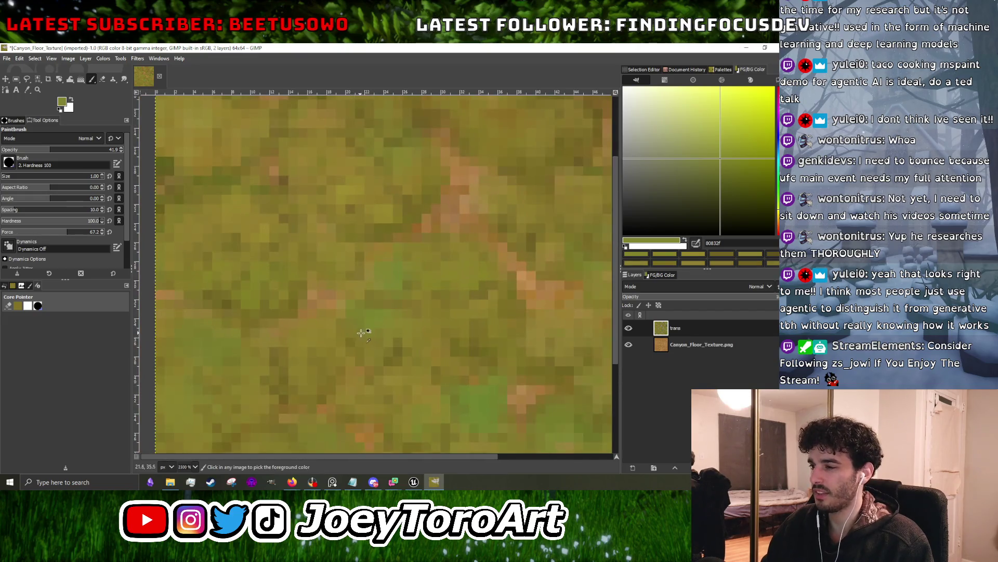
scroll(225, 289, "left", 3)
left_click(393, 326, "ctrl")
left_click(718, 160)
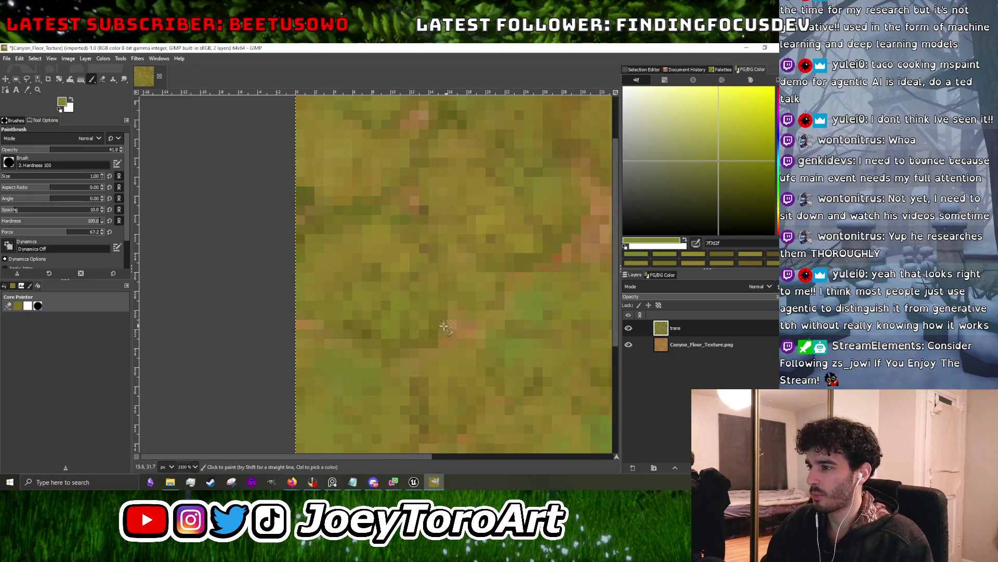
- Paint with a darker olive and then a mid olive sampled from the texture
scroll(385, 337, "up", 3, "ctrl")
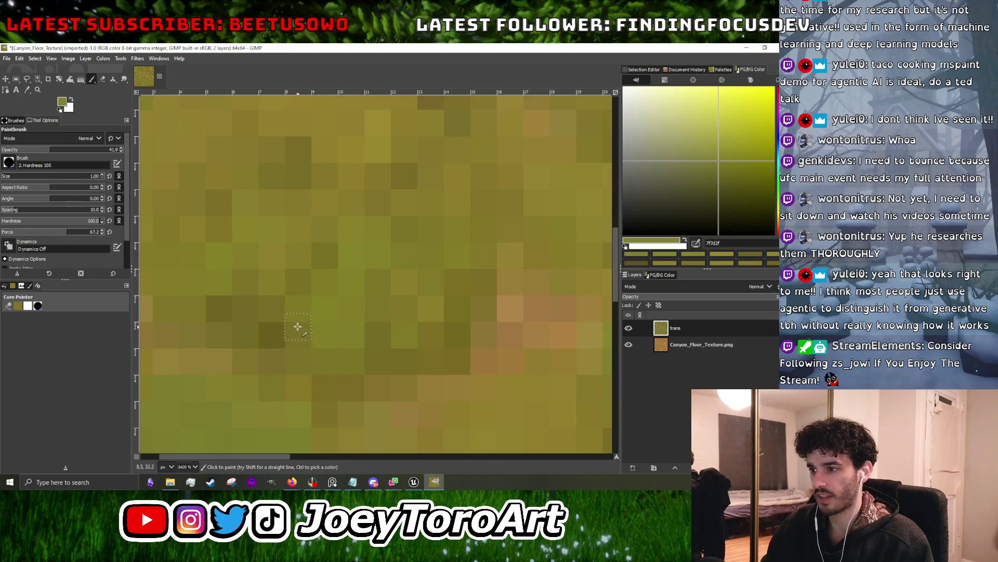
scroll(359, 327, "down", 1, "ctrl")
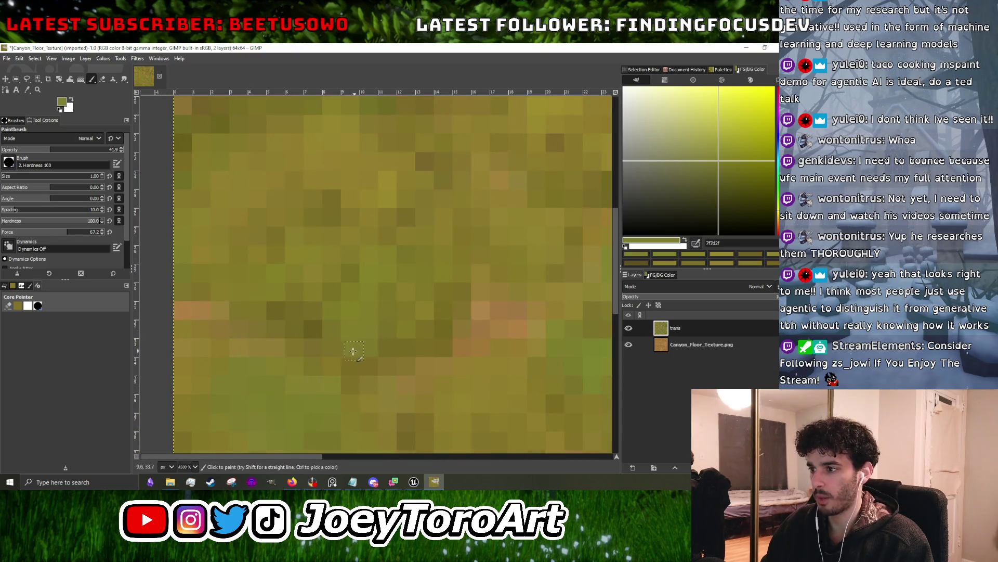
scroll(376, 347, "down", 5, "ctrl")
scroll(382, 328, "up", 5, "ctrl")
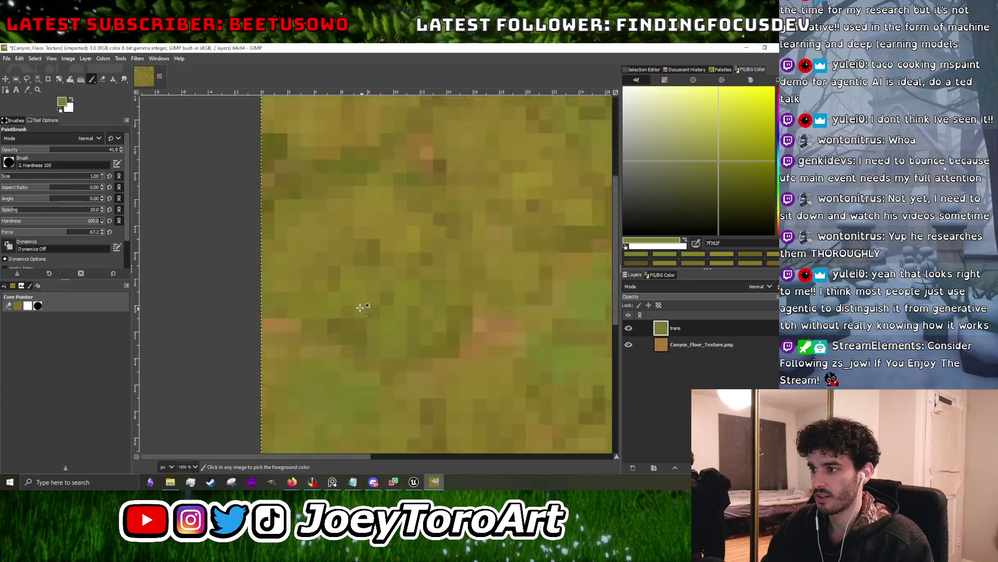
scroll(417, 350, "down", 1, "ctrl")
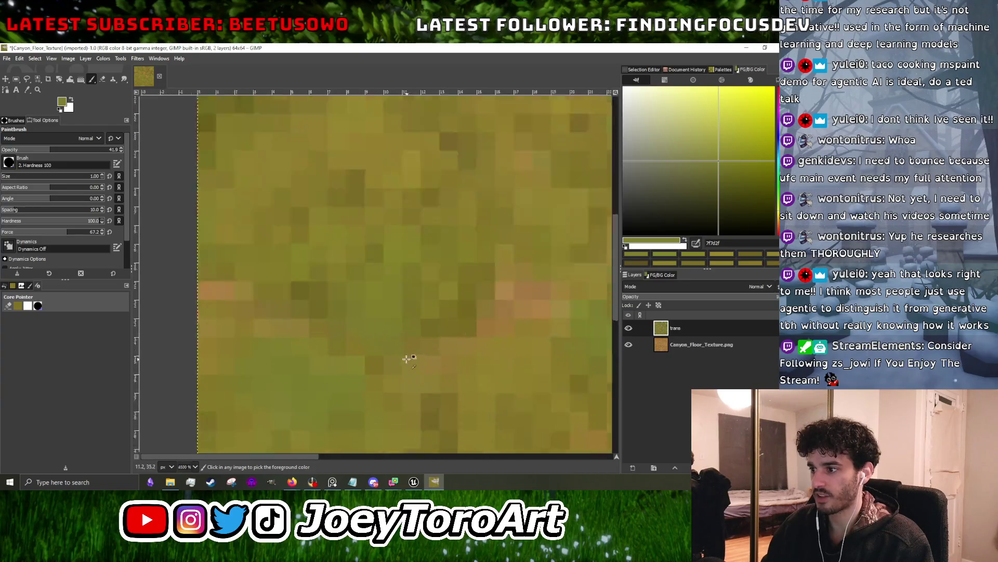
scroll(408, 357, "up", 2, "ctrl")
left_click(423, 349, "ctrl")
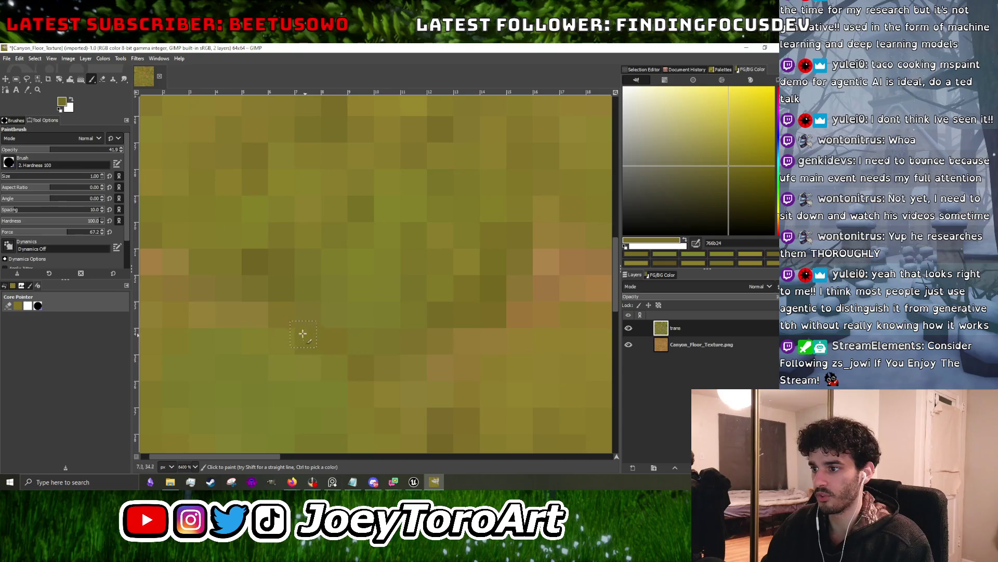
scroll(305, 335, "down", 6, "ctrl")
scroll(327, 303, "up", 4, "ctrl")
left_click(341, 309, "ctrl")
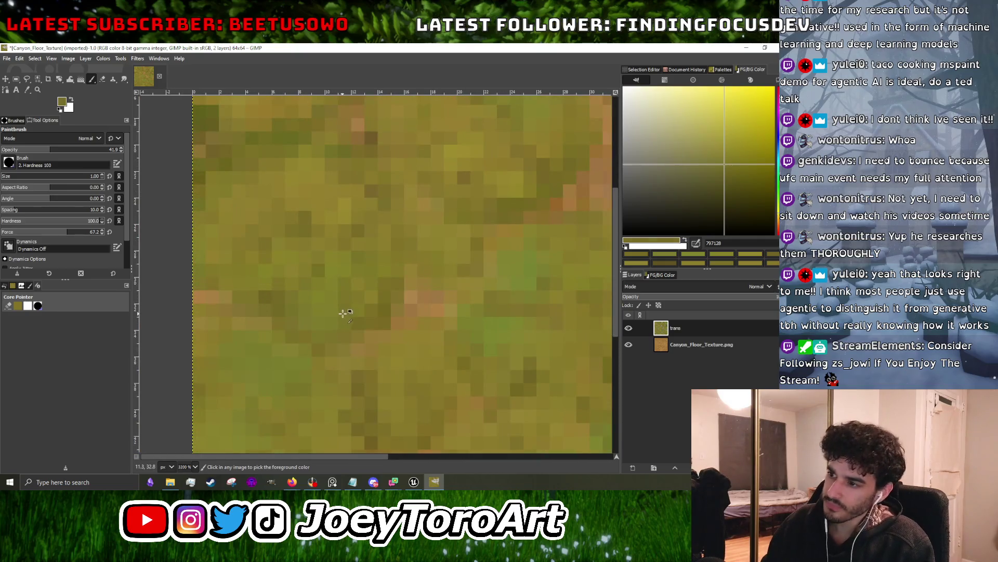
- Check the result zoomed in and out, then pick dark olive 756625 as the paint colour
scroll(338, 312, "down", 4, "ctrl")
scroll(360, 342, "up", 4, "ctrl")
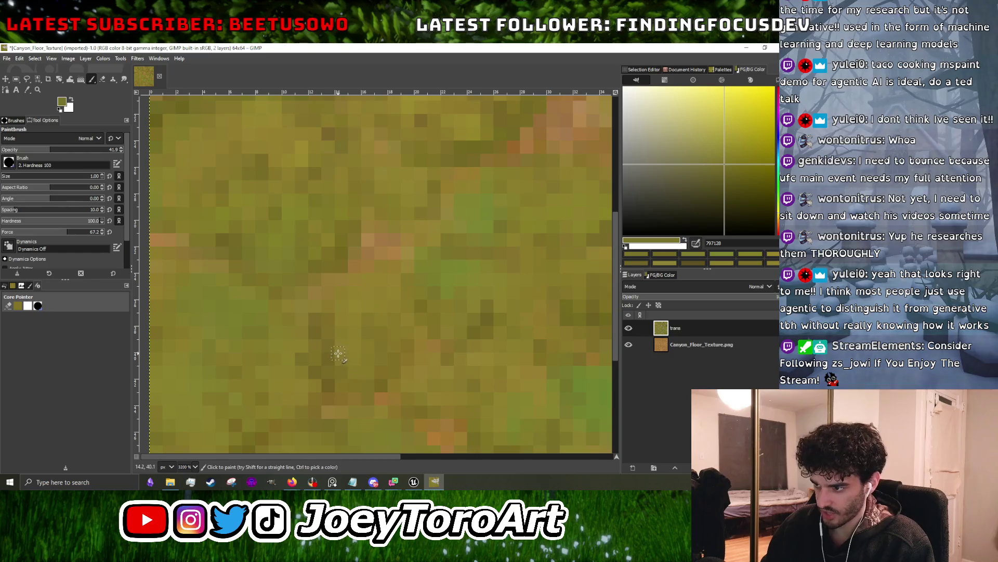
scroll(361, 341, "down", 1, "ctrl")
scroll(337, 358, "up", 1, "ctrl")
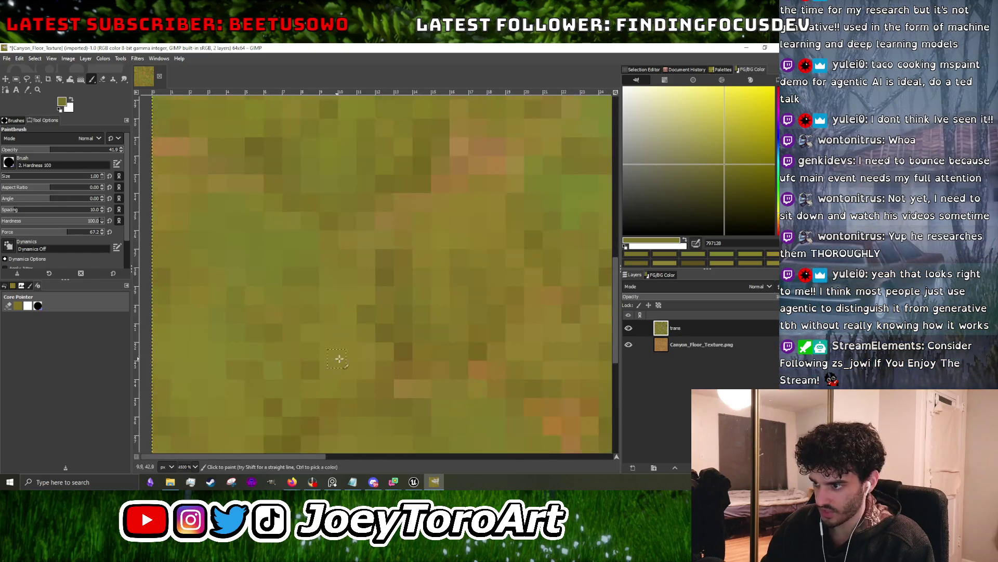
scroll(309, 369, "down", 4, "ctrl")
scroll(359, 349, "up", 5, "ctrl")
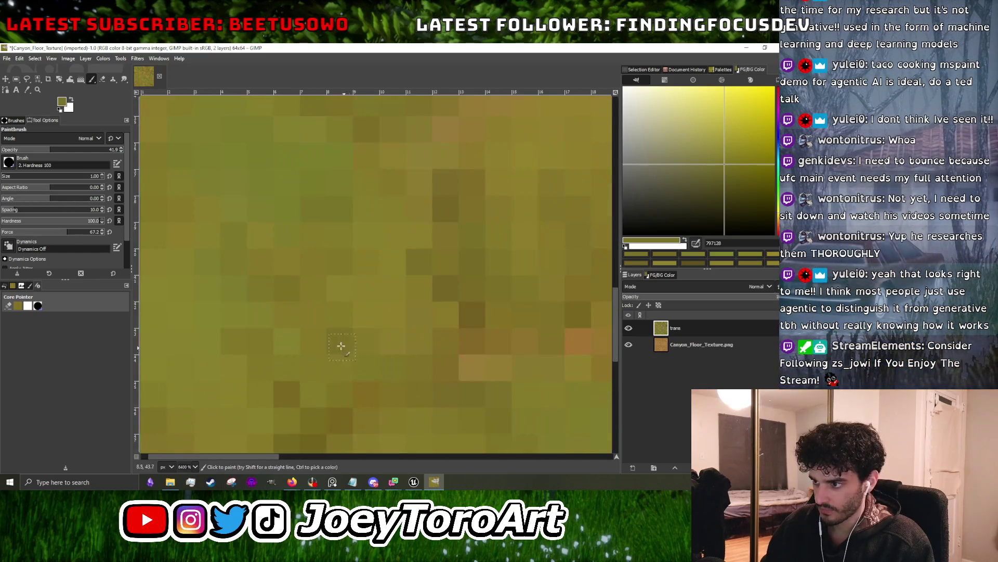
scroll(340, 368, "down", 5, "ctrl")
scroll(358, 354, "up", 2, "ctrl")
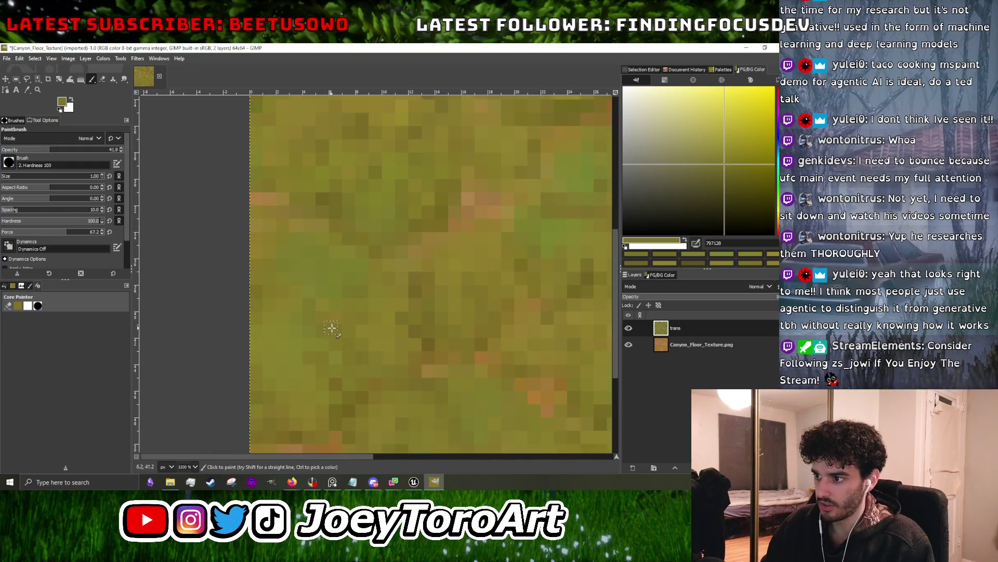
scroll(364, 331, "up", 1, "ctrl")
left_click(367, 362, "ctrl")
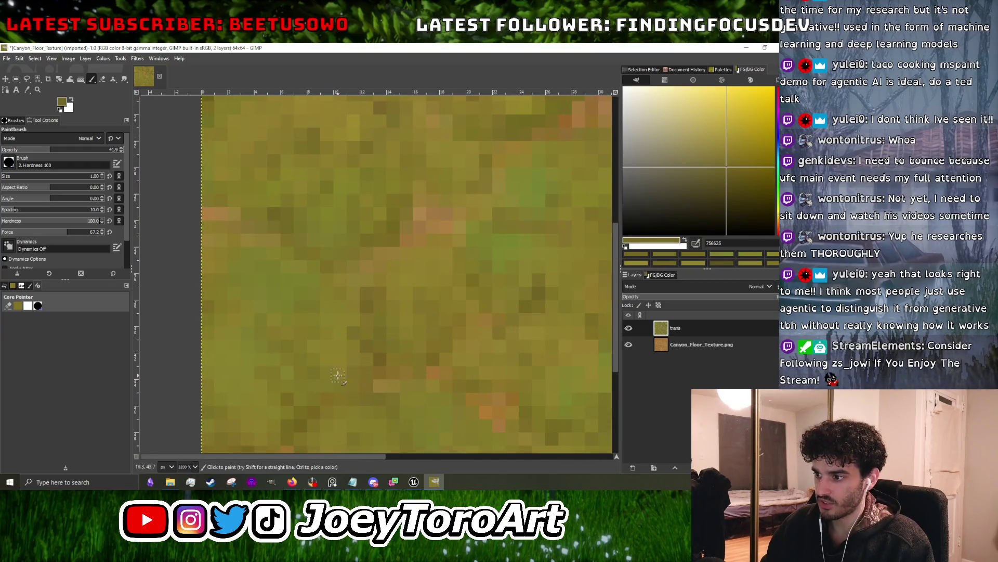
- Sample olive 827d31 from the texture and paint with it
scroll(321, 326, "up", 1, "ctrl")
scroll(323, 317, "down", 4, "ctrl")
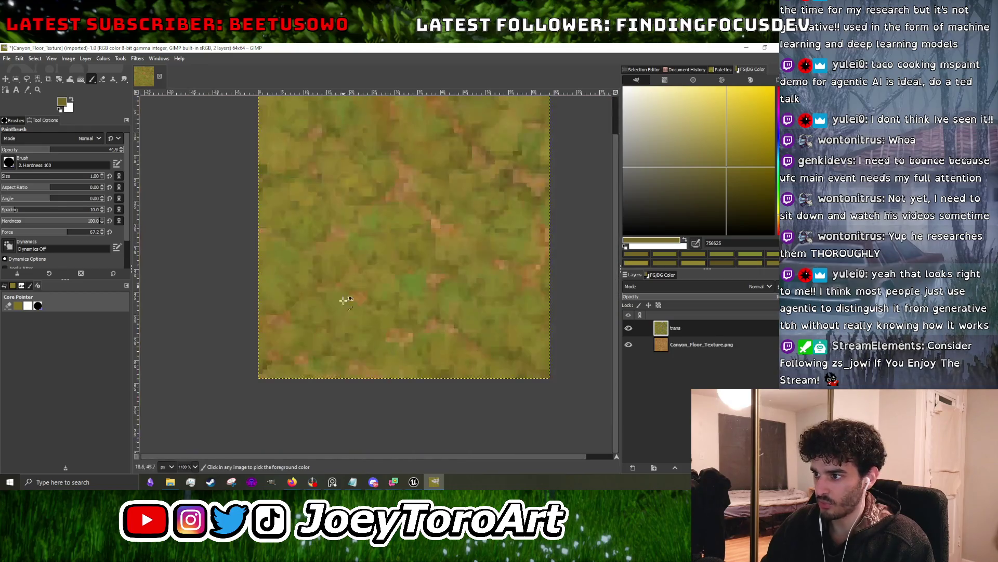
scroll(325, 305, "up", 4, "ctrl")
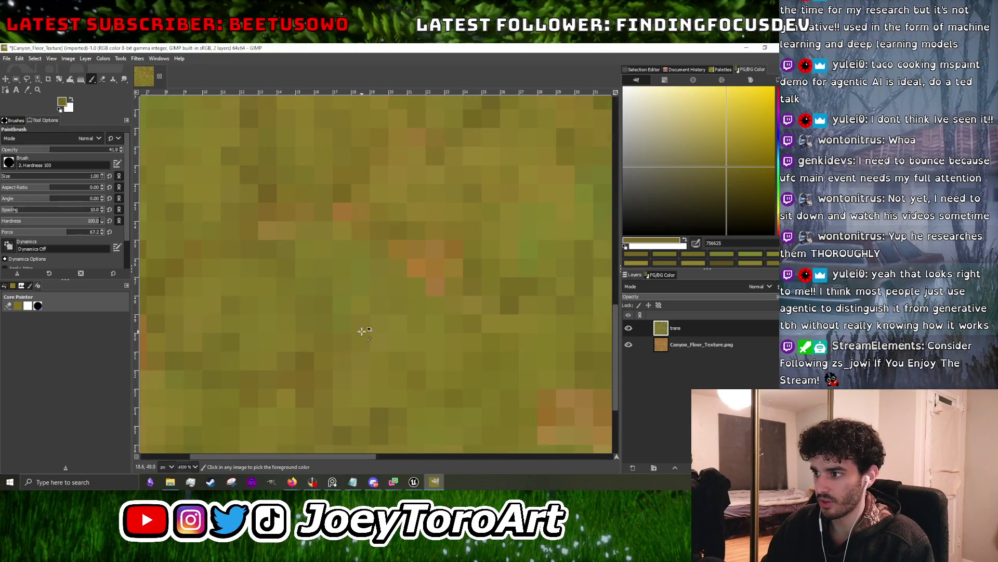
scroll(363, 329, "down", 4, "ctrl")
scroll(486, 334, "up", 3, "ctrl")
scroll(457, 337, "down", 3, "ctrl")
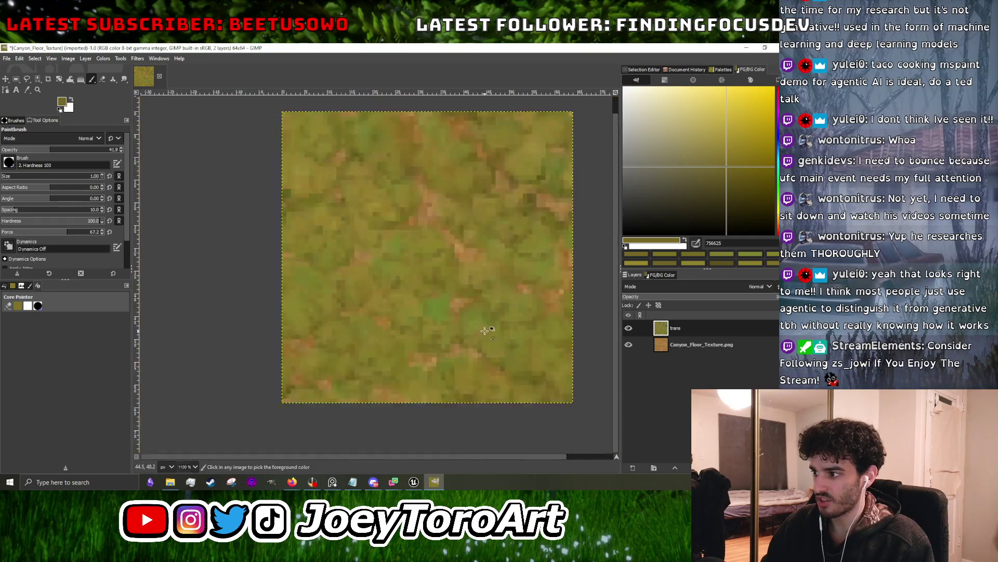
scroll(484, 327, "up", 3, "ctrl")
scroll(411, 335, "down", 3, "ctrl")
left_click(409, 335, "ctrl")
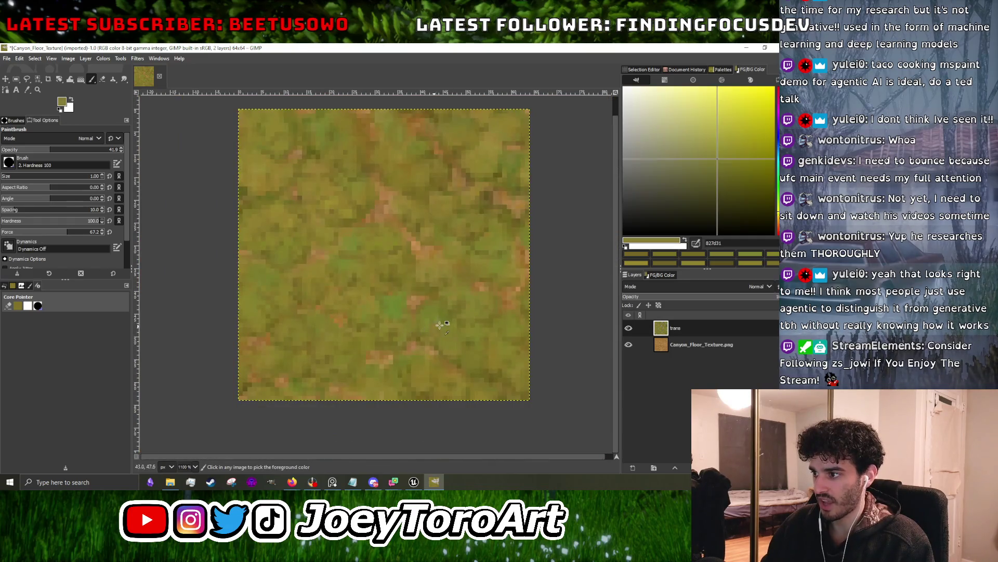
- Paint patches with darker olive 756f26, then brownish olive 776b22
scroll(409, 338, "up", 3, "ctrl")
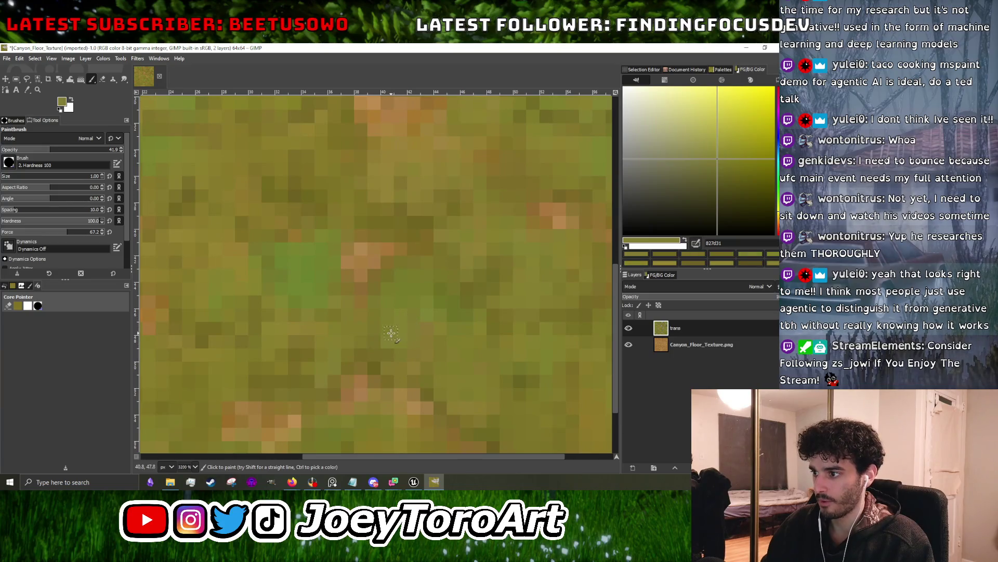
scroll(410, 320, "down", 3, "ctrl")
scroll(383, 335, "up", 4, "ctrl")
scroll(380, 332, "down", 4, "ctrl")
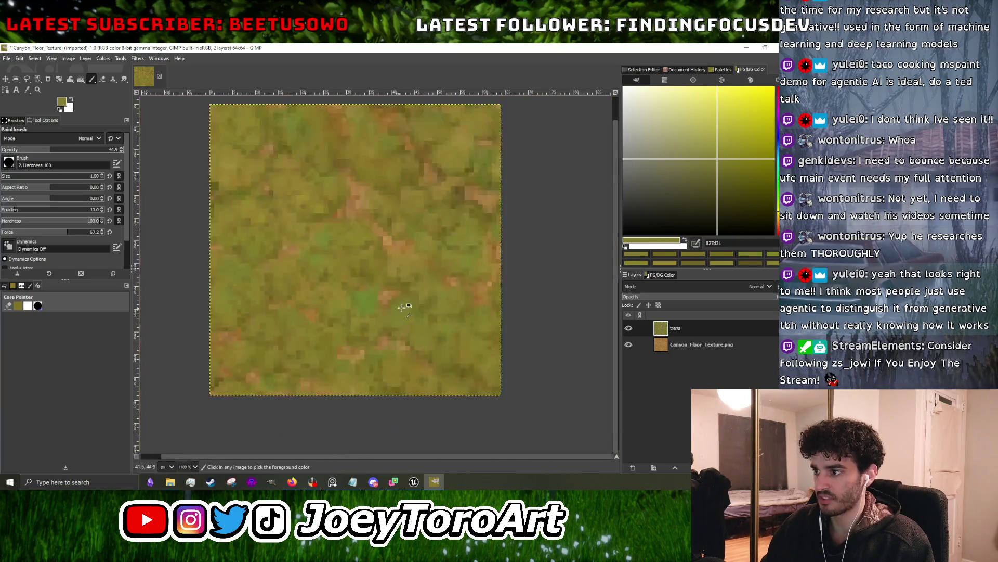
scroll(395, 304, "up", 4, "ctrl")
left_click(371, 297, "ctrl")
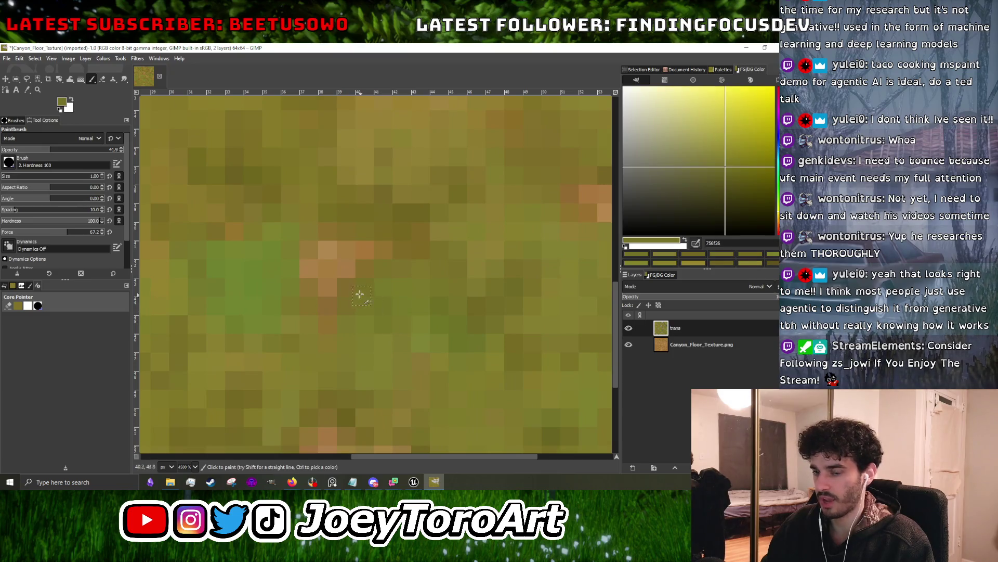
scroll(362, 295, "down", 3, "ctrl")
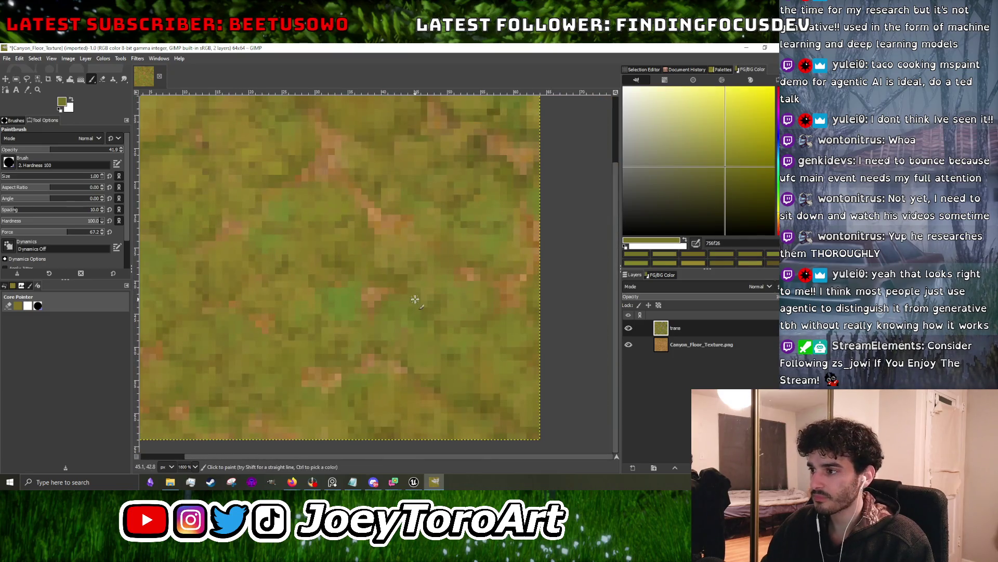
scroll(442, 341, "up", 2, "ctrl")
left_click(445, 344, "ctrl")
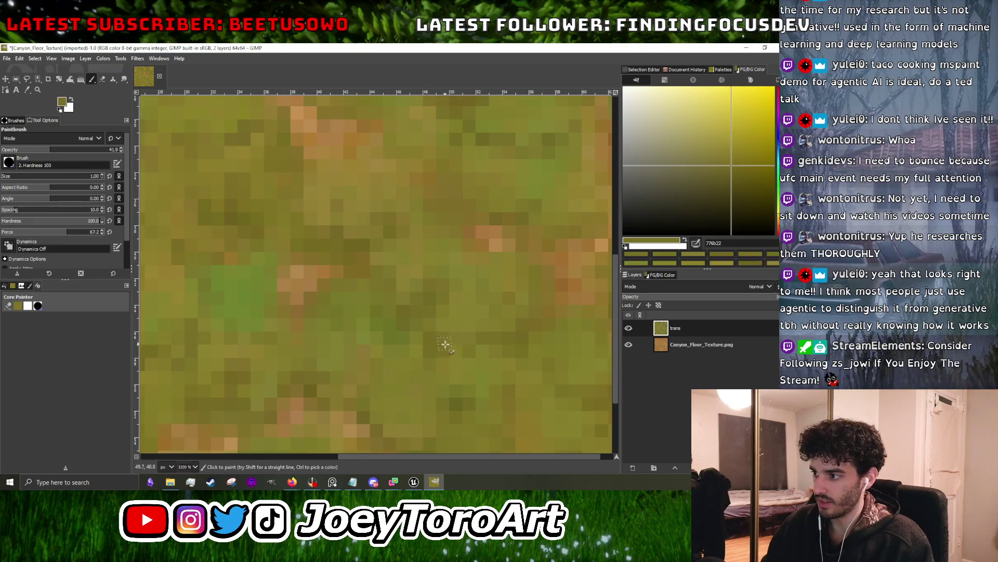
- Dab olive 7a6f27 and muted olive 776928 onto the trans layer
scroll(458, 350, "down", 2, "ctrl")
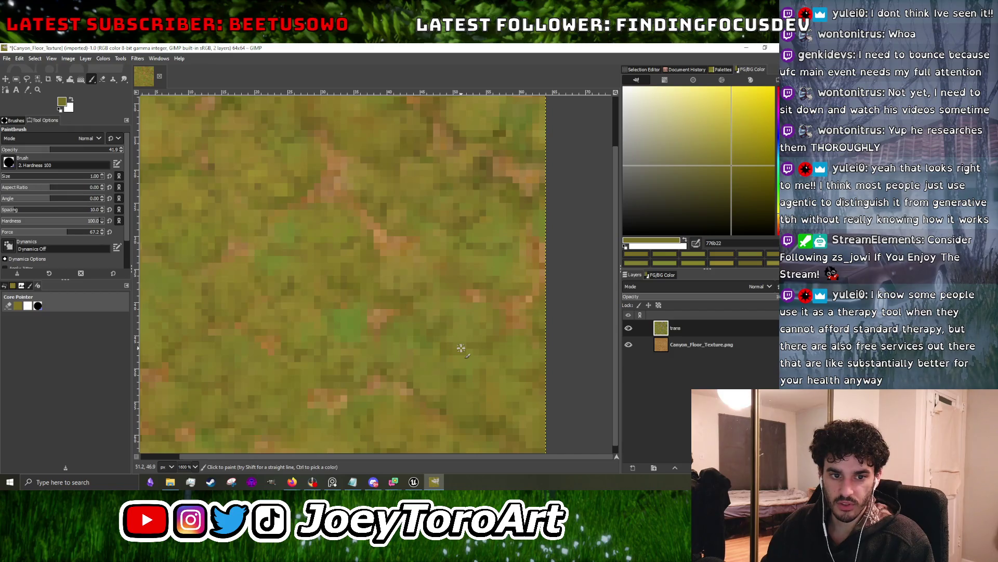
scroll(461, 348, "up", 2, "ctrl")
left_click(461, 349, "ctrl")
scroll(461, 379, "down", 2, "ctrl")
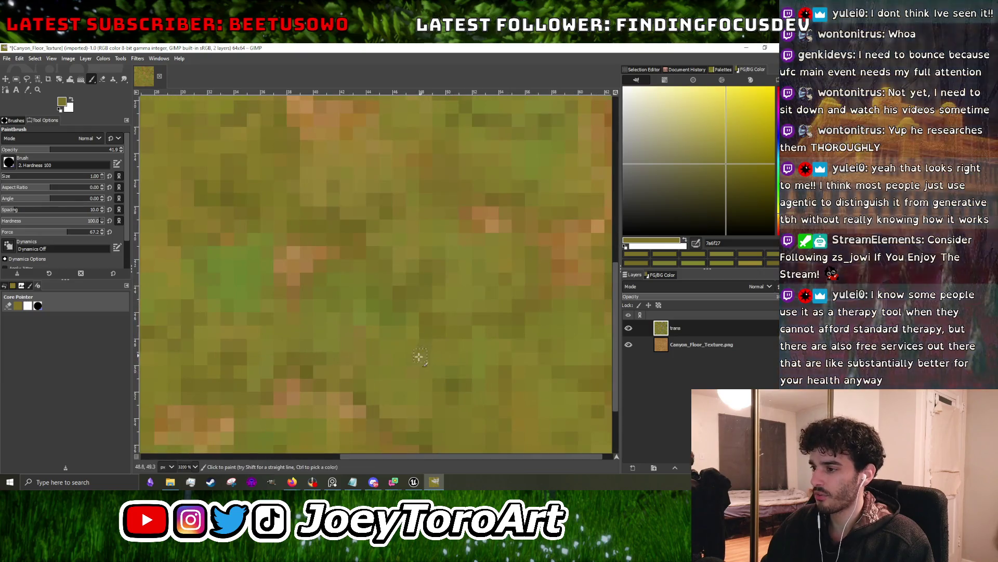
scroll(419, 357, "down", 1, "ctrl")
scroll(419, 357, "up", 2, "ctrl")
left_click(399, 375, "ctrl")
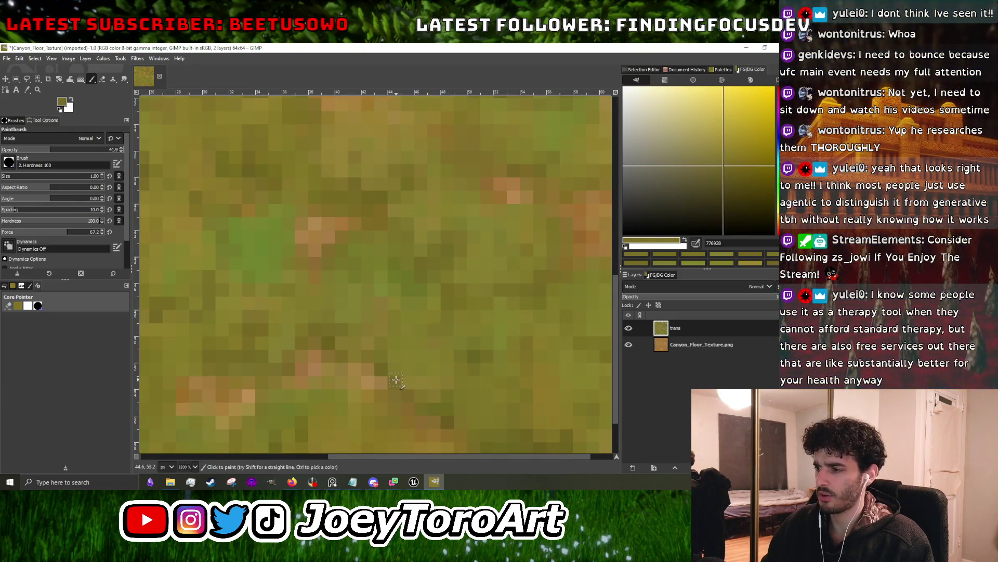
- Paint lighter highlights with olive 8d7e31, then olive 867f2f
scroll(406, 372, "up", 1, "ctrl")
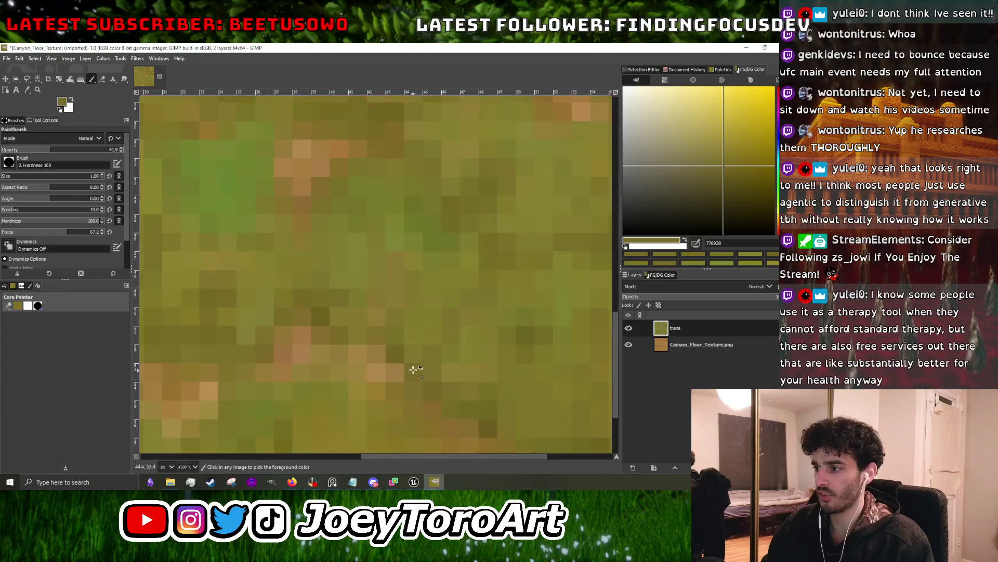
scroll(403, 321, "down", 4, "ctrl")
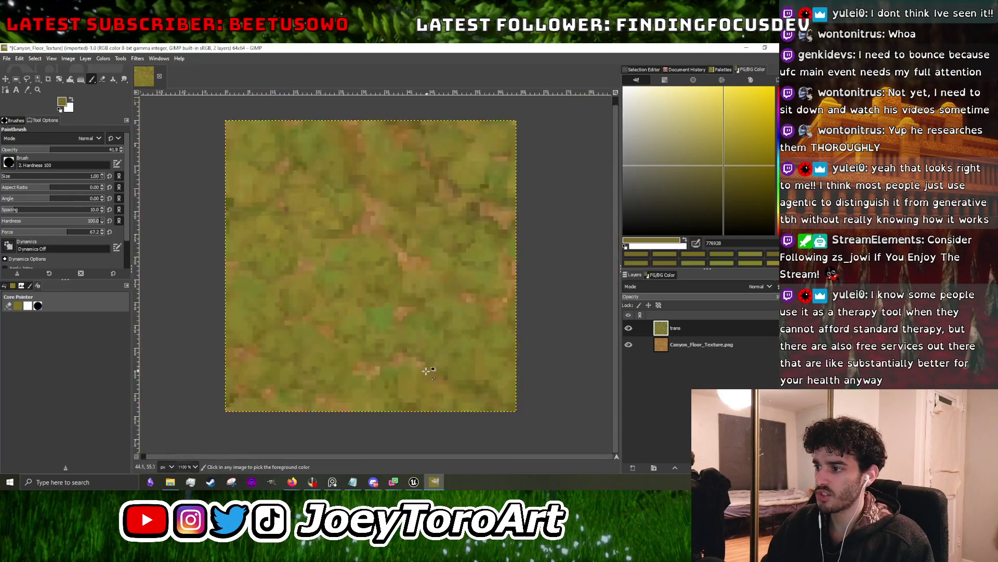
scroll(432, 364, "up", 3, "ctrl")
scroll(435, 368, "down", 1, "ctrl")
scroll(391, 347, "up", 1, "ctrl")
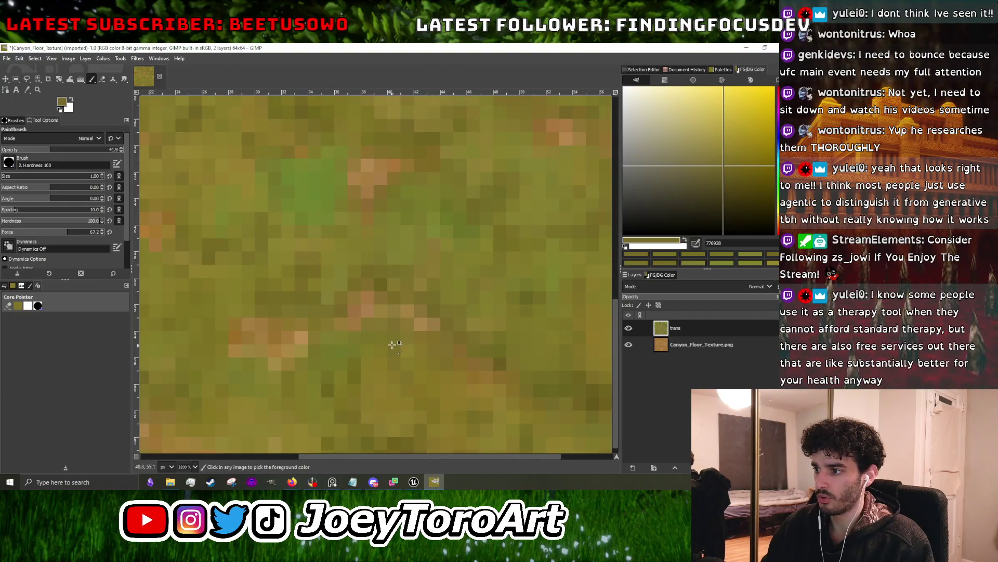
scroll(374, 338, "down", 3, "ctrl")
scroll(372, 333, "up", 3, "ctrl")
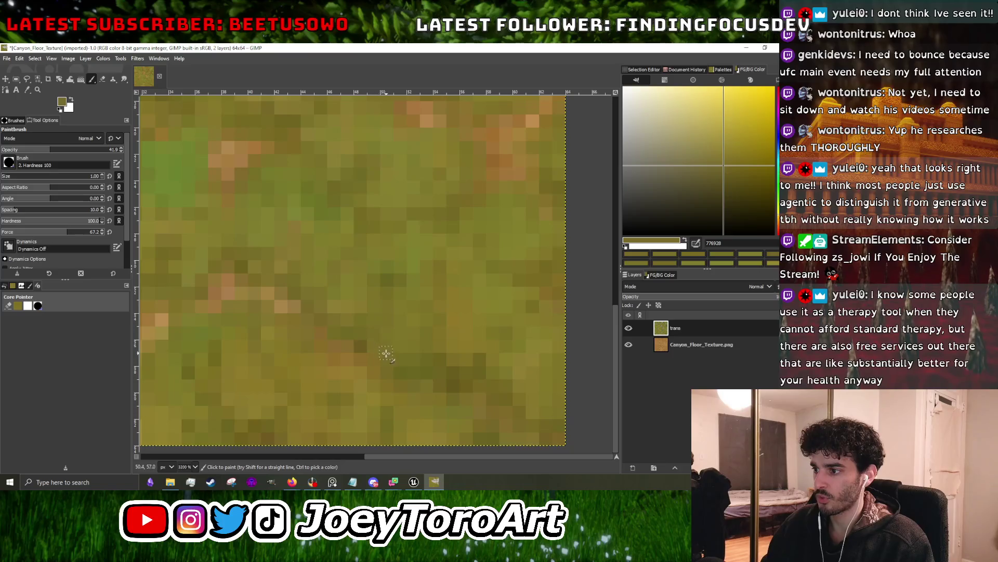
left_click(520, 360, "ctrl")
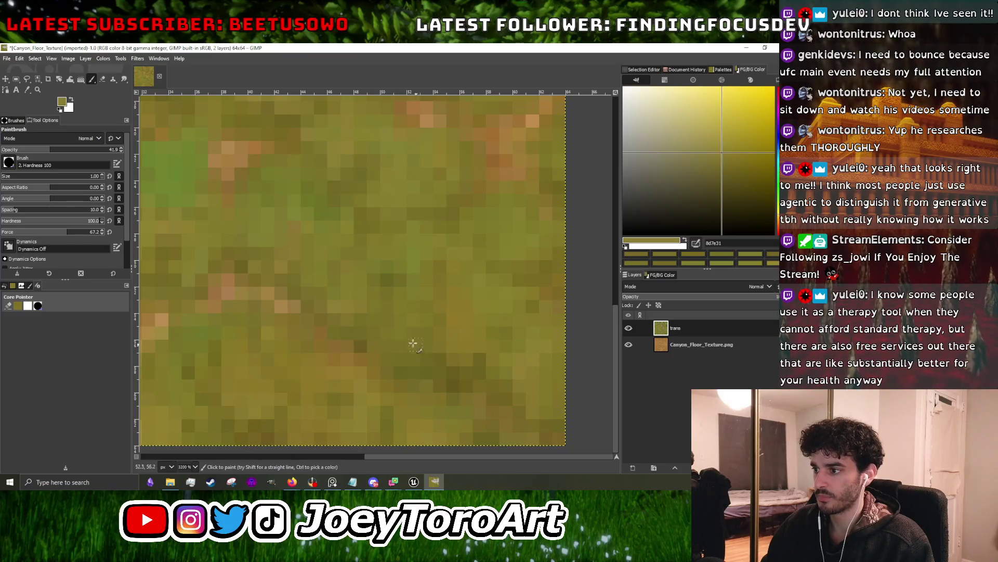
scroll(419, 297, "down", 2, "ctrl")
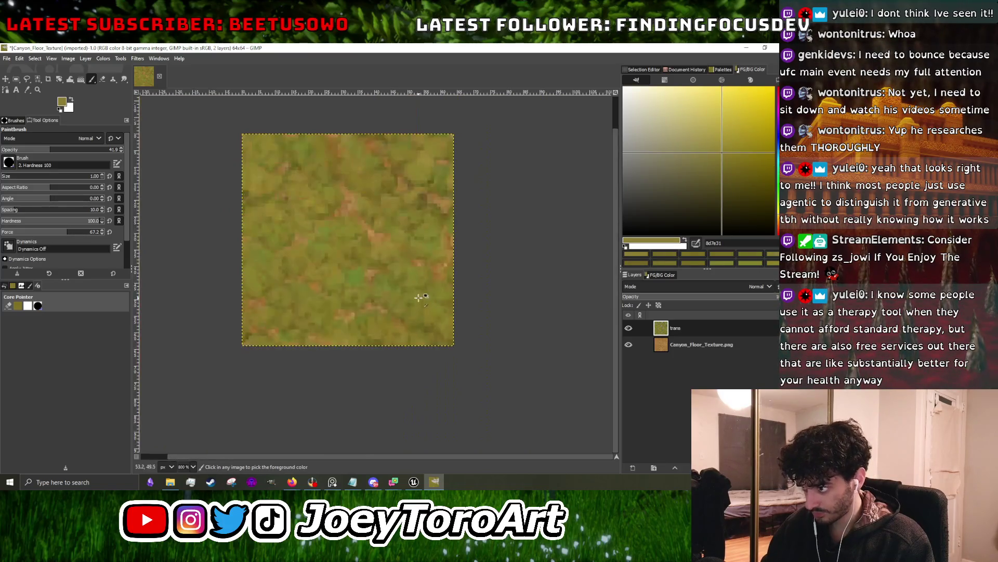
scroll(432, 295, "up", 5, "ctrl")
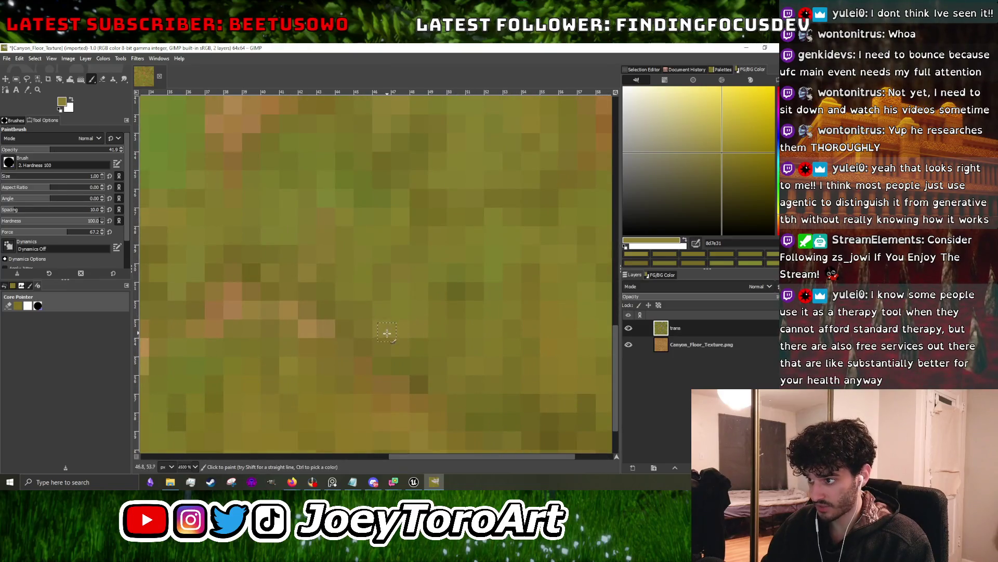
scroll(409, 345, "down", 3, "ctrl")
scroll(420, 293, "up", 3, "ctrl")
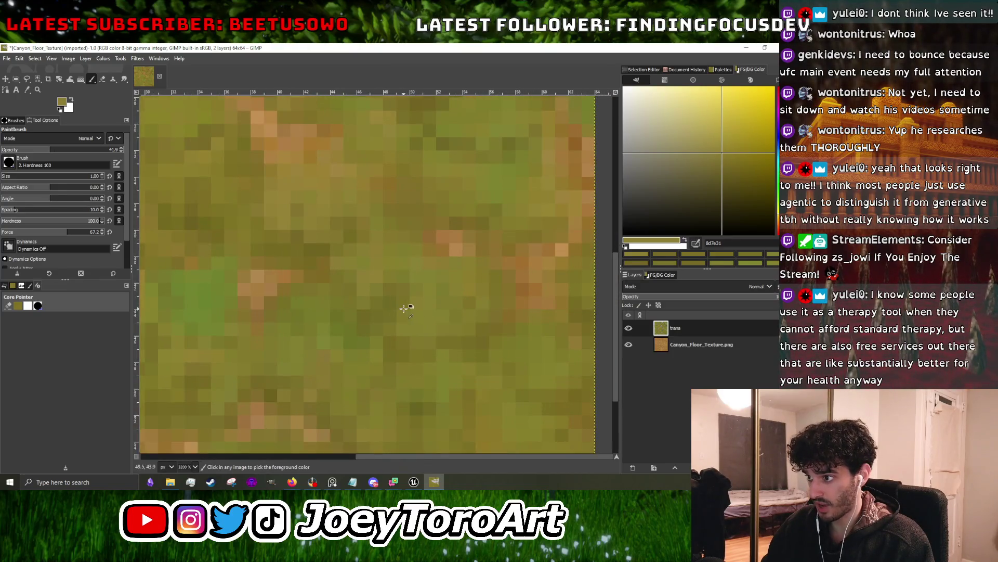
left_click(415, 314, "ctrl")
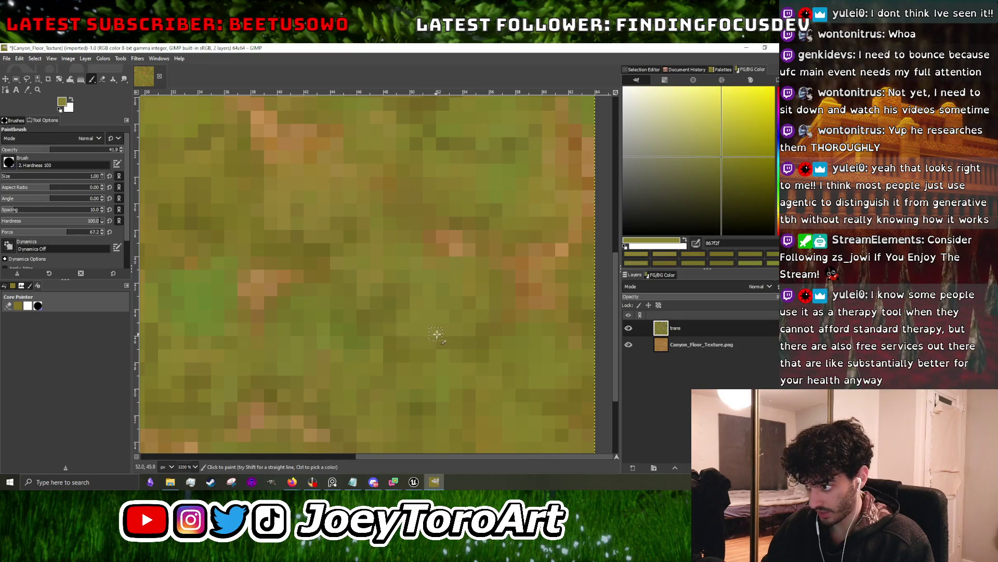
- Shade with dark brownish olive 776525, then add greener 70832f and yellow-olive 8a832e
scroll(456, 279, "down", 3, "ctrl")
scroll(454, 265, "up", 3, "ctrl")
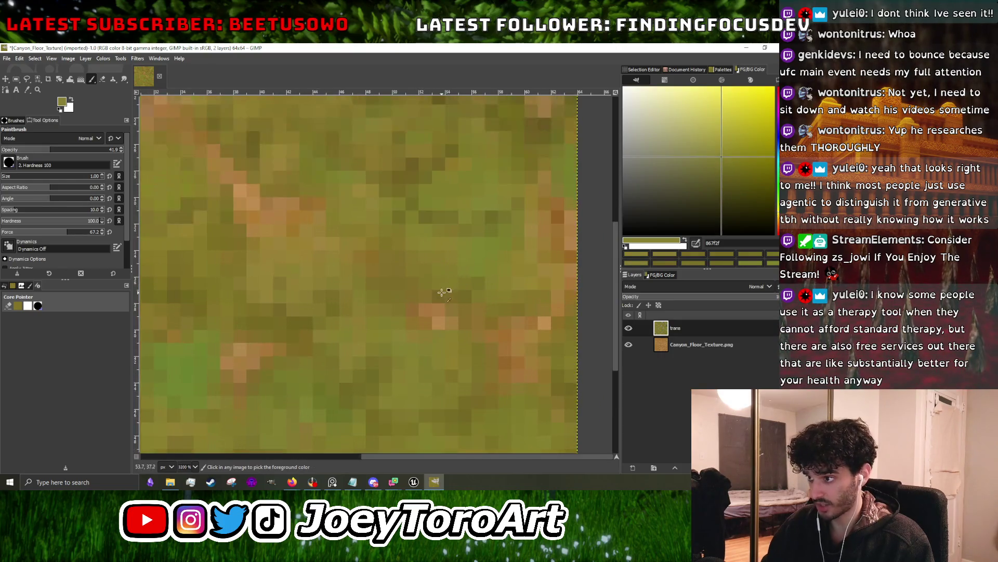
left_click(444, 290, "ctrl")
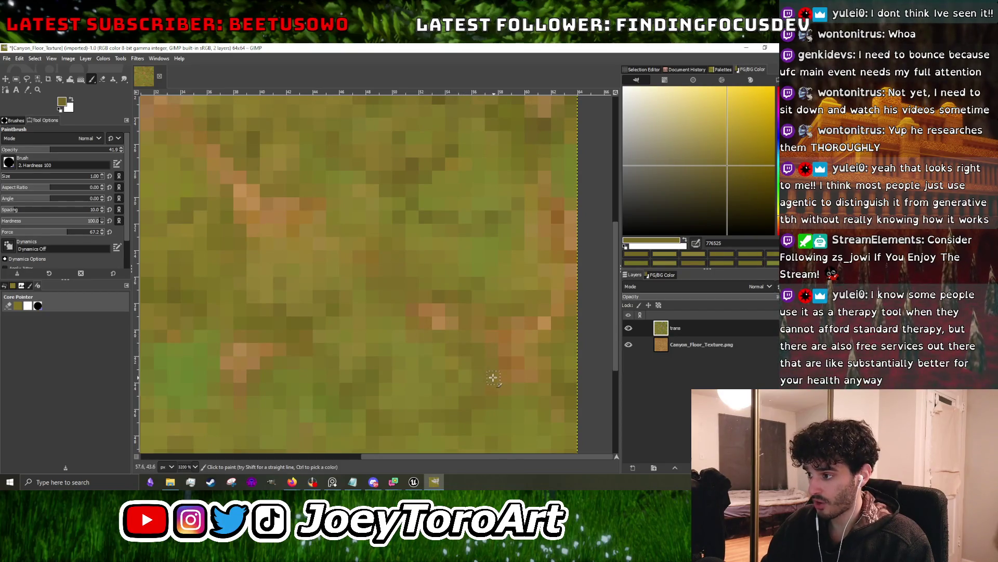
scroll(494, 378, "down", 3, "ctrl")
scroll(473, 369, "up", 3, "ctrl")
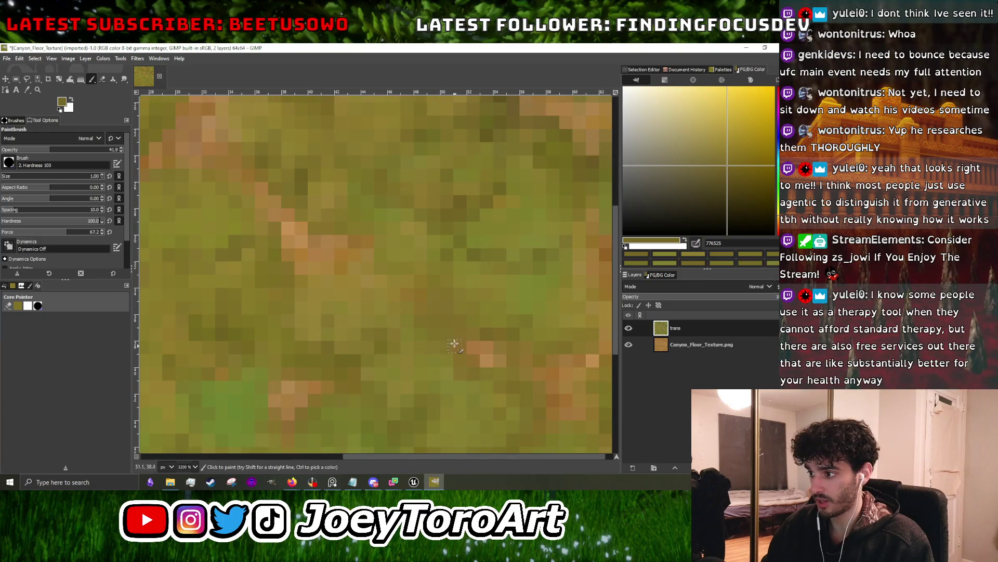
scroll(455, 346, "down", 3, "ctrl")
scroll(460, 359, "up", 4, "ctrl")
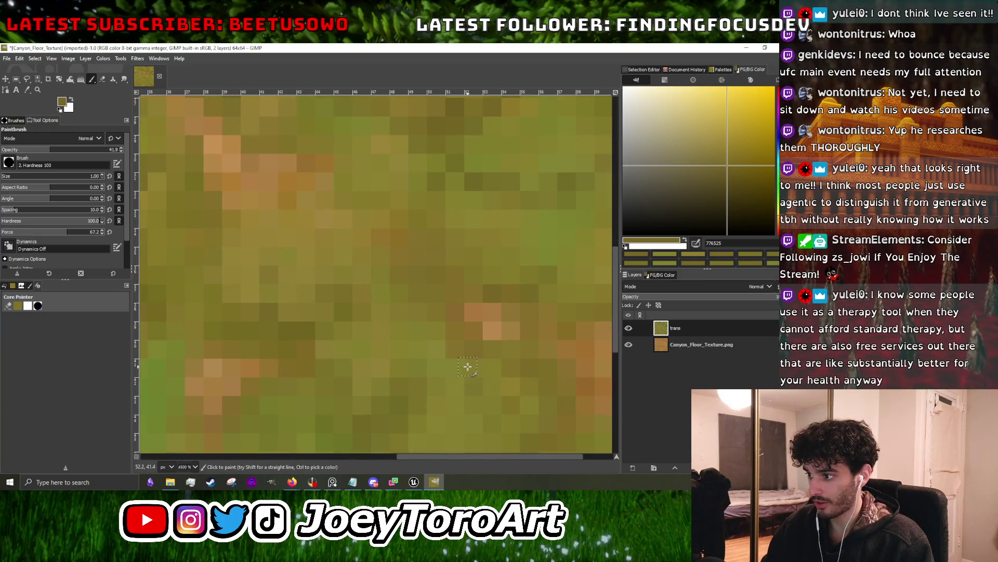
scroll(451, 346, "down", 4, "ctrl")
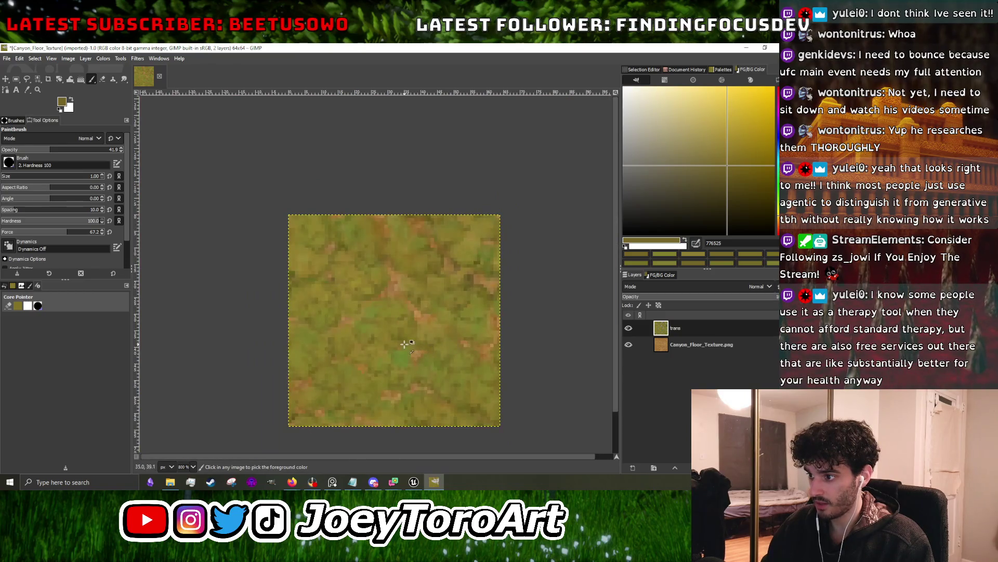
scroll(404, 344, "up", 3, "ctrl")
left_click(398, 341, "ctrl")
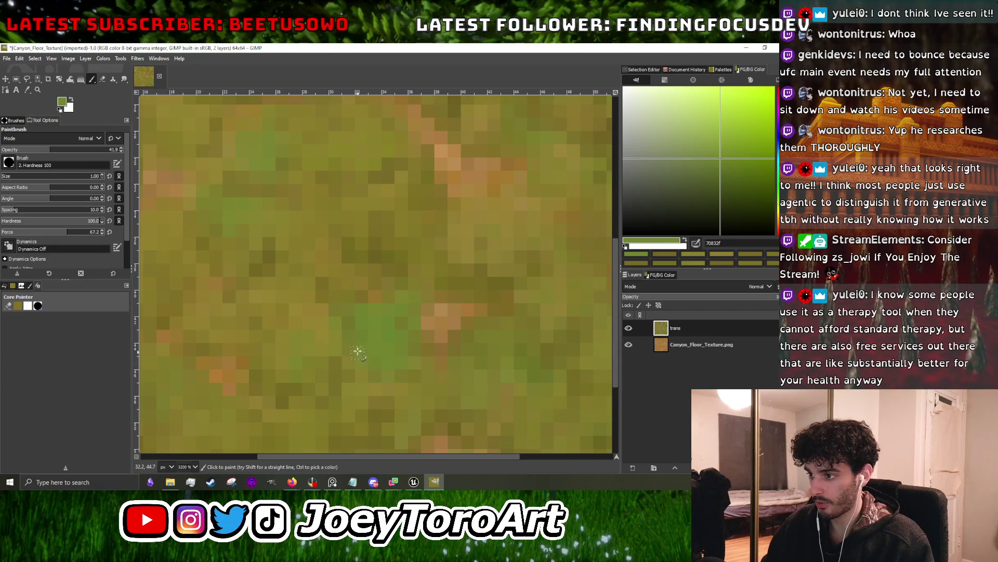
scroll(382, 344, "up", 1, "ctrl")
left_click(403, 341, "ctrl")
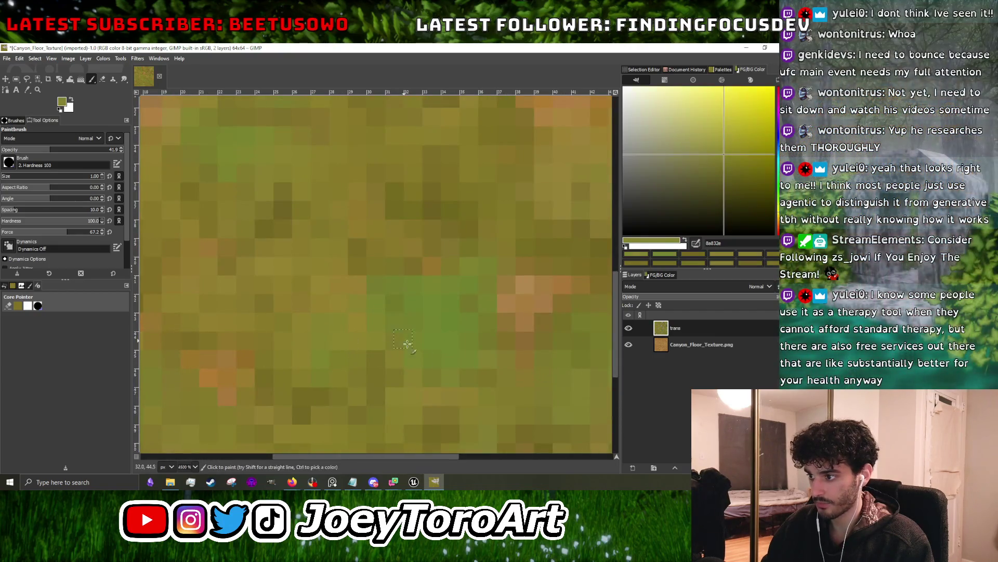
- Continue mottling the grass with olives 786e28, 776b23 and lighter 867c2b
scroll(423, 364, "down", 4, "ctrl")
scroll(428, 340, "up", 2, "ctrl")
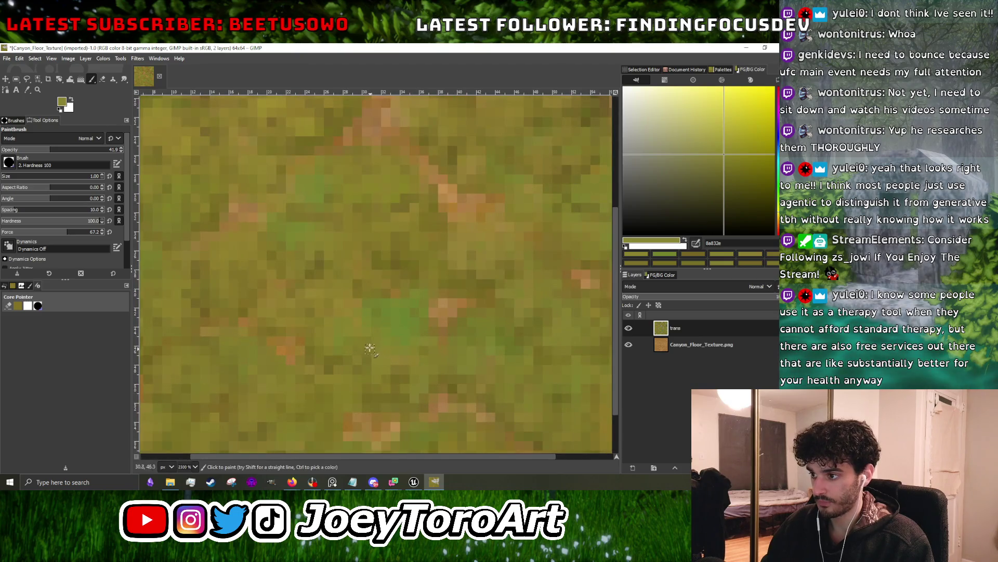
scroll(409, 358, "down", 3, "ctrl")
scroll(406, 358, "up", 4, "ctrl")
left_click(401, 358, "ctrl")
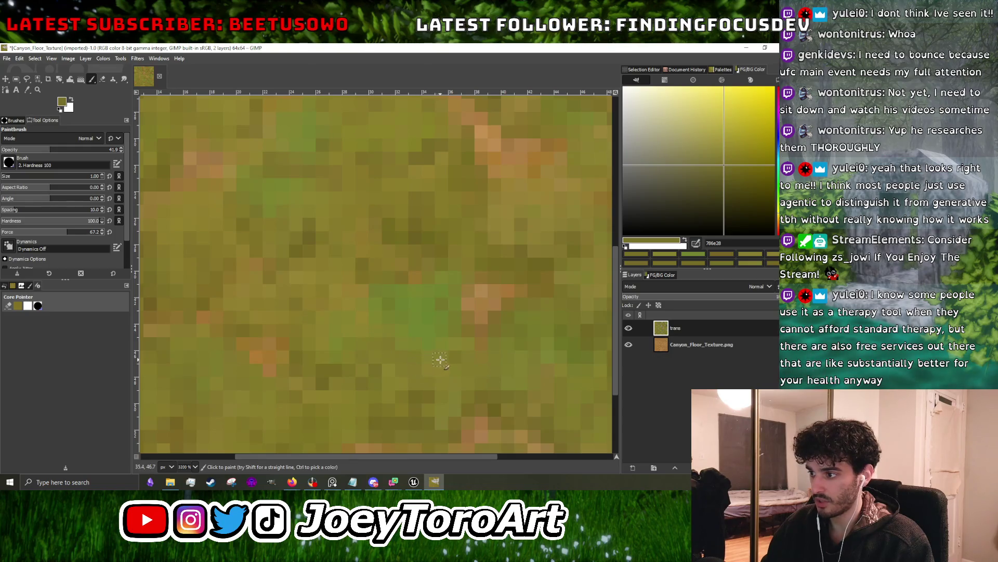
scroll(439, 359, "down", 3, "ctrl")
scroll(427, 356, "up", 3, "ctrl")
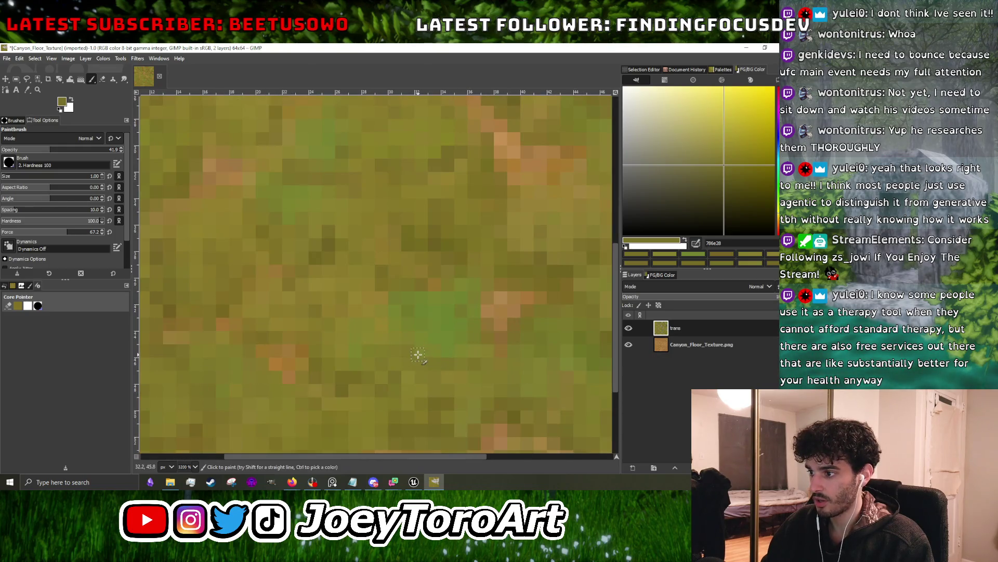
scroll(419, 345, "down", 3, "ctrl")
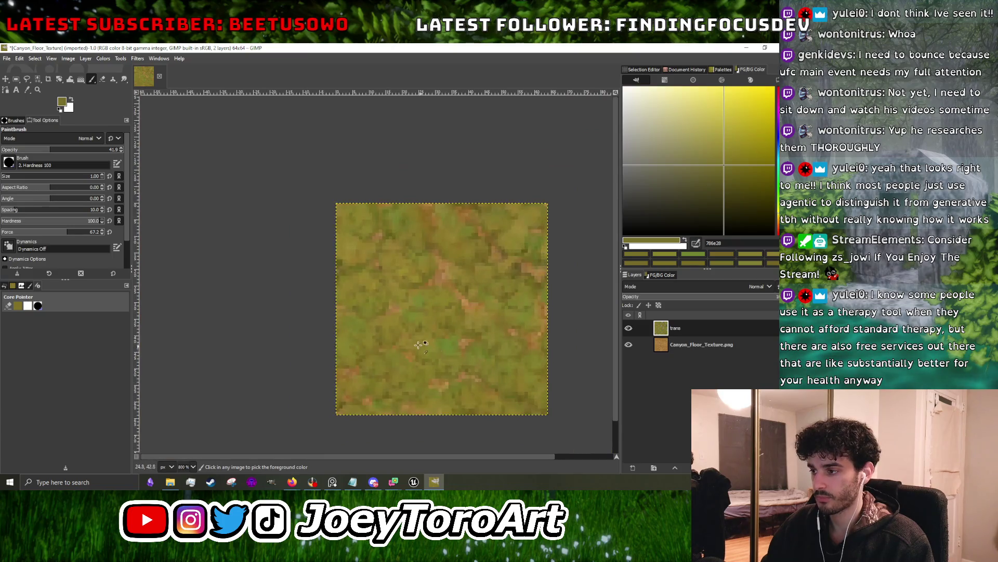
scroll(422, 346, "up", 5, "ctrl")
left_click(401, 307, "ctrl")
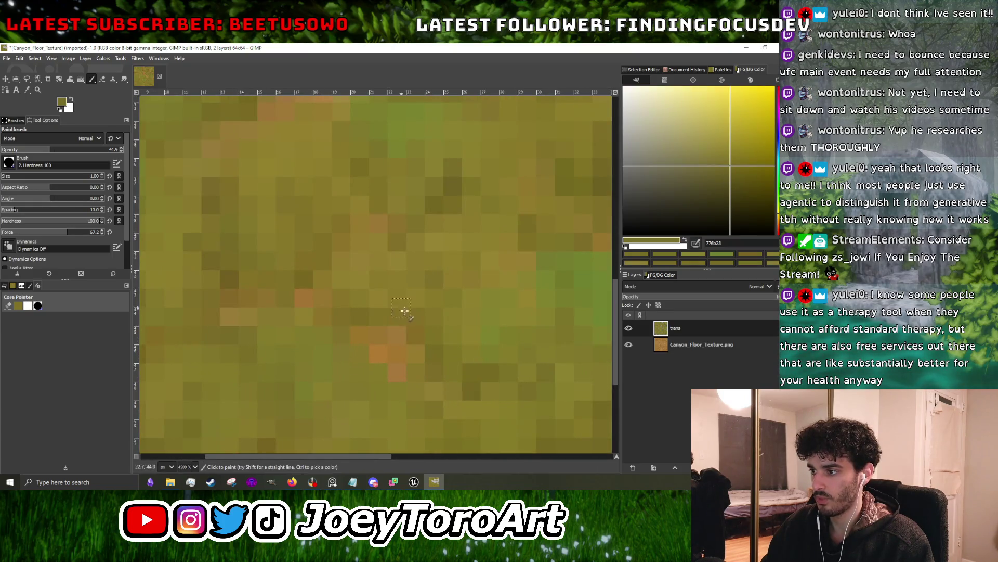
scroll(447, 356, "down", 1, "ctrl")
left_click(459, 354, "ctrl")
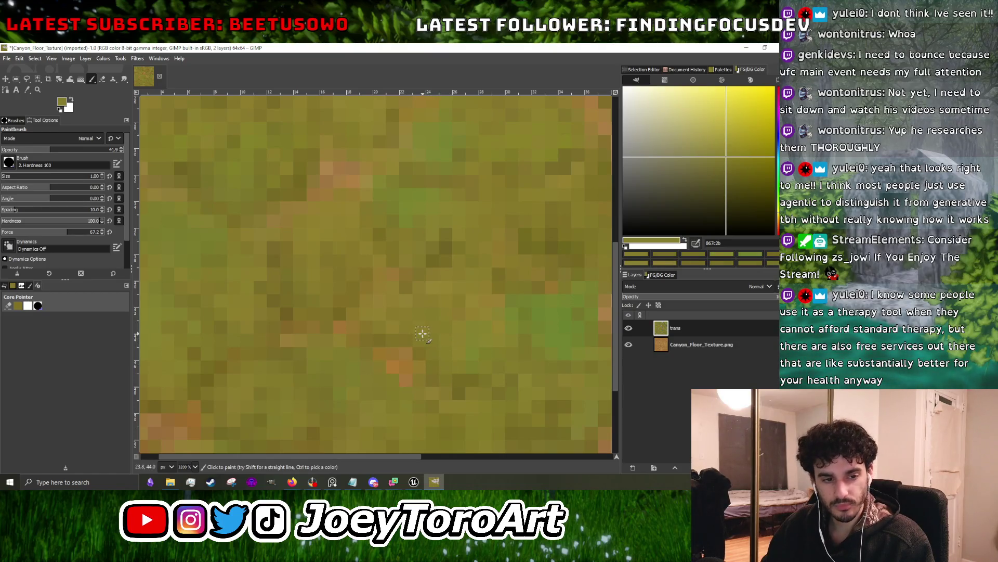
- Review the texture at different zooms and pick a darker olive from the grass
scroll(422, 331, "down", 4, "ctrl")
scroll(431, 299, "up", 3, "ctrl")
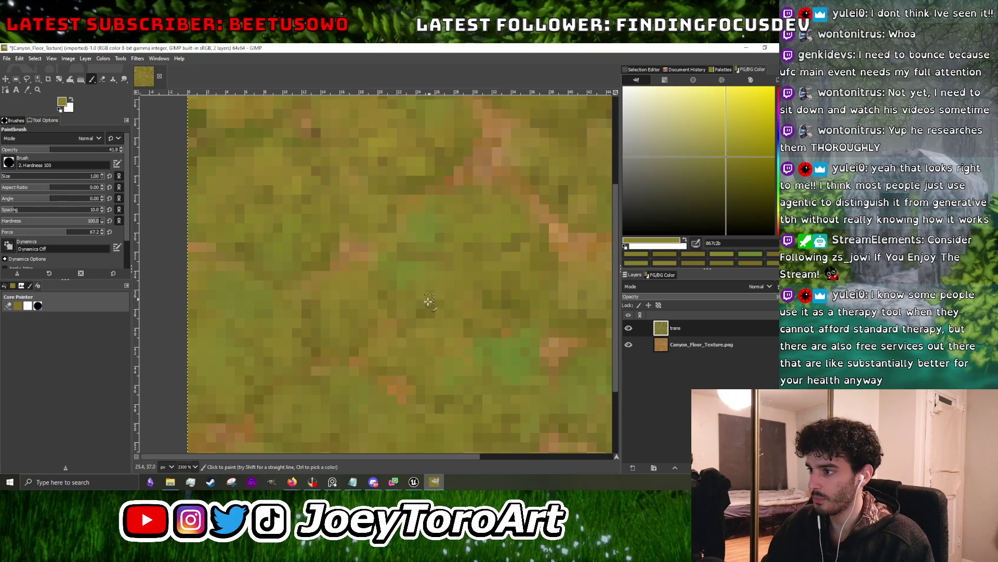
scroll(507, 267, "down", 3, "ctrl")
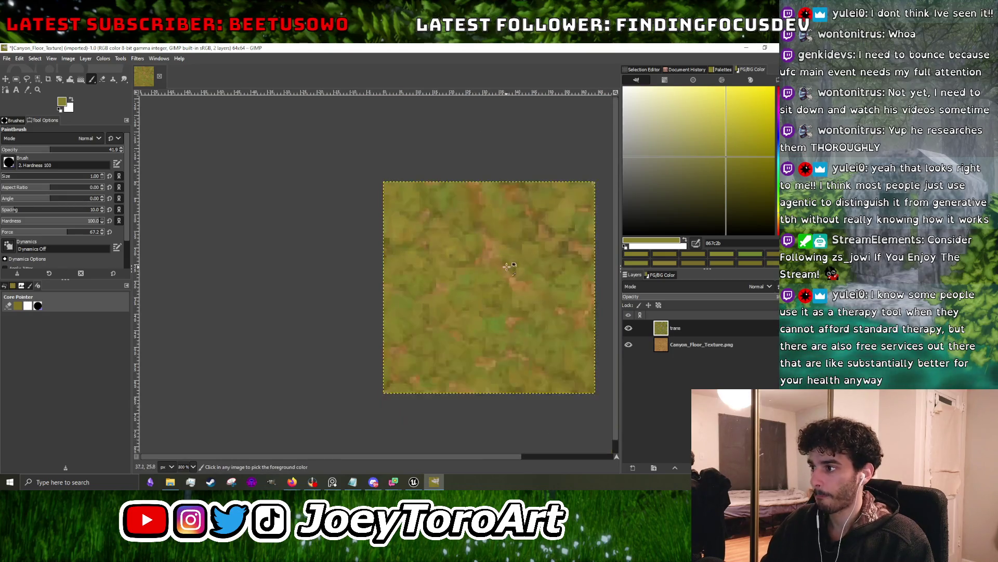
scroll(507, 267, "up", 3, "ctrl")
scroll(514, 289, "down", 3, "ctrl")
scroll(450, 285, "up", 4, "ctrl")
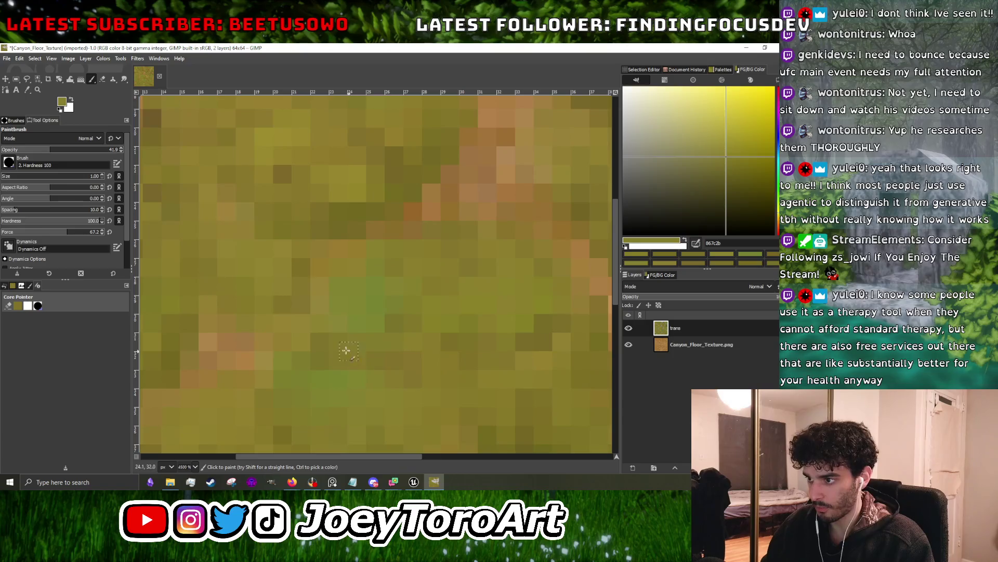
scroll(322, 304, "down", 5, "ctrl")
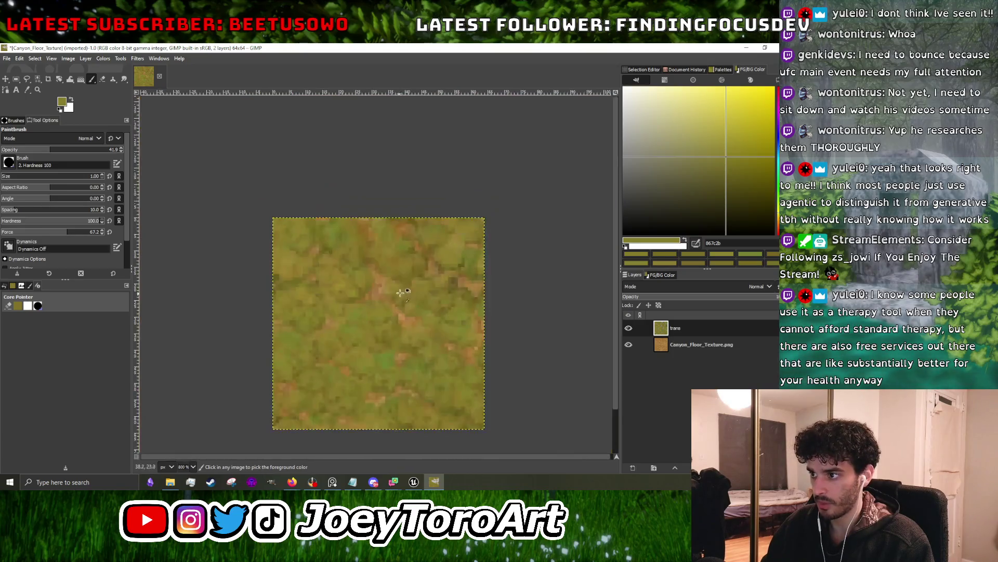
scroll(430, 267, "up", 4, "ctrl")
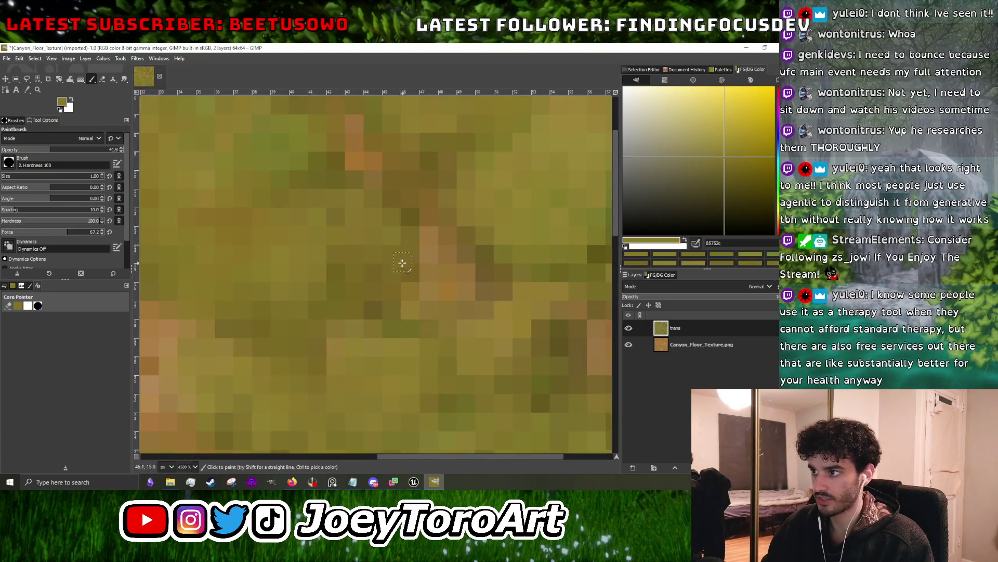
scroll(350, 246, "down", 1, "ctrl")
left_click(366, 231, "ctrl")
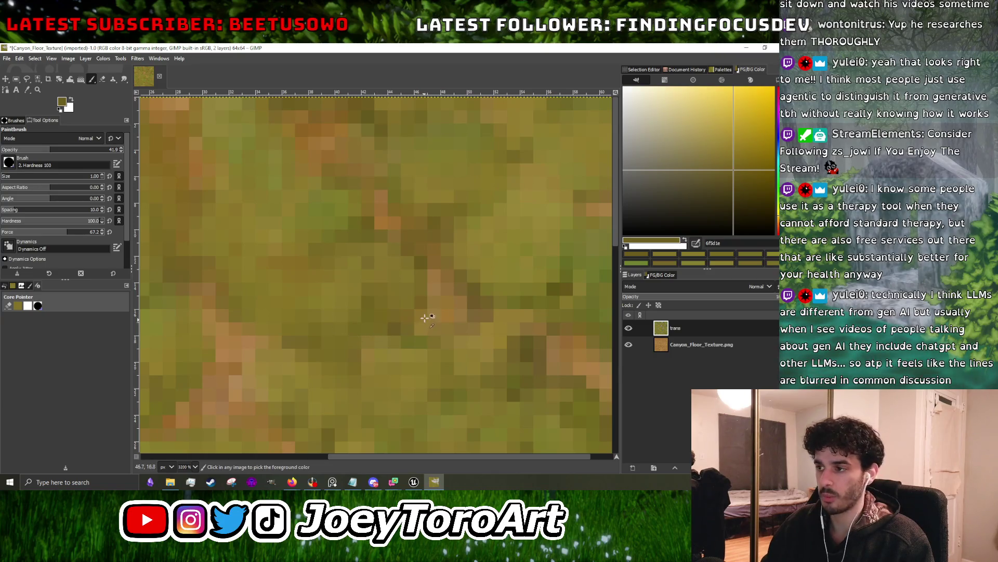
- Sample a mid olive, then a deep olive, from the grass and dab them in
scroll(345, 327, "down", 5)
scroll(430, 315, "up", 4)
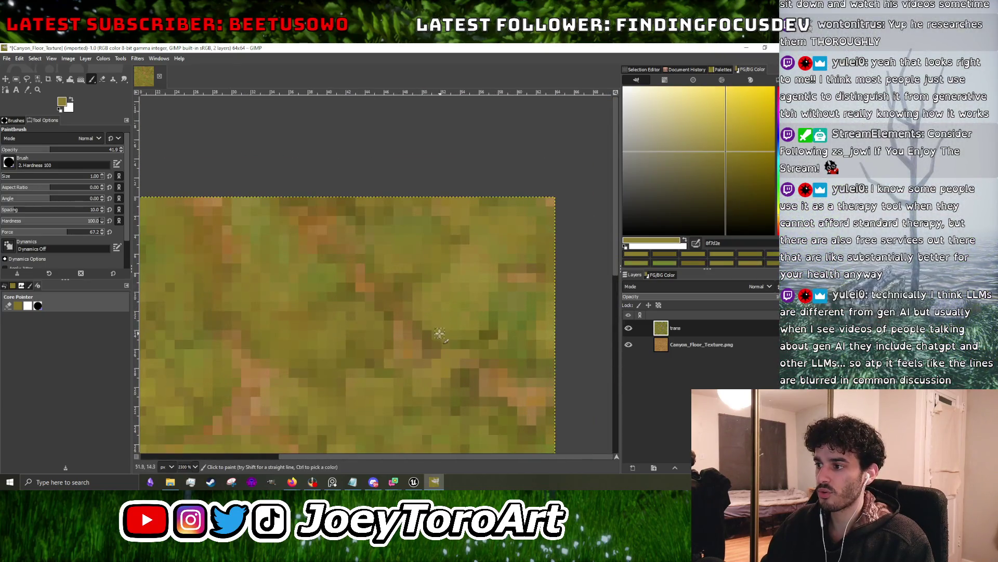
left_click(369, 355, "ctrl")
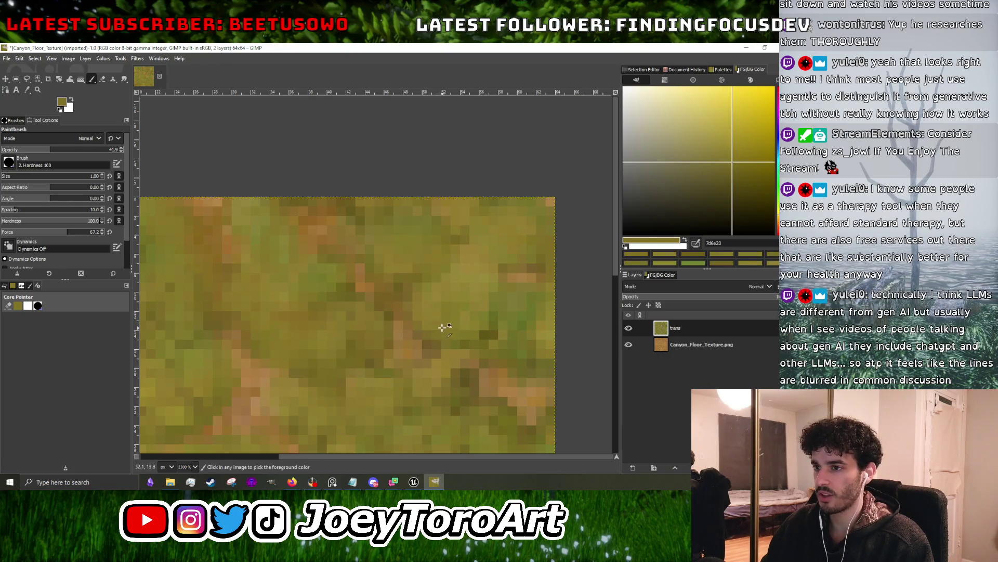
scroll(436, 330, "down", 1)
scroll(432, 319, "up", 3)
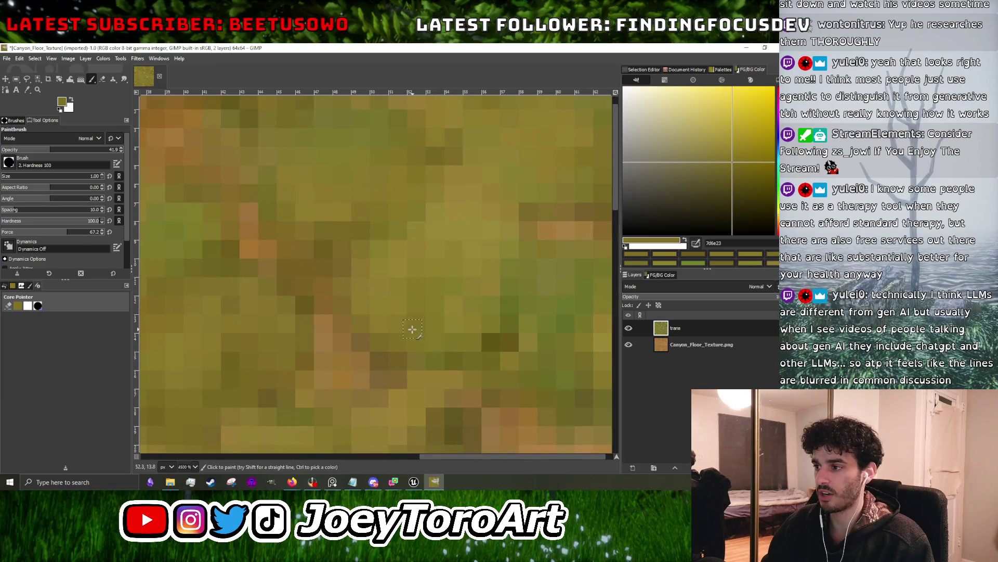
left_click(472, 320, "ctrl")
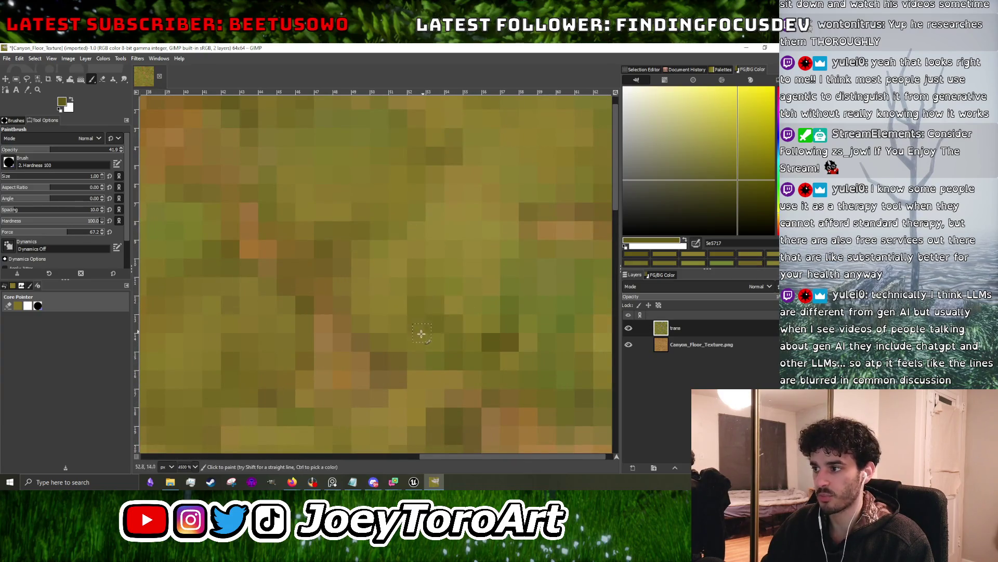
- Touch up with a lighter olive, then make mid olive 796b27 the paint colour
scroll(402, 337, "down", 2)
scroll(451, 290, "up", 1)
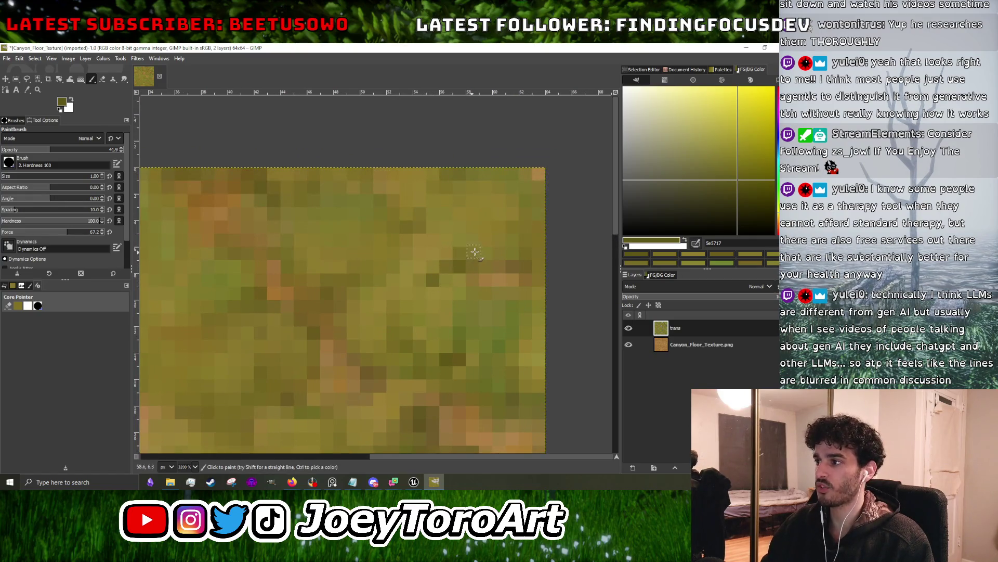
scroll(470, 277, "down", 1)
scroll(471, 278, "up", 1)
left_click(437, 305, "ctrl")
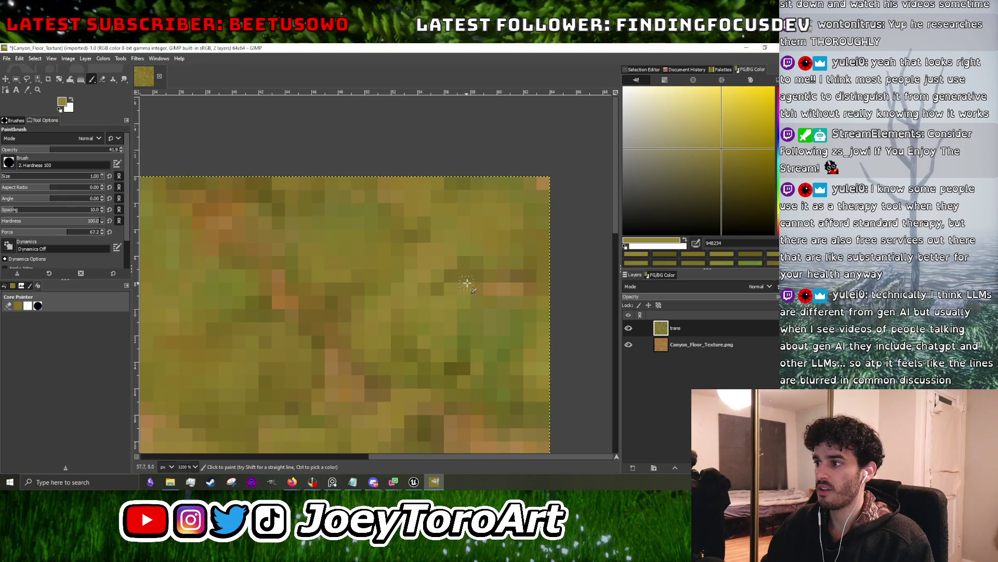
scroll(463, 304, "down", 1)
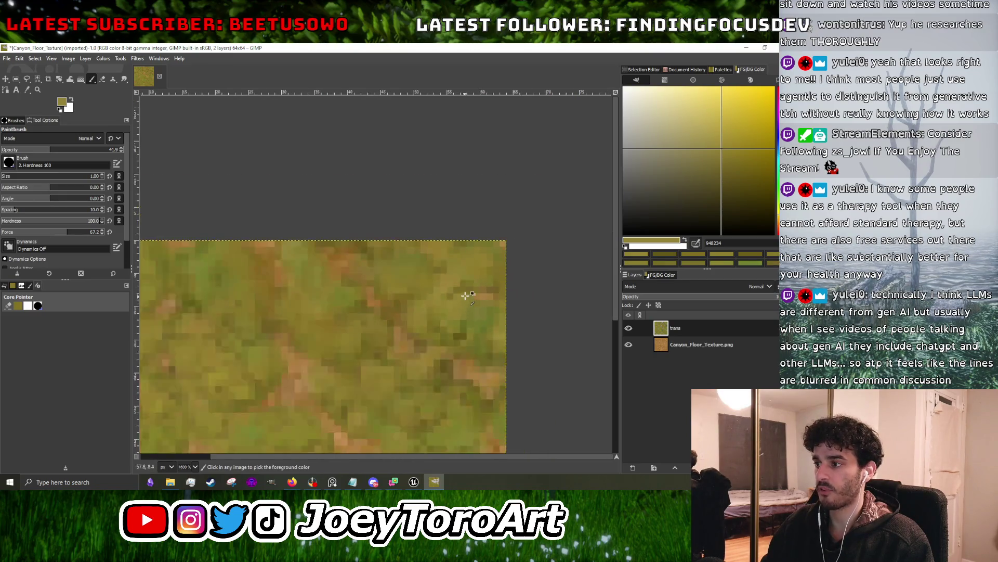
scroll(466, 301, "up", 1)
left_click(468, 294, "ctrl")
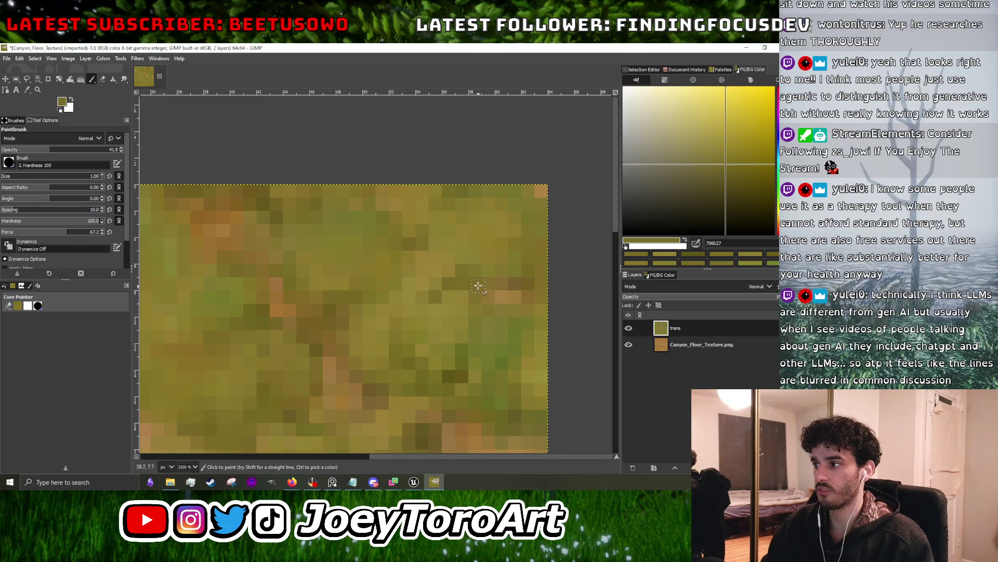
scroll(478, 307, "down", 1)
scroll(476, 297, "up", 2)
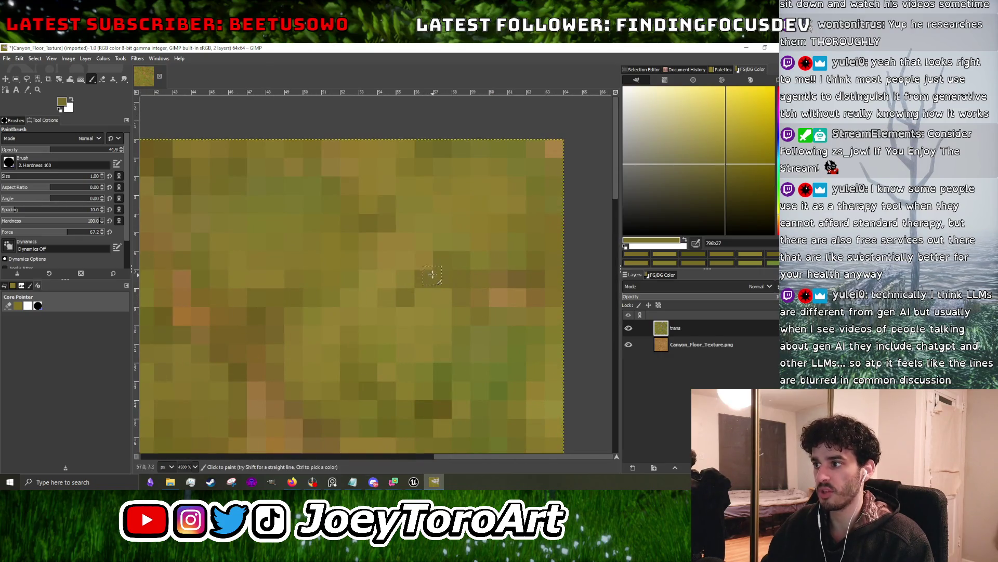
scroll(402, 294, "down", 4)
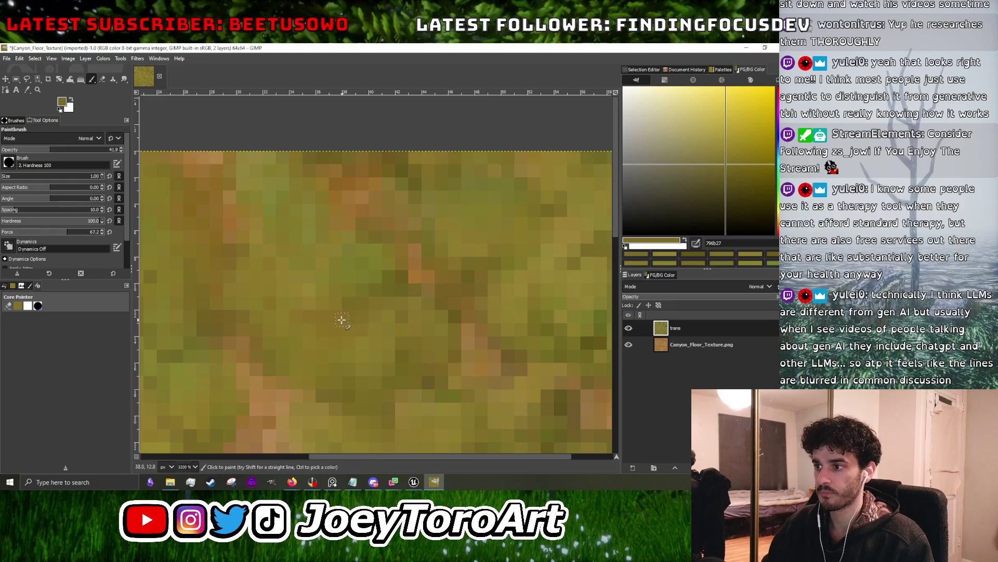
scroll(356, 329, "down", 5)
scroll(371, 330, "up", 4)
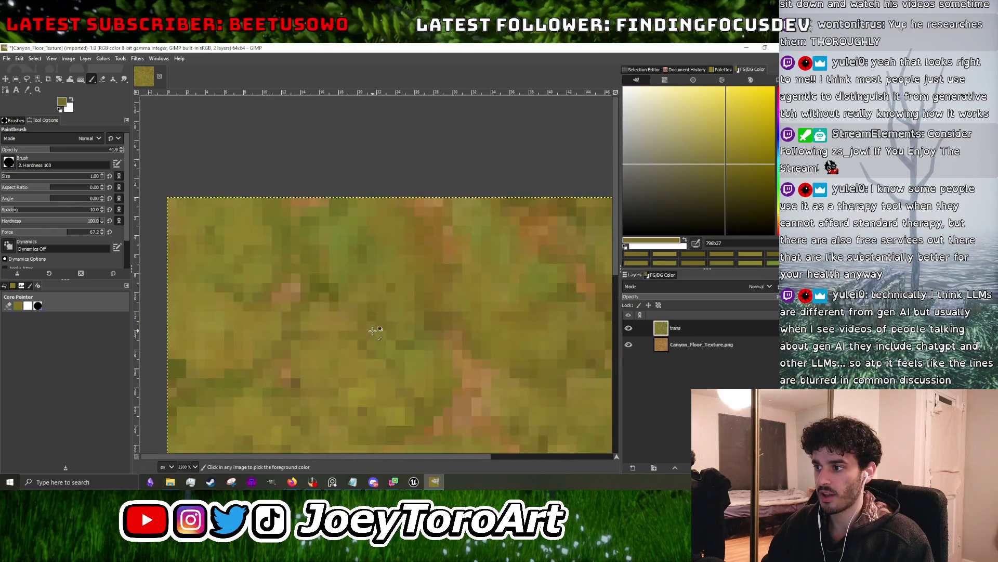
scroll(258, 349, "left", 2)
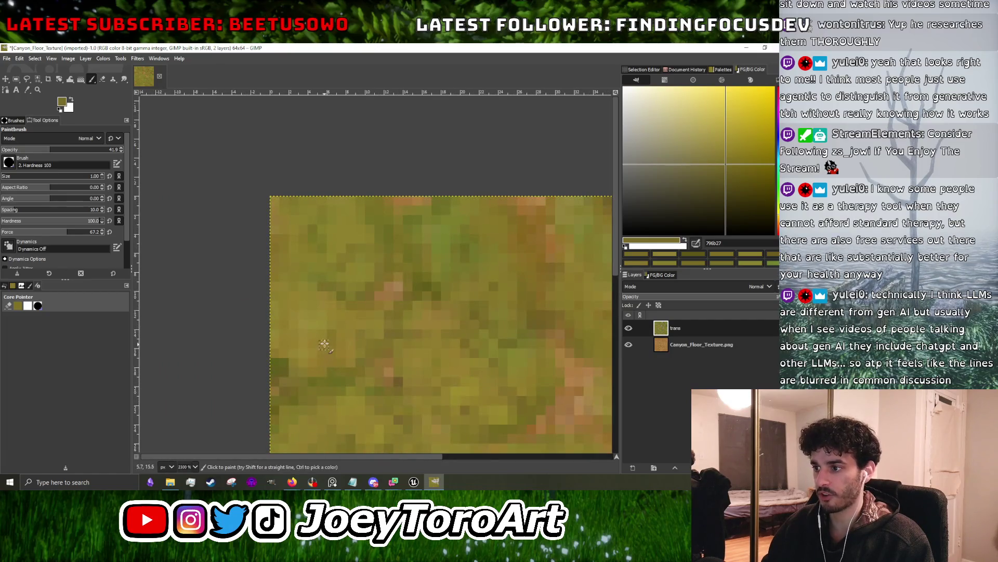
scroll(312, 338, "up", 3)
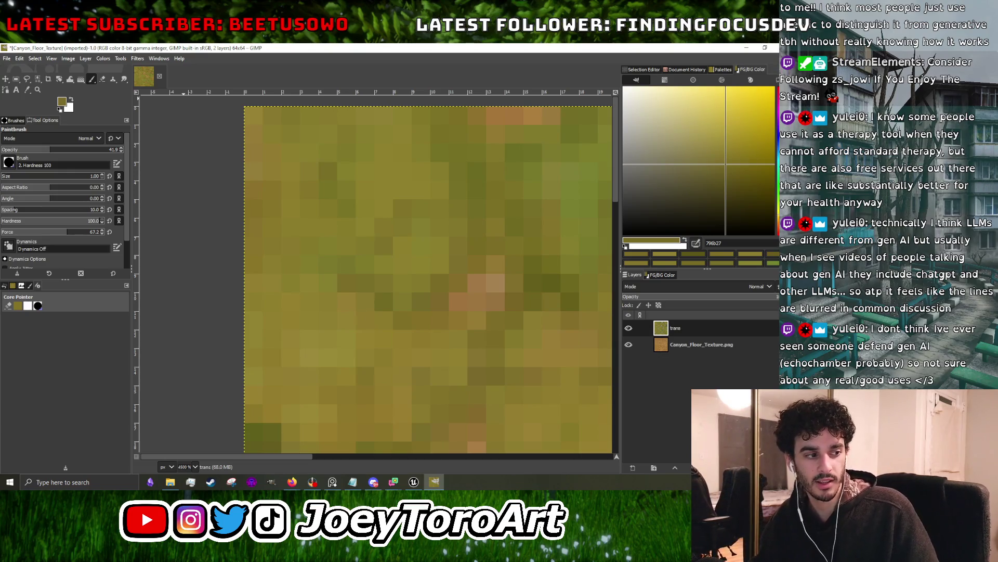
key("alt+Tab")
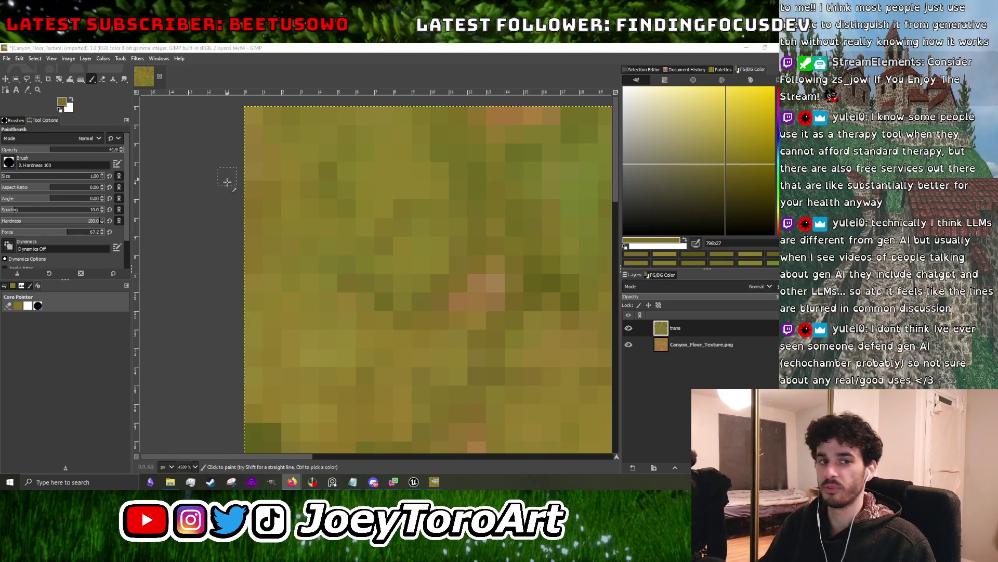
- Sample a nearby olive pixel and dab it into the grass on the trans layer
scroll(325, 249, "down", 1)
left_click(336, 260, "ctrl")
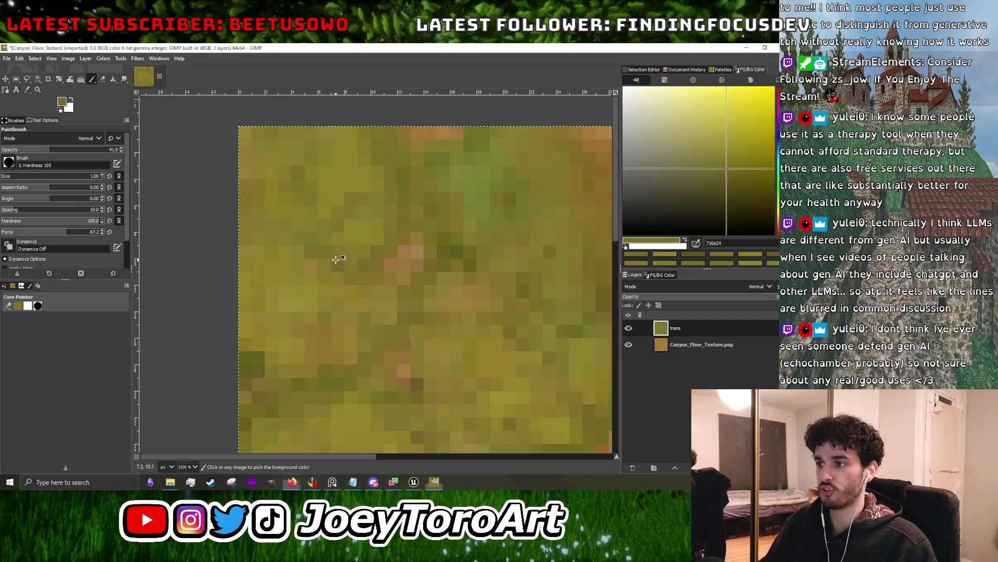
scroll(337, 260, "up", 1)
scroll(330, 303, "down", 1)
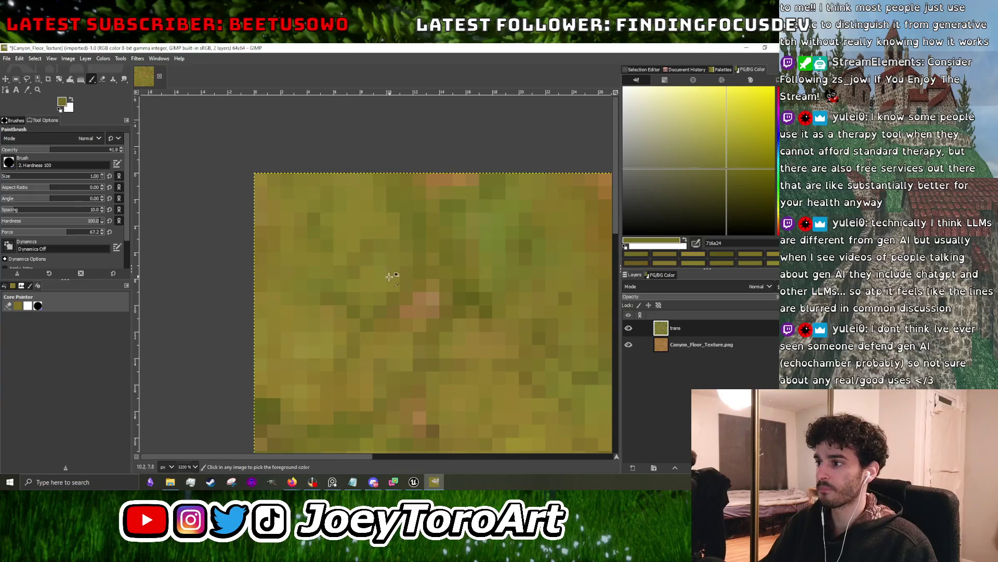
scroll(380, 286, "down", 1)
scroll(359, 322, "up", 2)
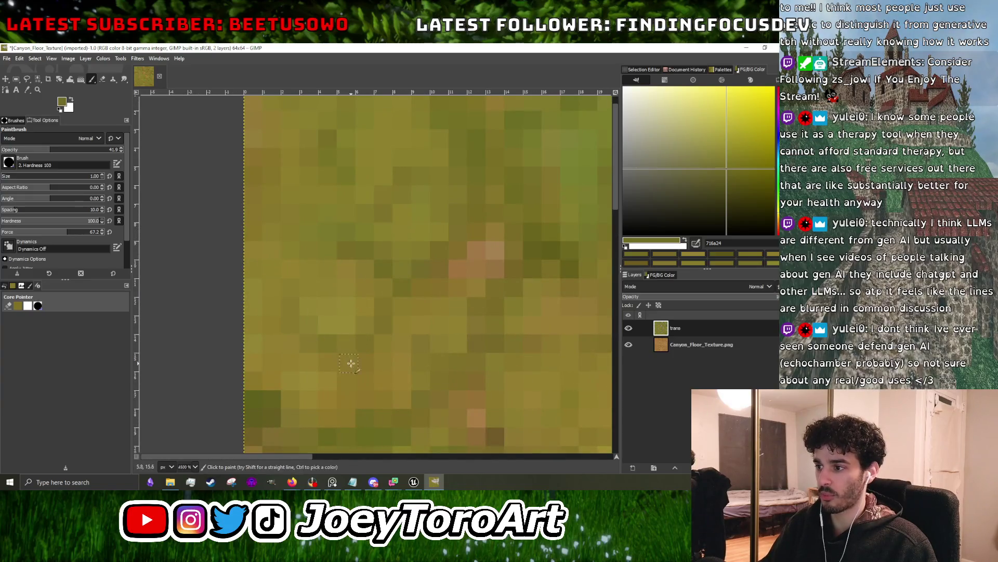
scroll(345, 361, "down", 4)
scroll(401, 350, "up", 2)
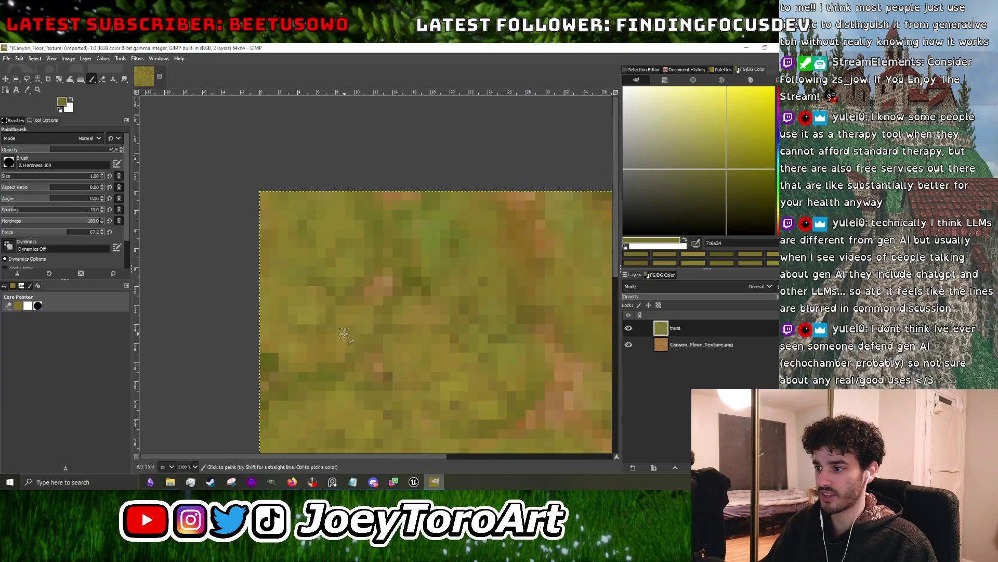
scroll(354, 343, "down", 2)
scroll(416, 348, "up", 2)
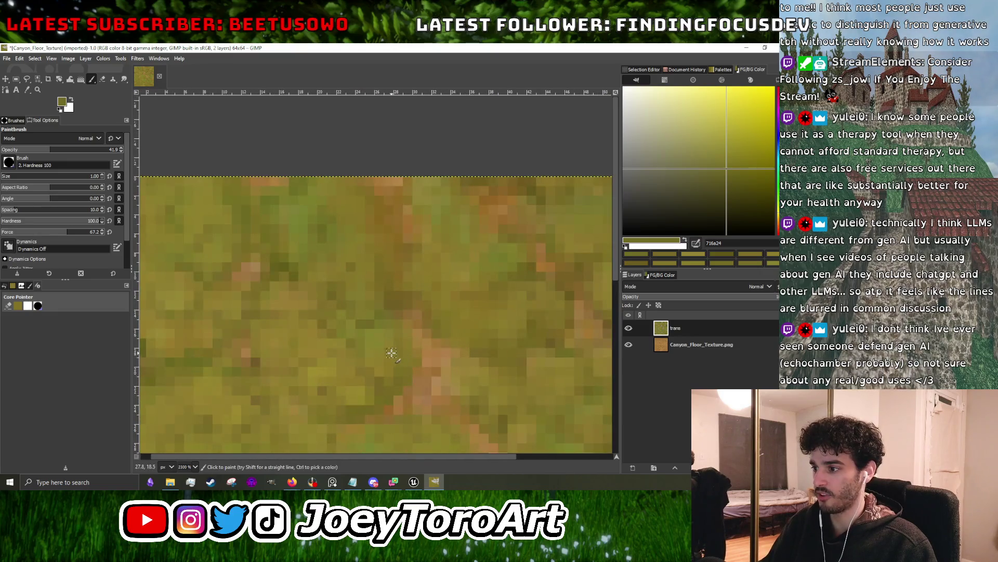
scroll(403, 350, "down", 4)
scroll(410, 348, "up", 5)
- Dab in lighter olives, then a brownish olive beside the dirt patch
left_click(371, 341, "ctrl")
left_click(382, 362, "ctrl")
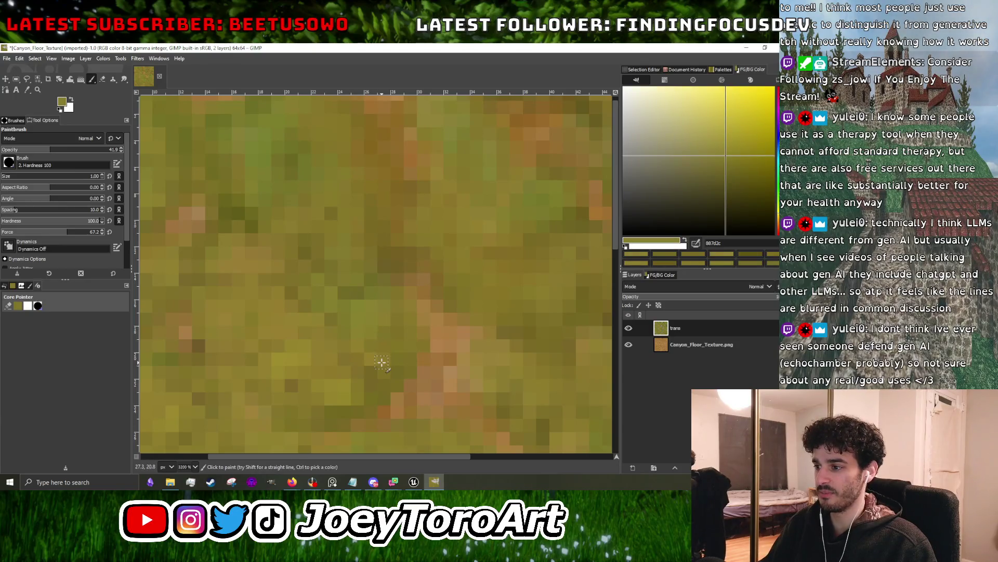
scroll(396, 360, "up", 1)
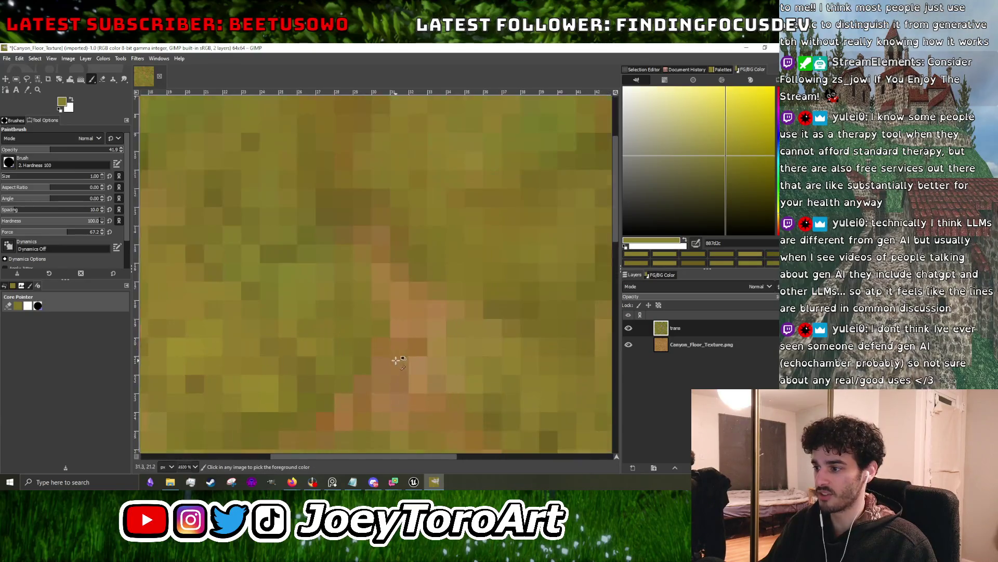
scroll(398, 316, "down", 5)
scroll(414, 309, "up", 5)
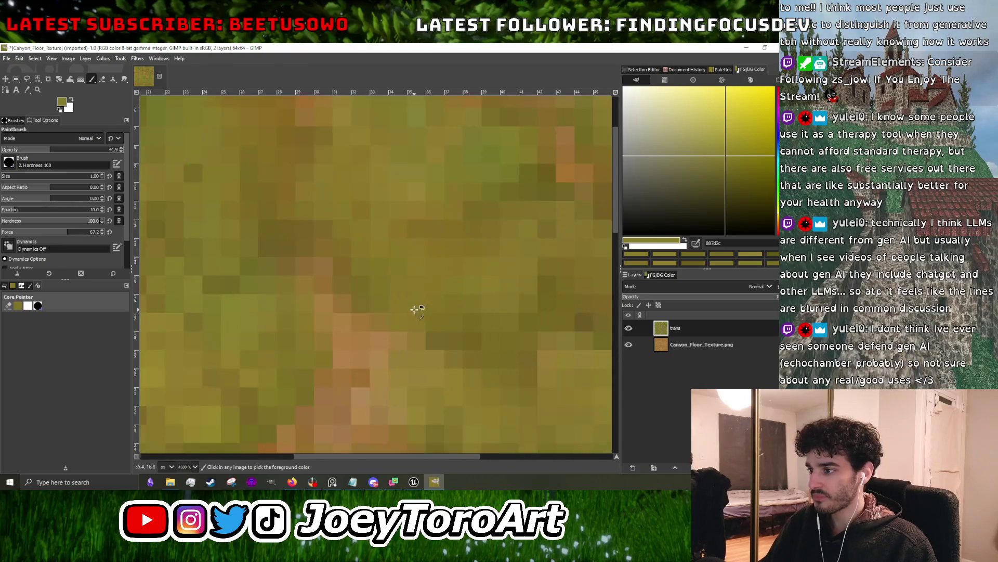
left_click(367, 309, "ctrl")
scroll(378, 332, "down", 4)
scroll(366, 329, "up", 4)
scroll(393, 331, "down", 3)
scroll(392, 330, "up", 3)
scroll(387, 330, "down", 3)
scroll(390, 327, "up", 2)
- Add slightly different olive tones, ending with dark olive 736723 as the paint colour
left_click(397, 325, "ctrl")
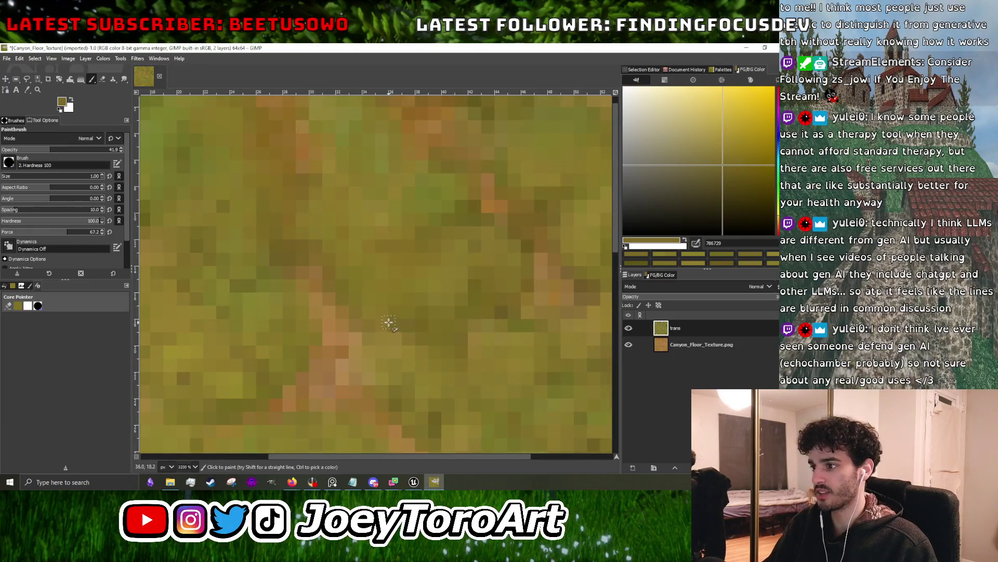
scroll(390, 333, "down", 3)
scroll(390, 338, "up", 3)
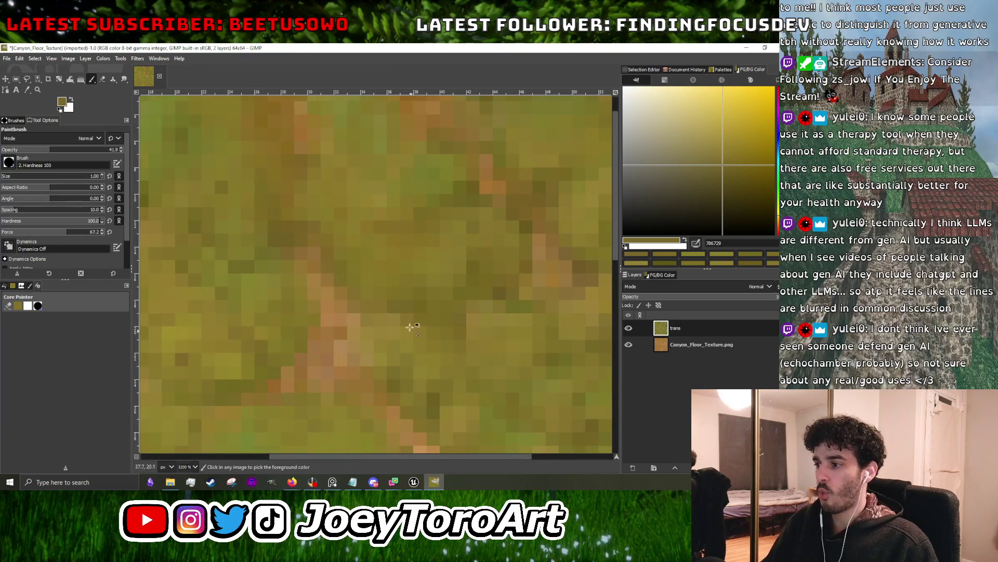
scroll(416, 338, "down", 3)
scroll(453, 320, "up", 2)
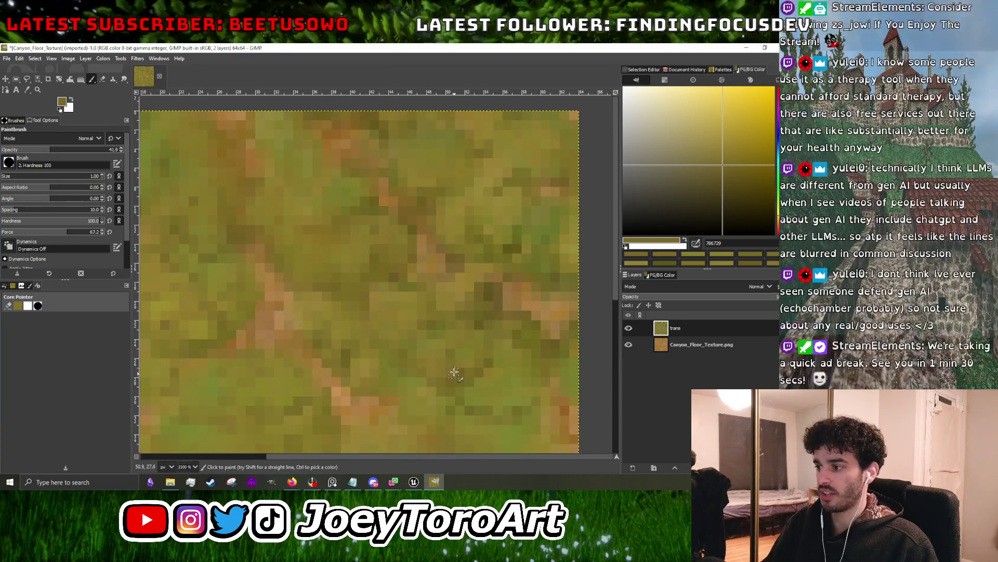
scroll(448, 328, "down", 2)
scroll(419, 332, "up", 3)
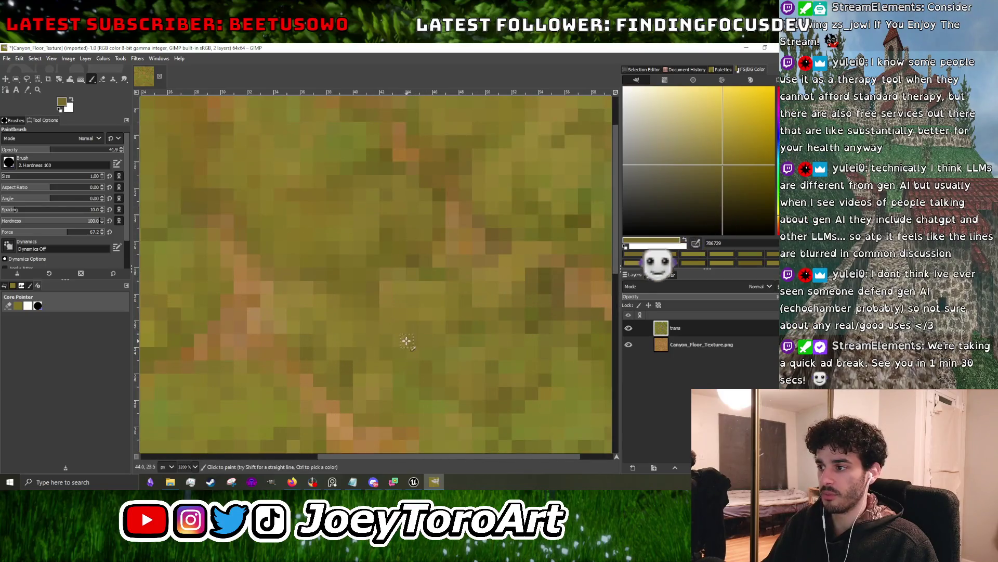
left_click(382, 329, "ctrl")
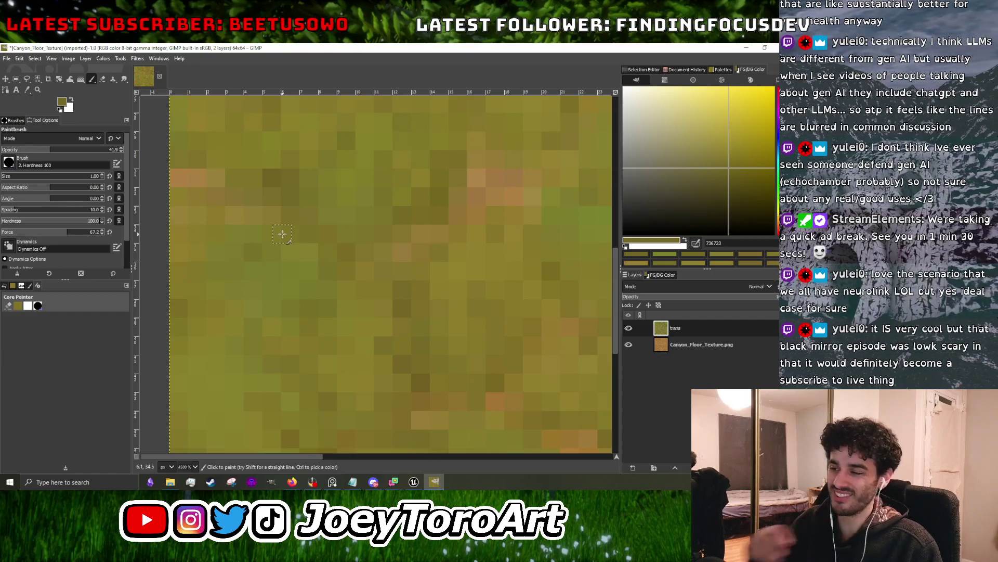
scroll(360, 281, "down", 5)
scroll(360, 281, "up", 4)
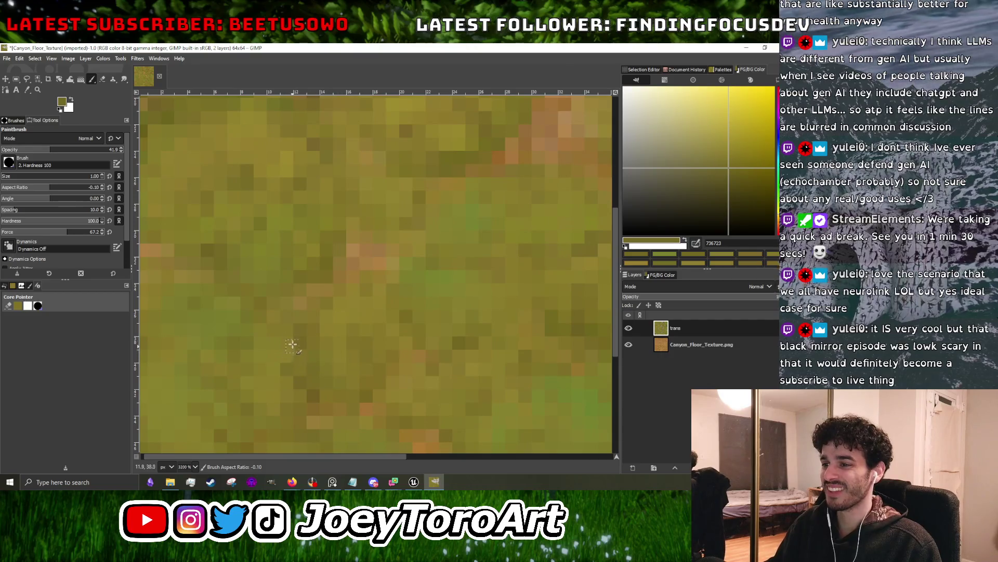
scroll(266, 325, "down", 4)
scroll(370, 315, "up", 4)
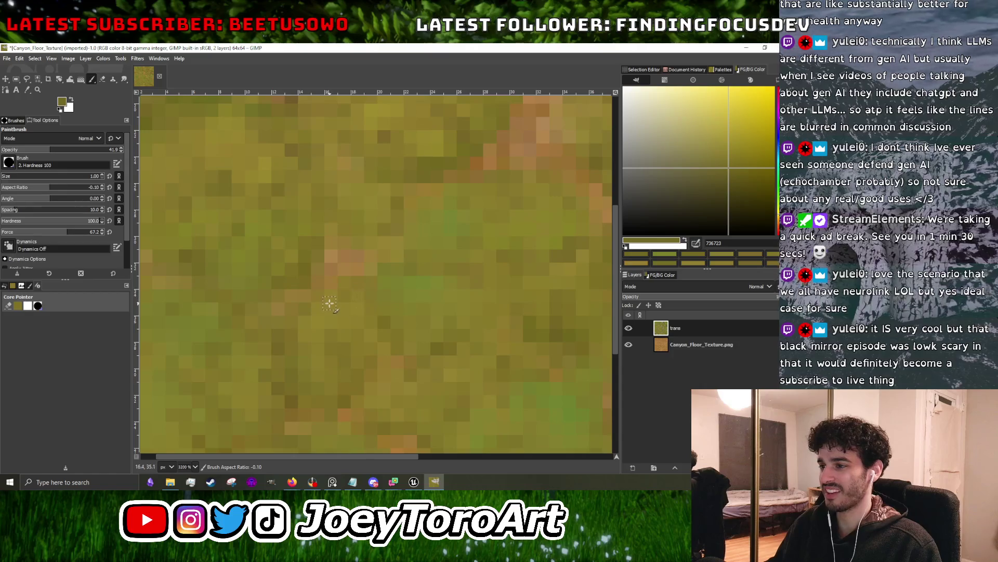
scroll(330, 292, "down", 5)
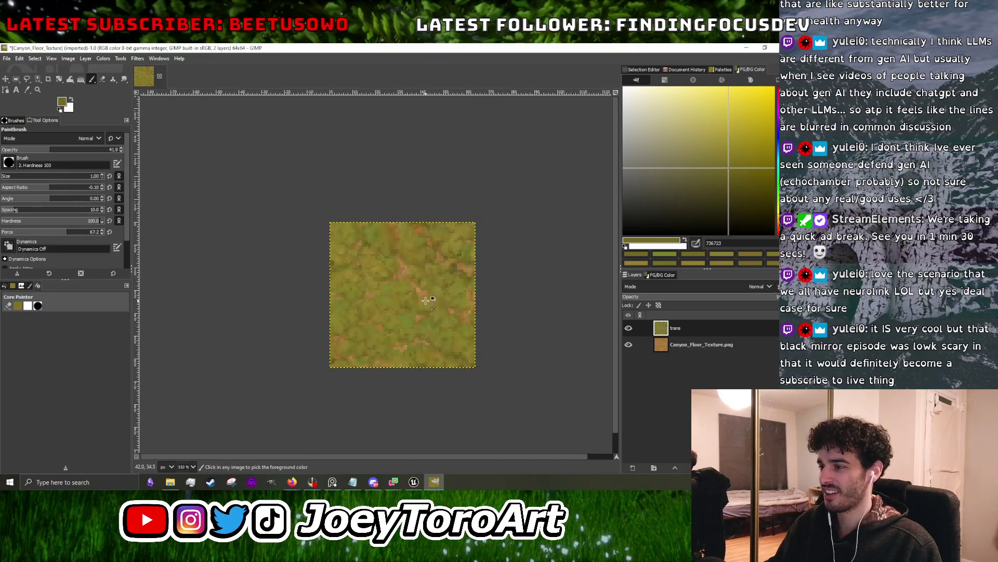
- Sample two olive tones from the grass and dab them around the dirt patches
scroll(390, 297, "up", 2)
scroll(390, 300, "up", 3)
left_click(368, 314, "ctrl")
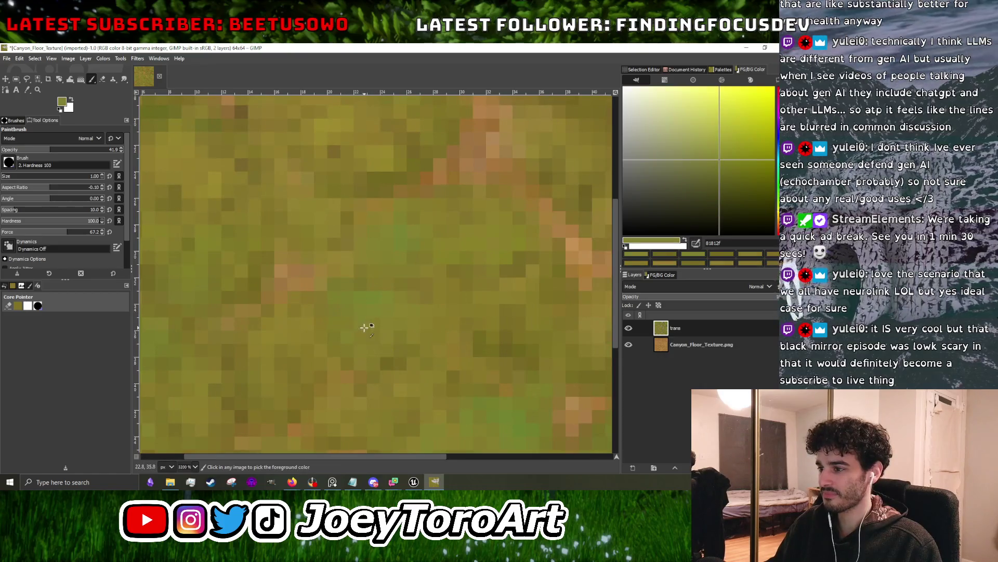
left_click(384, 334, "ctrl")
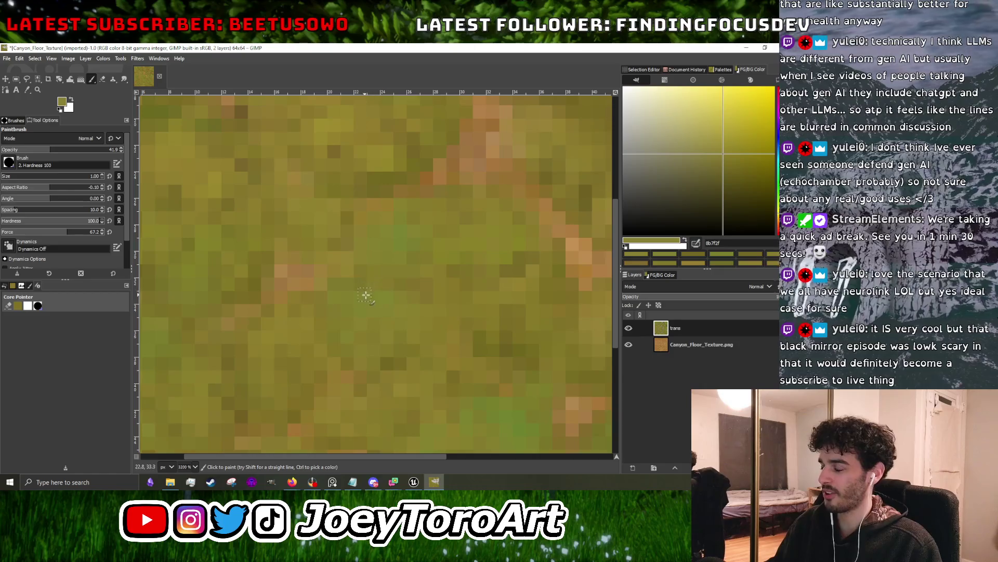
scroll(383, 334, "down", 3)
scroll(394, 284, "up", 3)
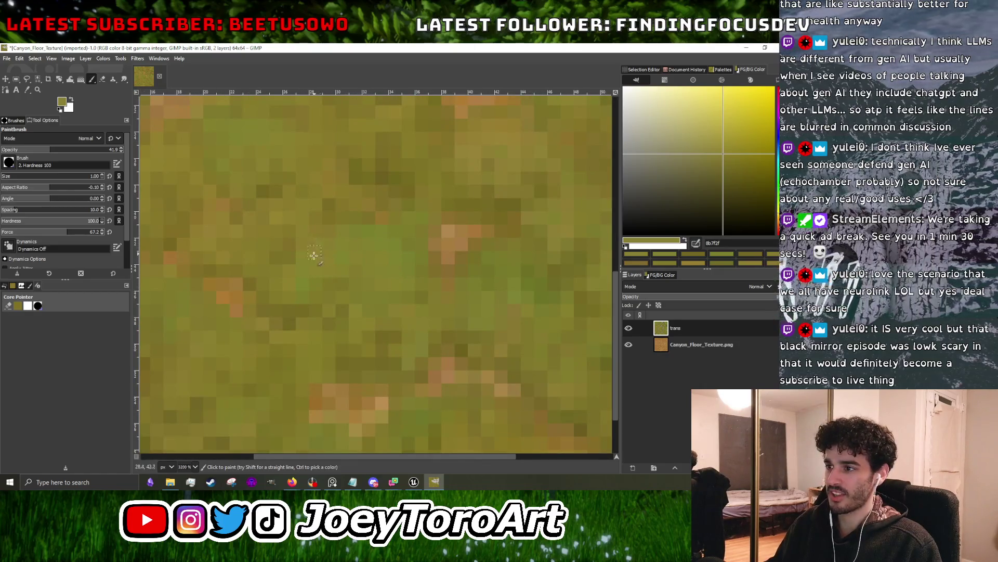
scroll(300, 262, "down", 3)
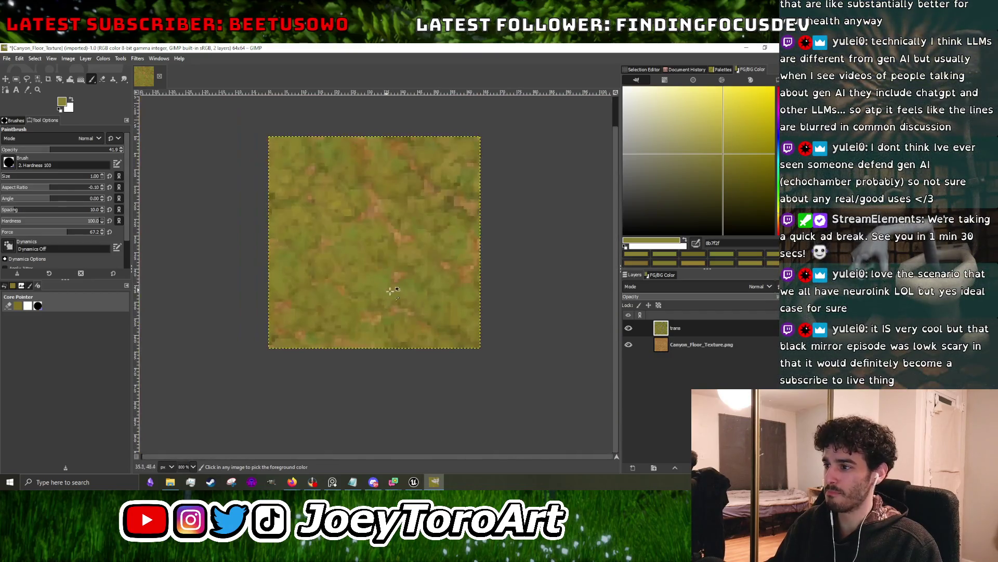
scroll(350, 289, "up", 4)
- Add yellower, darker and lighter olive touches across the grass
left_click(370, 296, "ctrl")
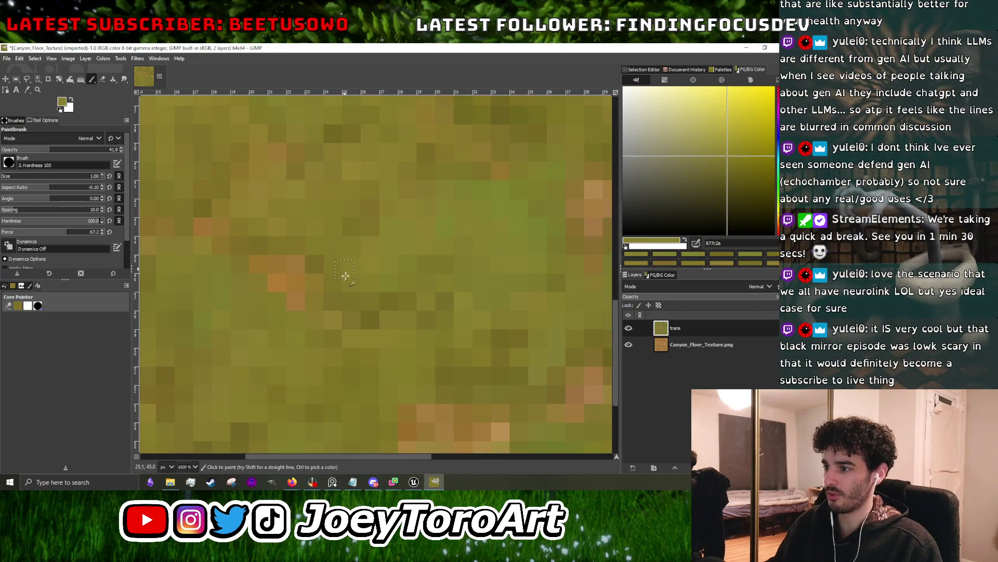
scroll(390, 284, "down", 4)
scroll(333, 333, "up", 3)
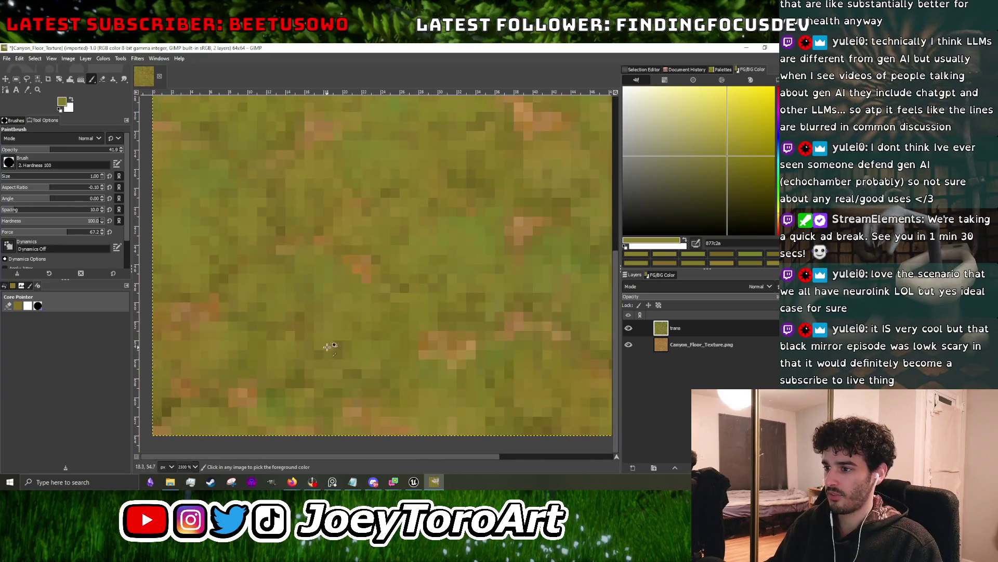
left_click(305, 307, "ctrl")
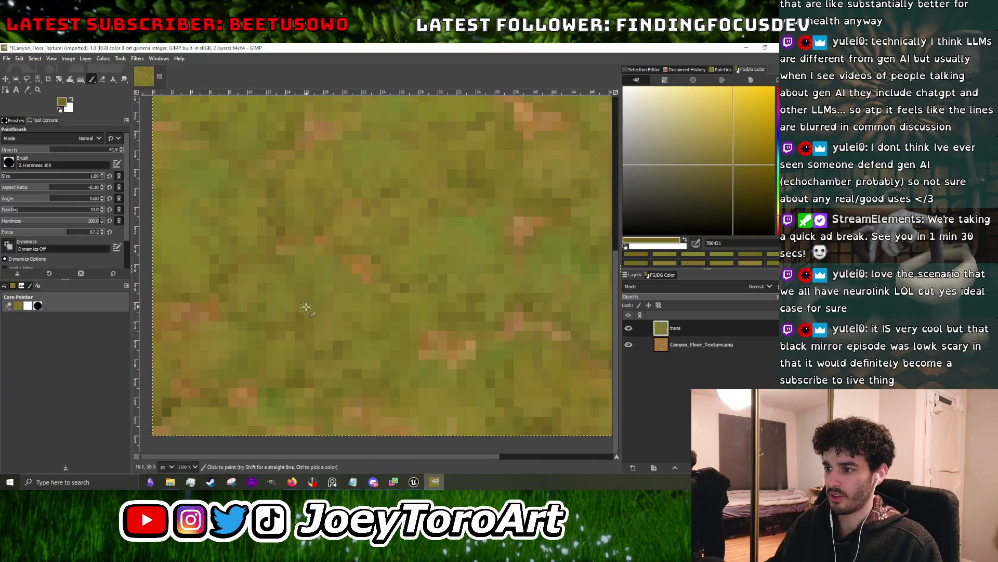
left_click(340, 340, "ctrl")
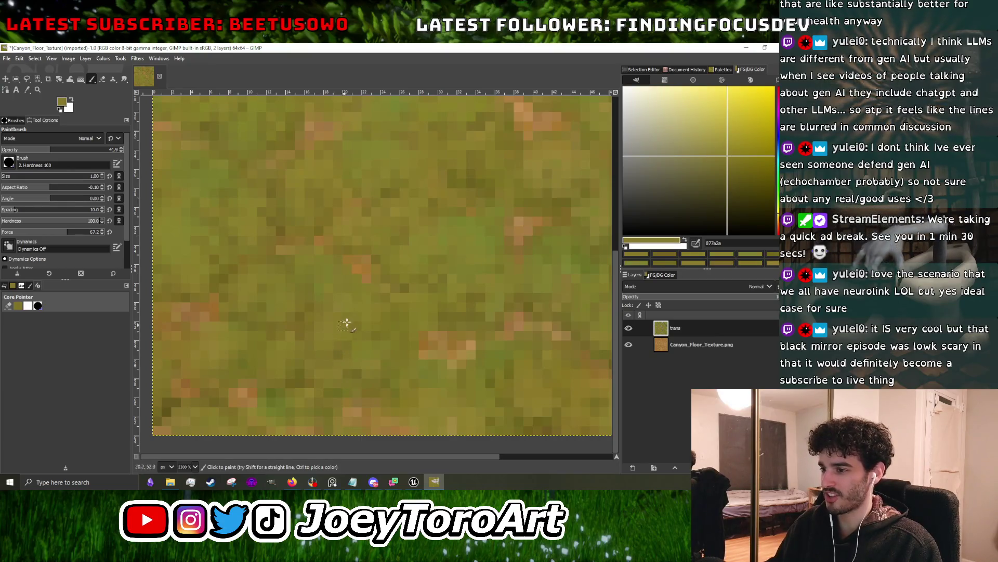
scroll(340, 342, "down", 2)
scroll(390, 294, "up", 2)
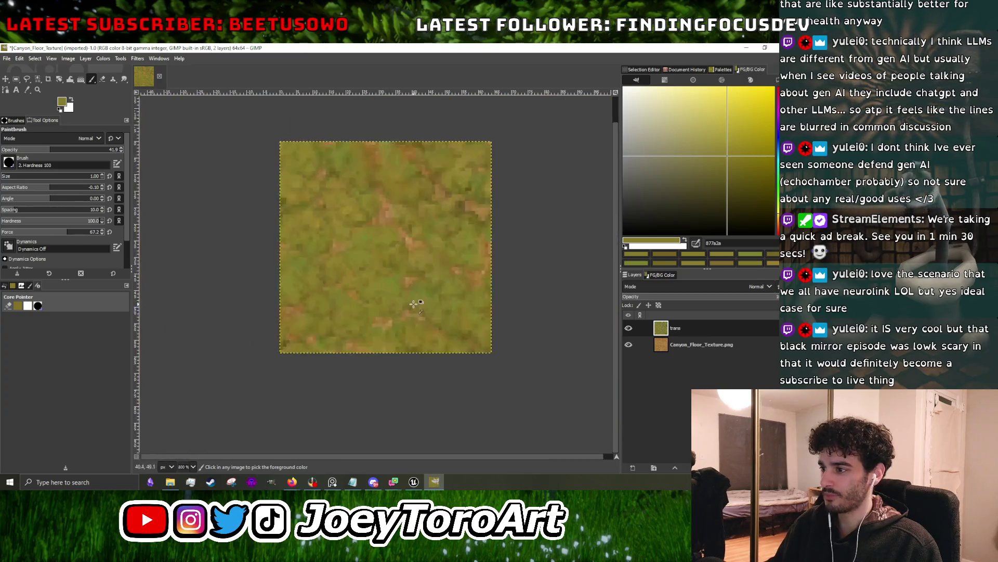
scroll(408, 294, "down", 2)
scroll(413, 293, "up", 2)
scroll(414, 292, "down", 2)
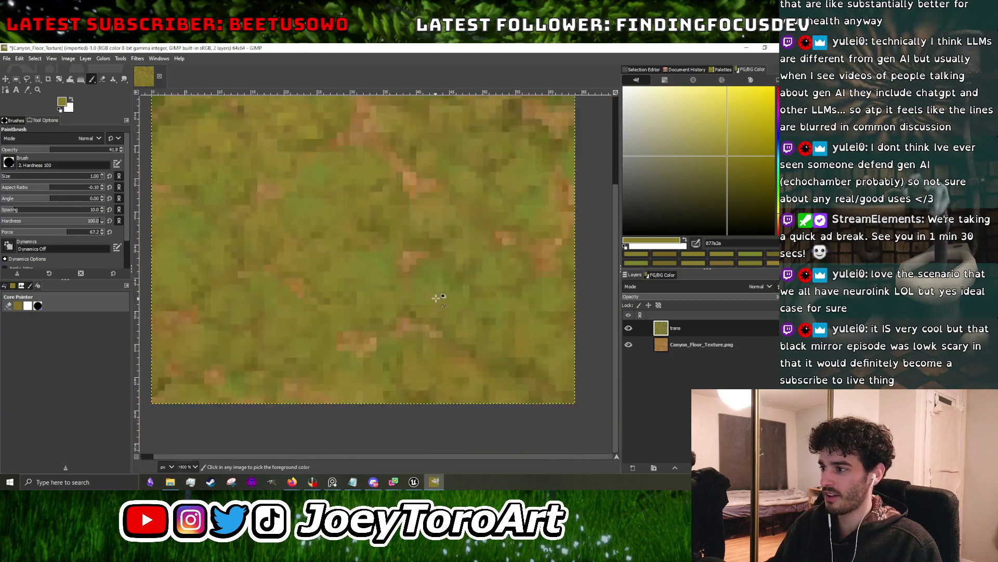
scroll(431, 294, "up", 3)
- Paint greener and warm brownish olive dabs, ending on a lighter yellow-olive colour
left_click(411, 286, "ctrl")
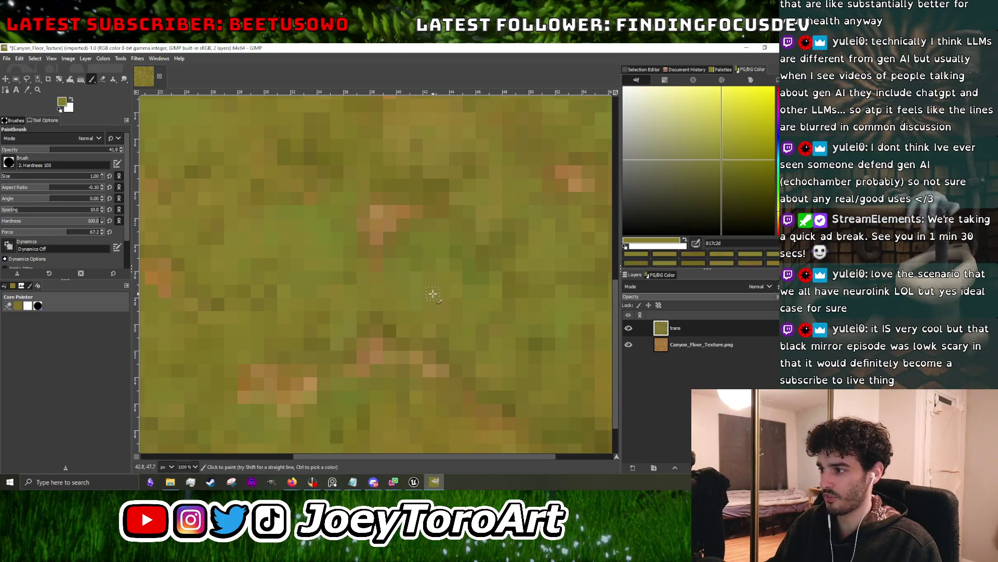
scroll(420, 316, "down", 2)
scroll(419, 316, "up", 2)
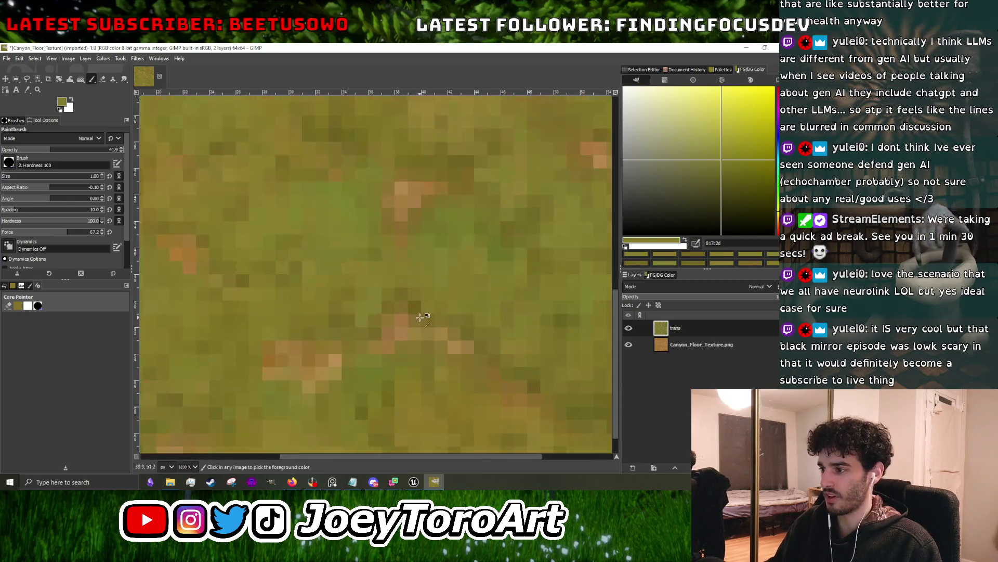
left_click(419, 316, "ctrl")
scroll(388, 354, "down", 2)
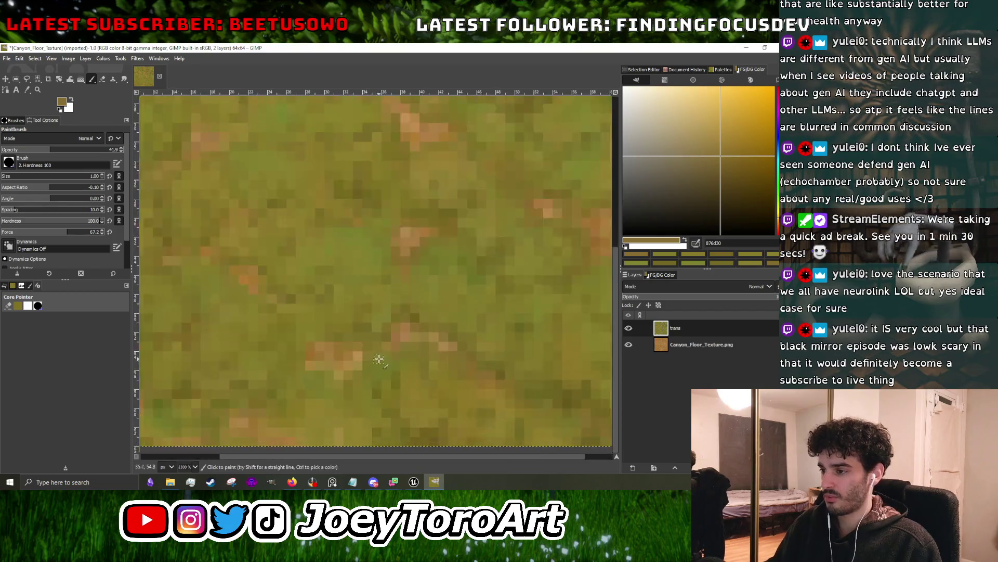
scroll(394, 356, "down", 2)
scroll(419, 248, "up", 5)
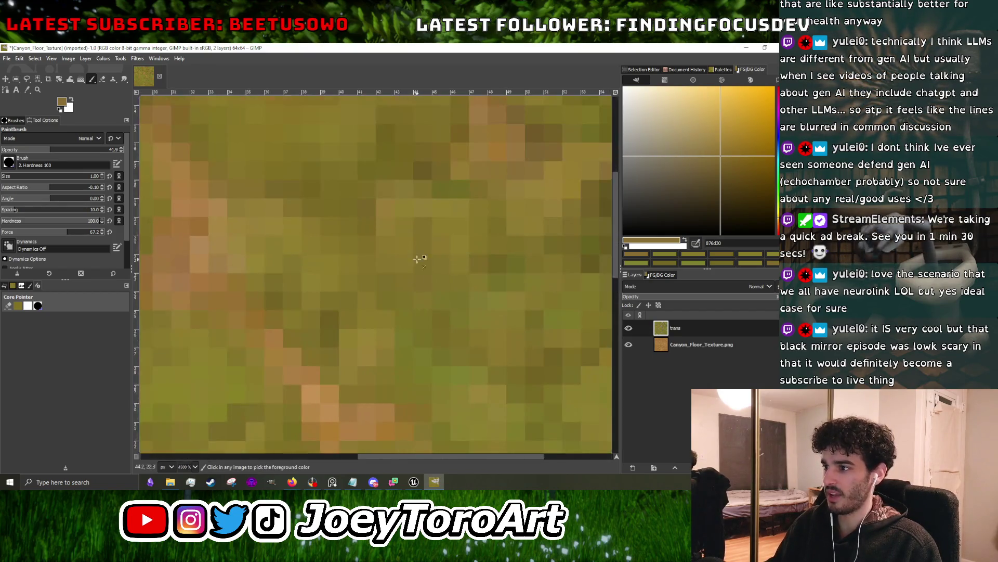
scroll(393, 344, "down", 2)
scroll(392, 341, "up", 2)
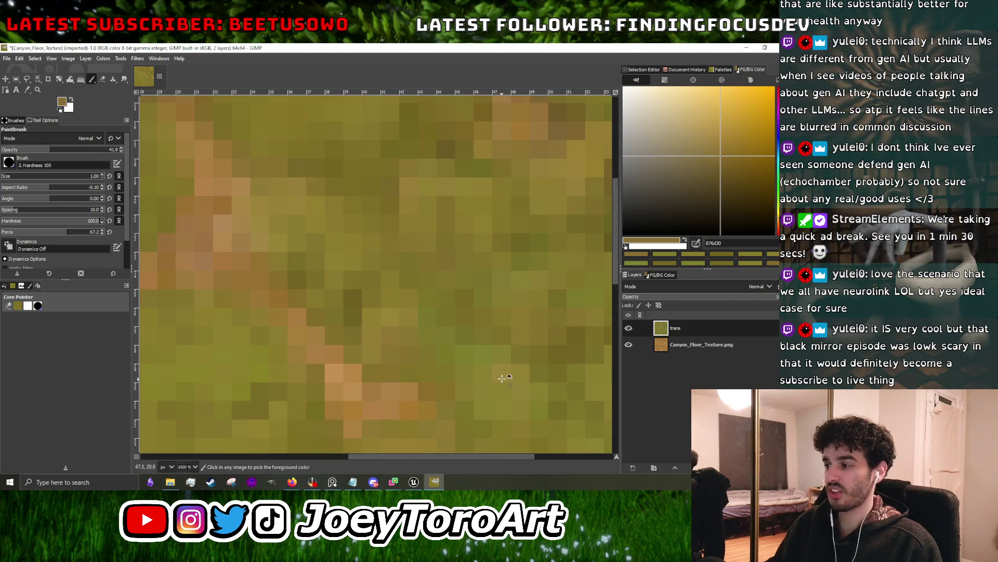
left_click(390, 339, "ctrl")
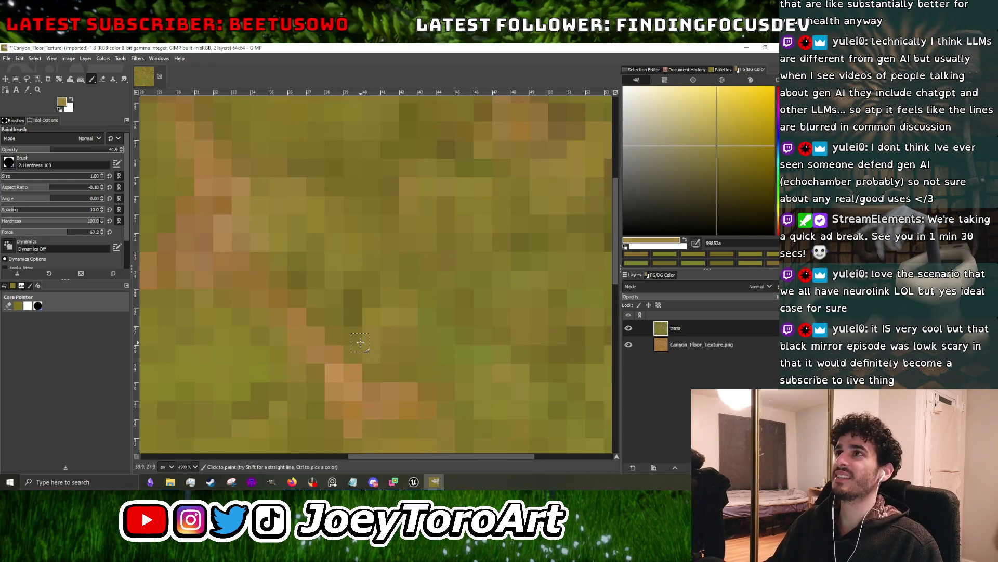
scroll(373, 327, "down", 2)
scroll(373, 327, "down", 4)
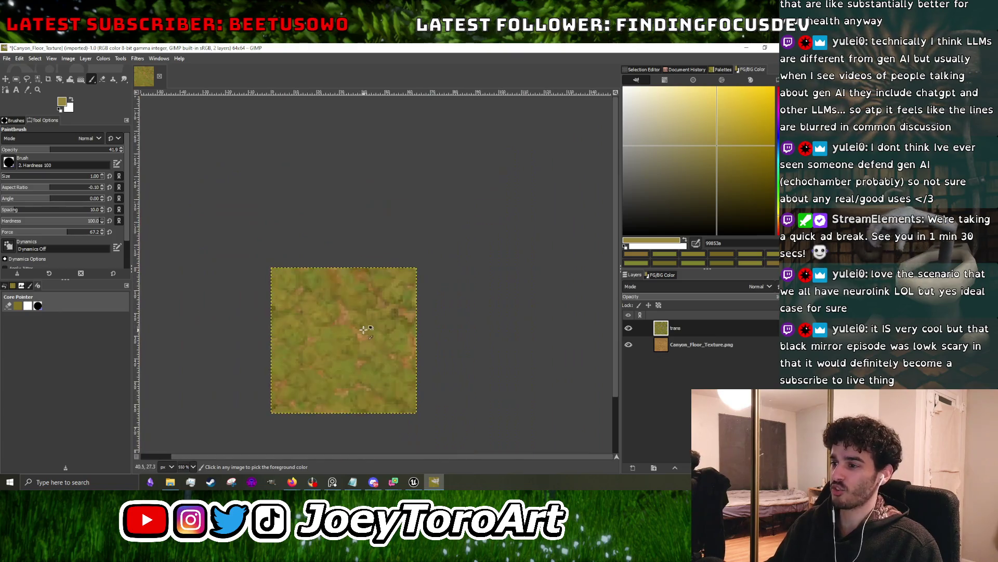
- Sample a dark olive from a nearby pixel and paint it over the orange dirt pixels
scroll(370, 328, "up", 3)
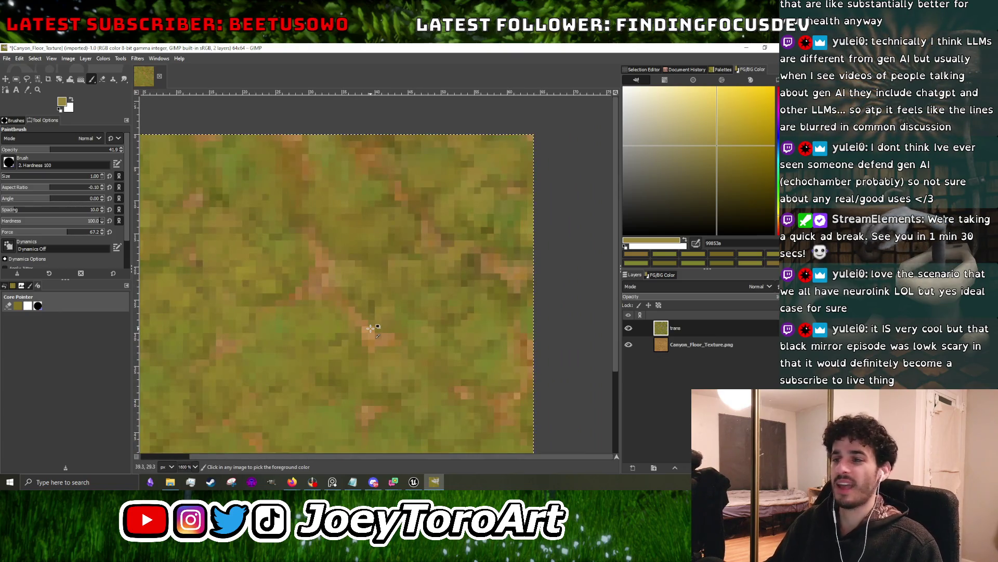
scroll(369, 328, "down", 1)
scroll(369, 322, "up", 4)
left_click(370, 302, "ctrl")
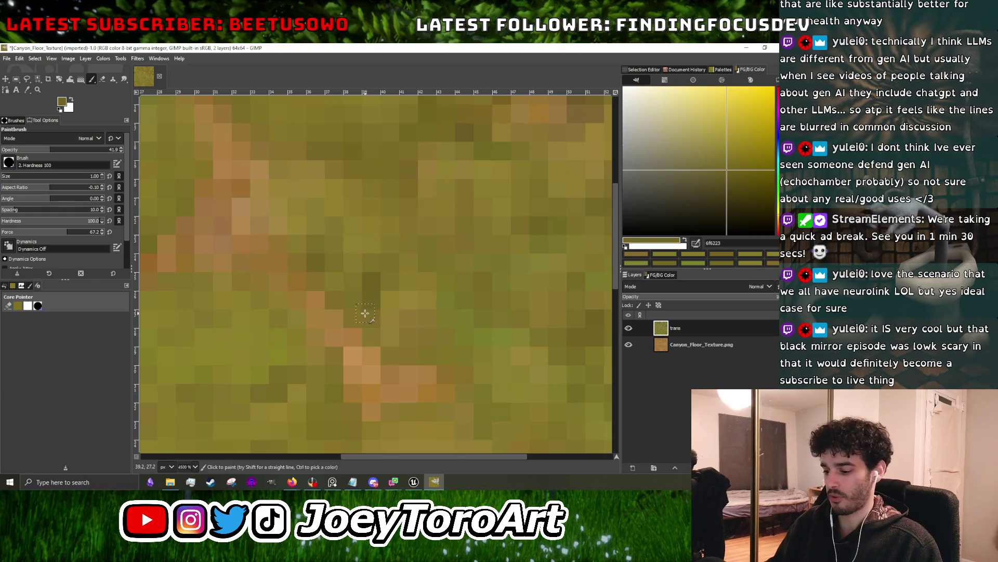
mouse_move(356, 362)
left_mouse_down()
mouse_move(416, 374)
mouse_move(349, 358)
left_mouse_up()
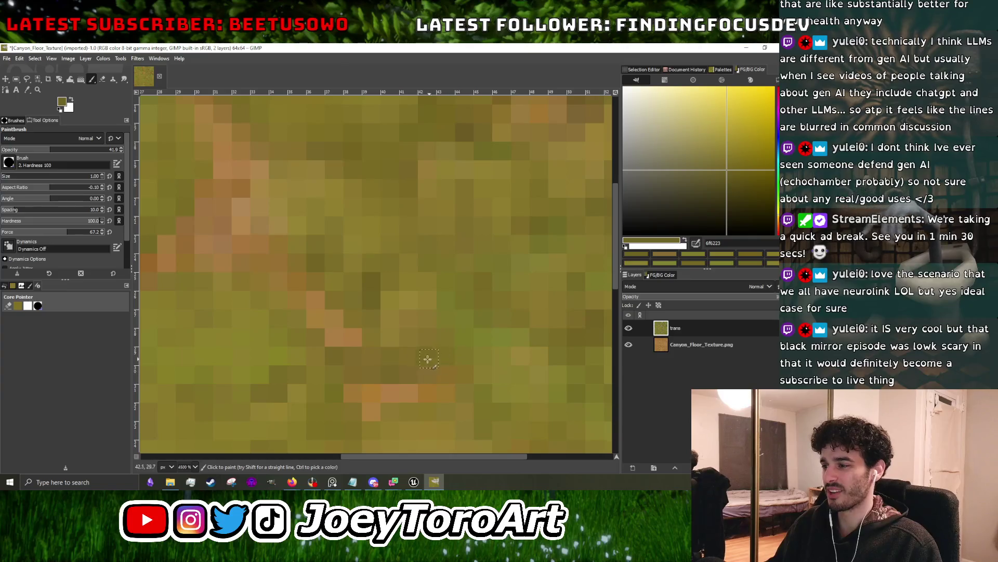
scroll(378, 323, "down", 4)
scroll(378, 323, "up", 2)
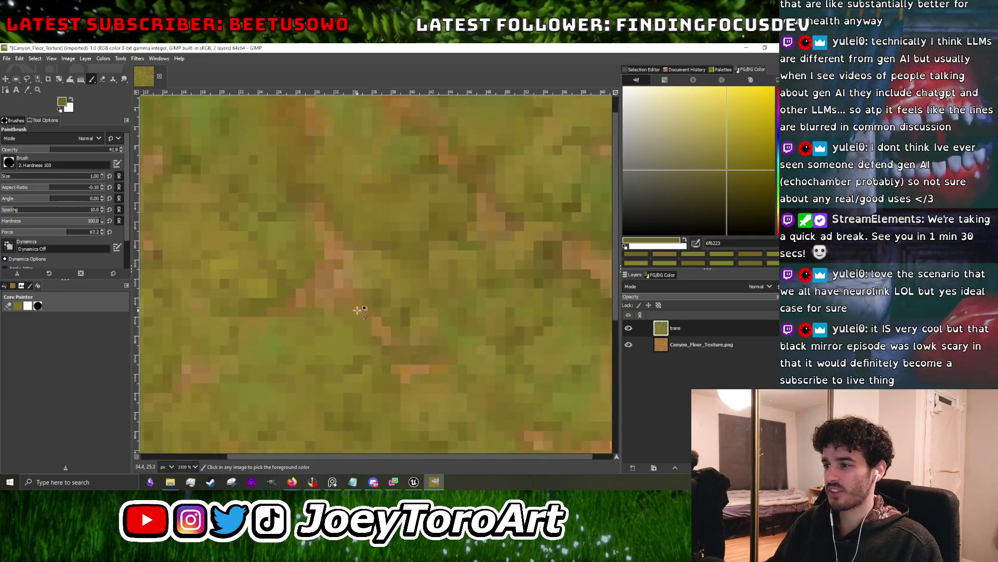
- Pick a lighter ochre-olive and shift it to a yellower olive paint colour
left_click(418, 333, "ctrl")
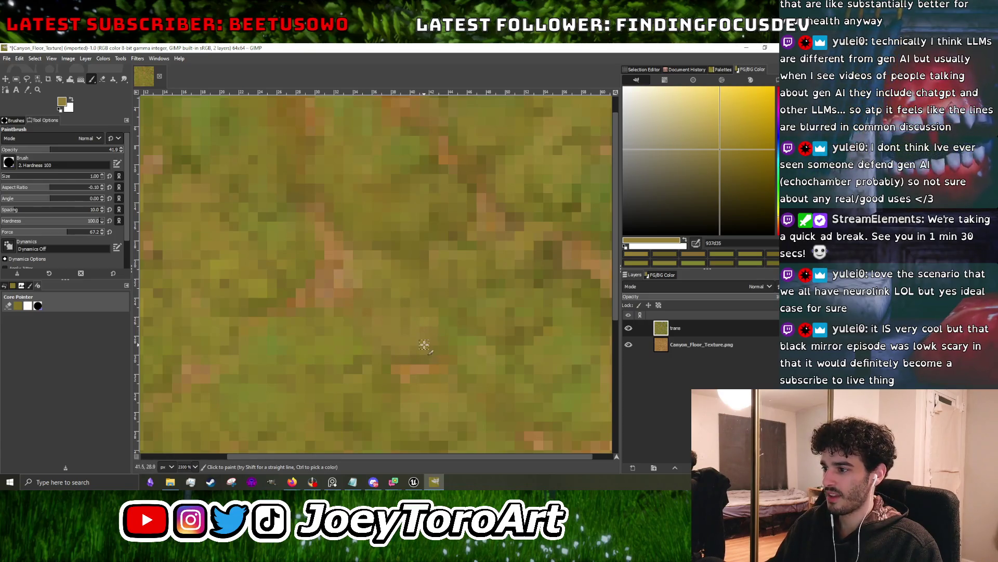
left_click(262, 289, "ctrl")
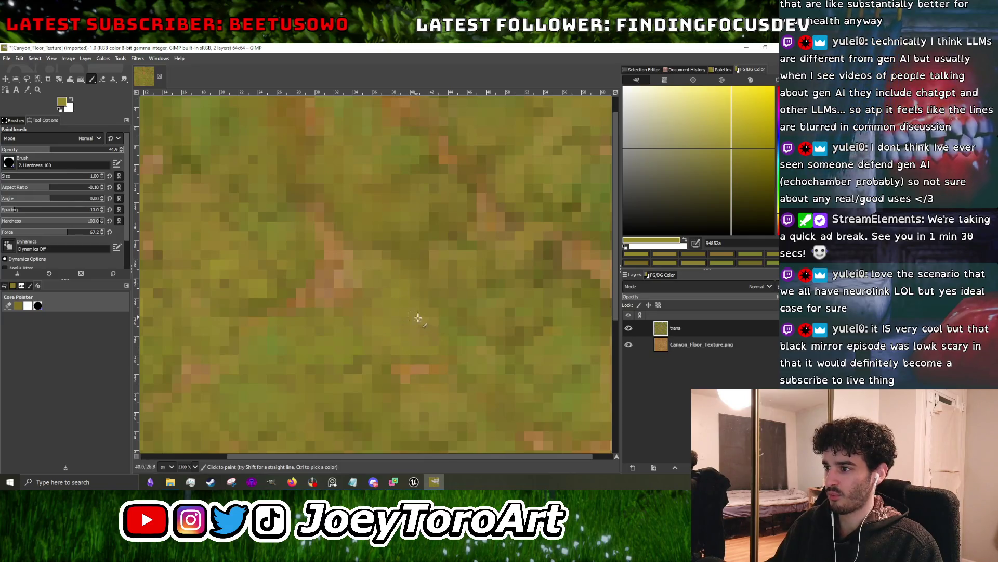
scroll(391, 320, "down", 5)
scroll(406, 299, "up", 4)
- Sample a darker olive, then set the paint colour to 65591f in the colour square
left_click(405, 296, "ctrl")
scroll(406, 296, "up", 3)
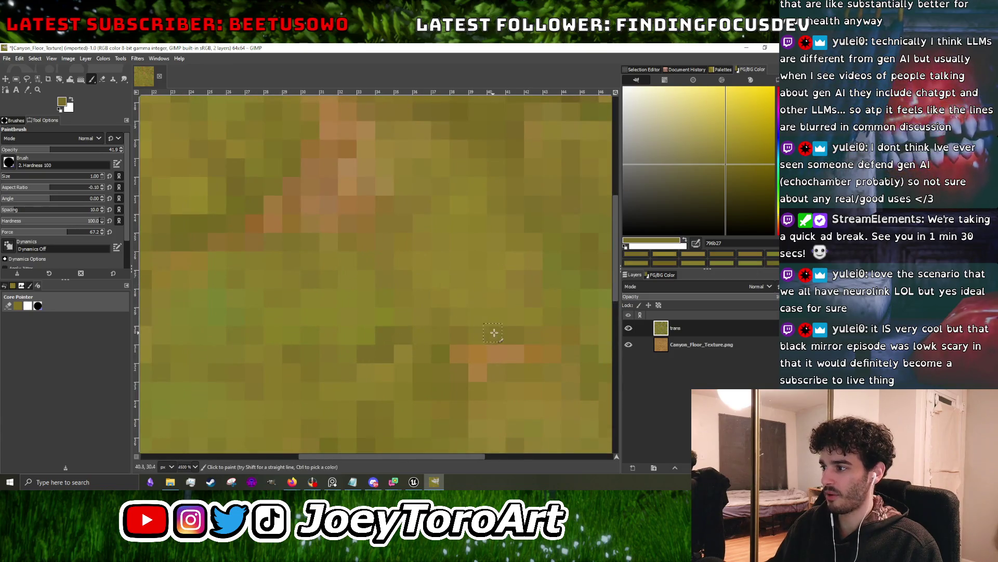
scroll(550, 344, "down", 4)
scroll(539, 338, "up", 3)
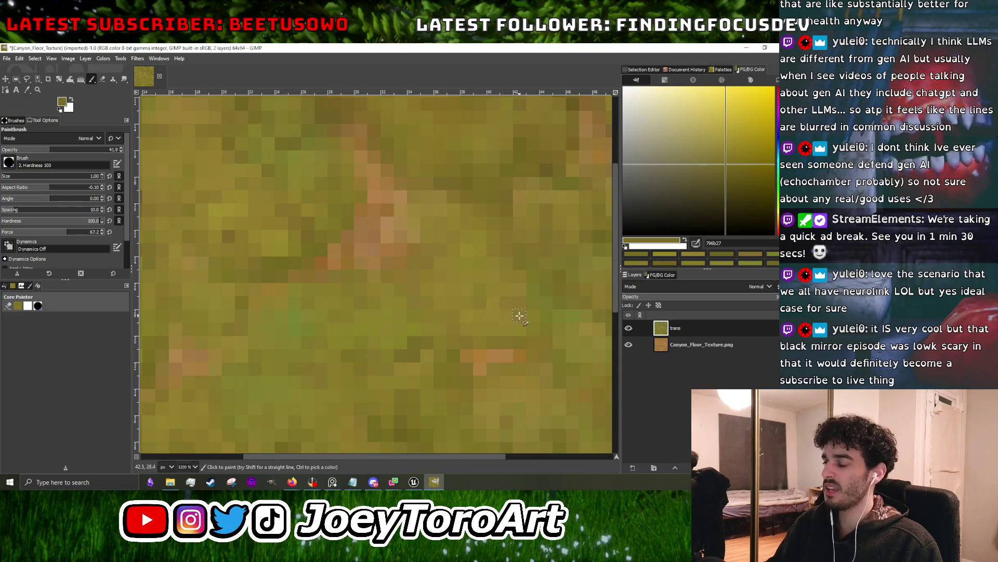
scroll(512, 318, "down", 3)
scroll(509, 315, "up", 3)
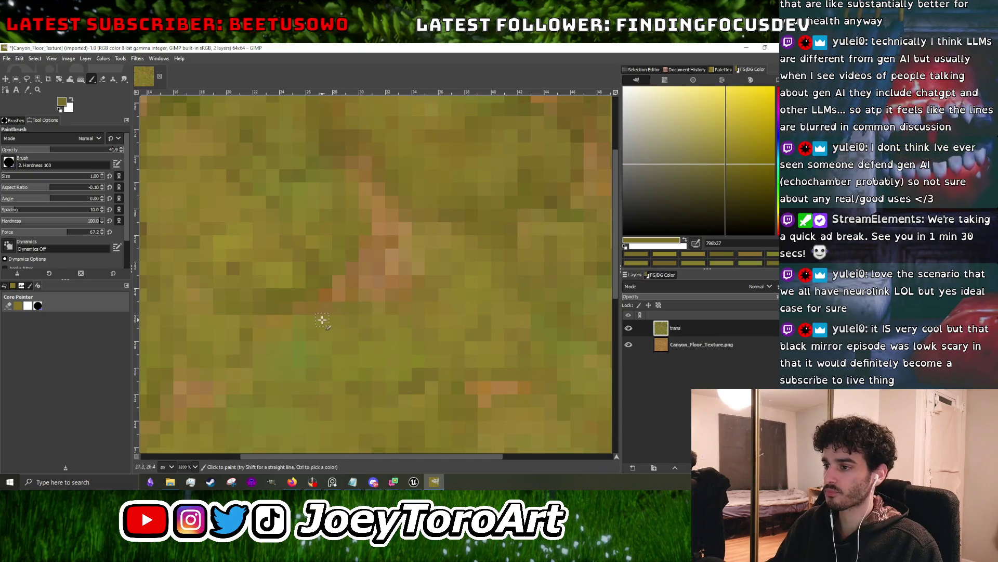
scroll(301, 324, "down", 3)
scroll(299, 320, "up", 4)
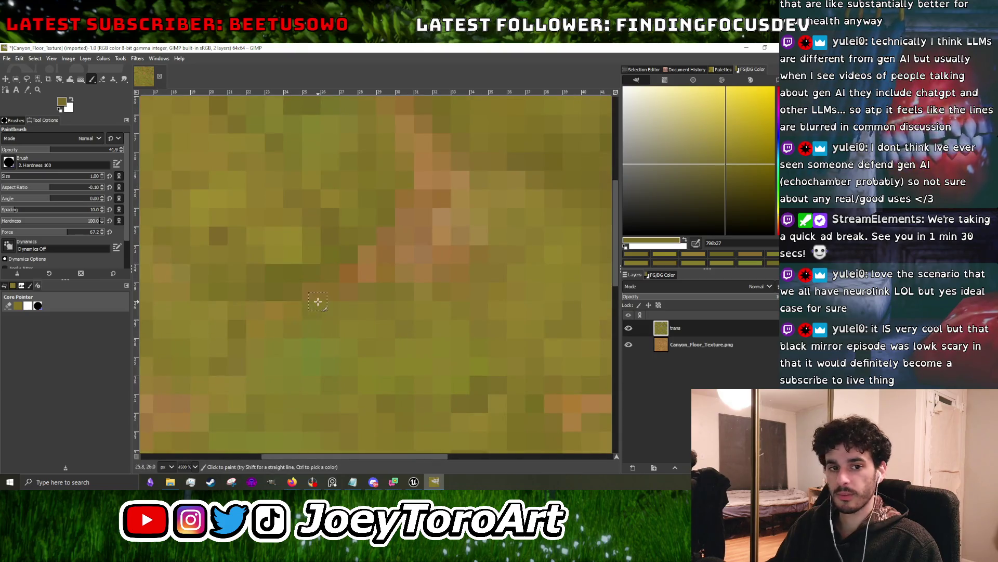
scroll(468, 292, "down", 1)
left_click(728, 176)
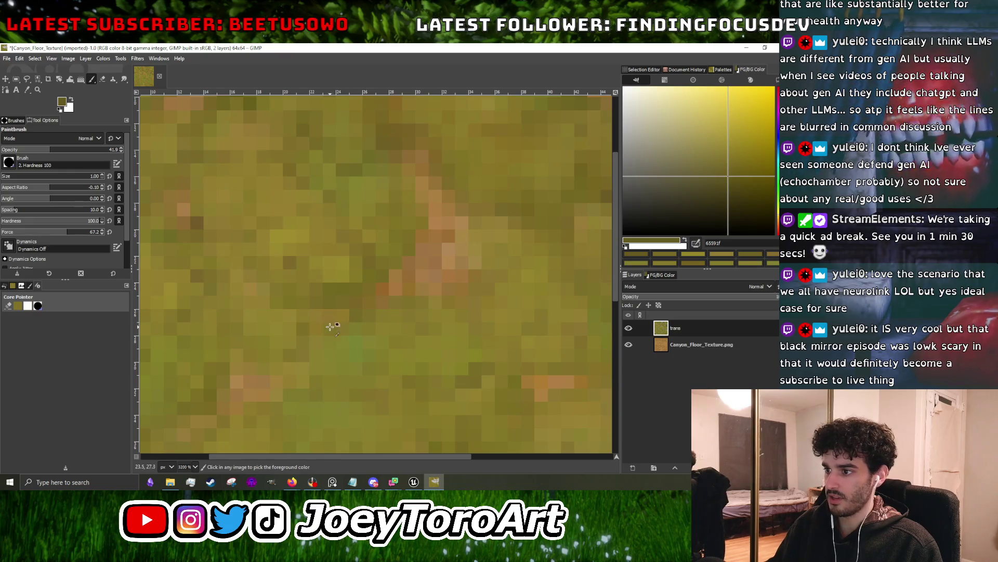
scroll(330, 325, "down", 4)
scroll(401, 312, "up", 6)
scroll(450, 292, "down", 4)
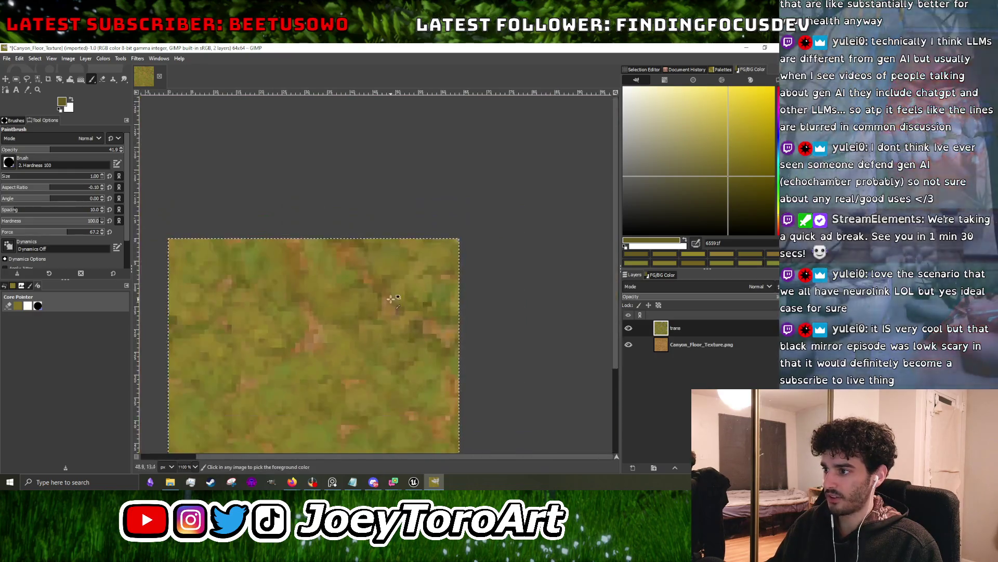
- Zoom in and out on the trans layer to check the olive grass and orange dirt mottling
scroll(433, 337, "up", 5)
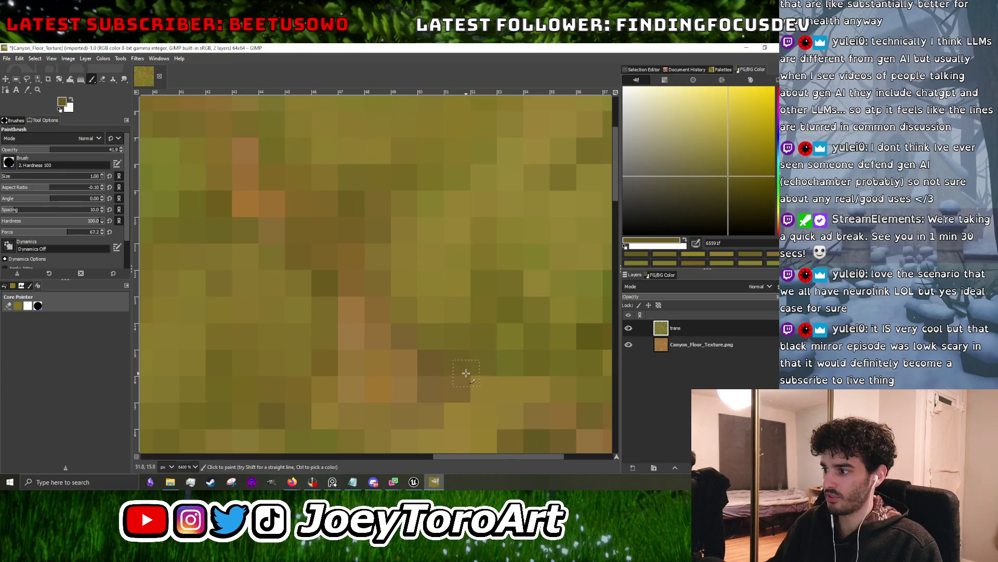
scroll(465, 359, "down", 4)
scroll(463, 358, "up", 3)
scroll(467, 348, "down", 3)
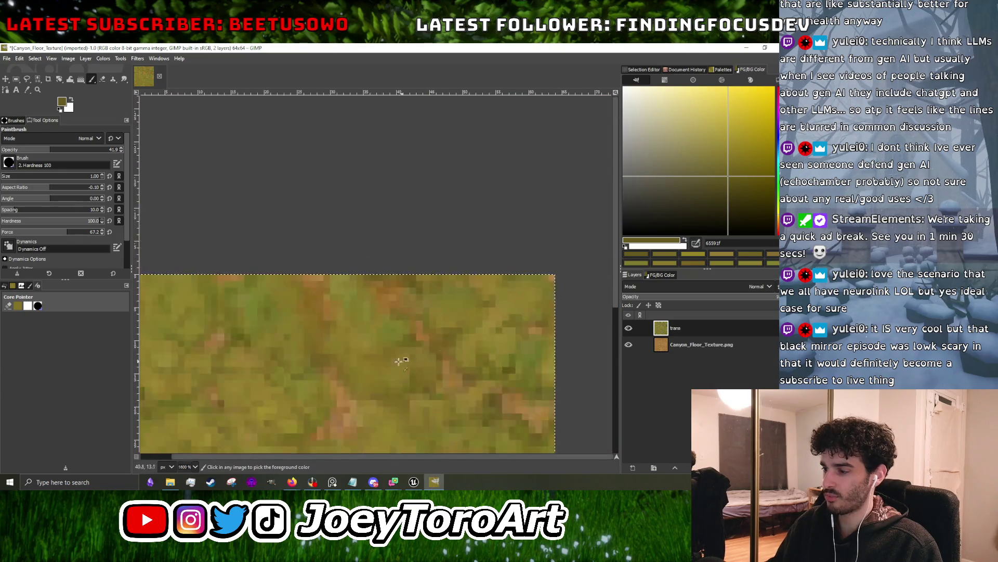
scroll(408, 335, "up", 1)
scroll(421, 330, "down", 2)
scroll(303, 318, "up", 4)
scroll(428, 271, "down", 1)
scroll(428, 272, "down", 3)
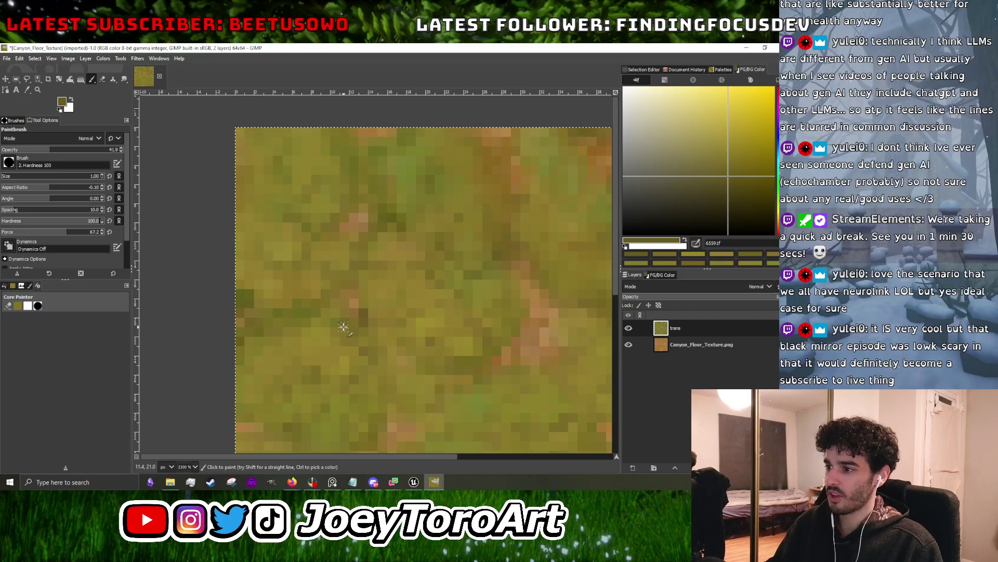
scroll(312, 312, "up", 3)
scroll(372, 261, "down", 6)
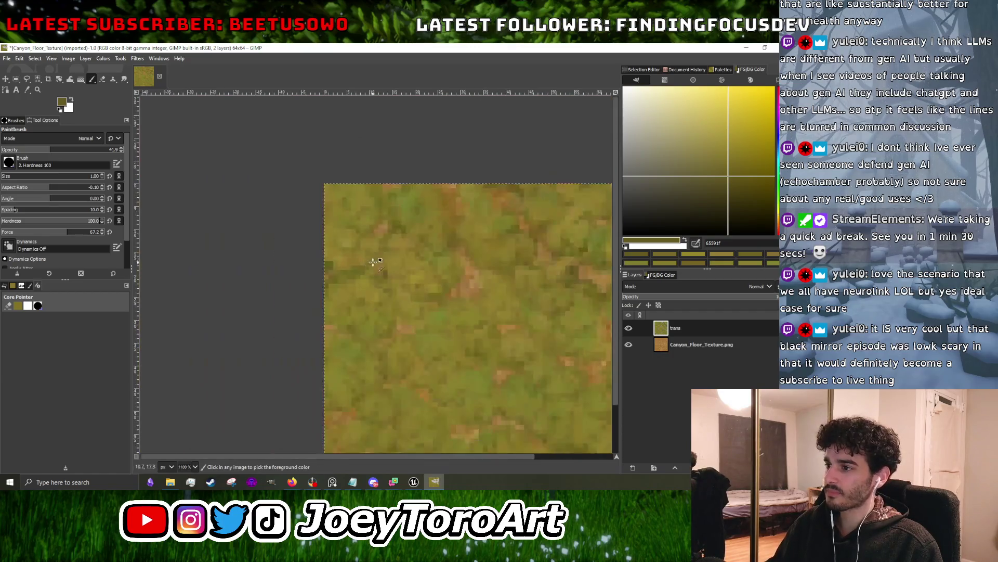
scroll(364, 265, "up", 5)
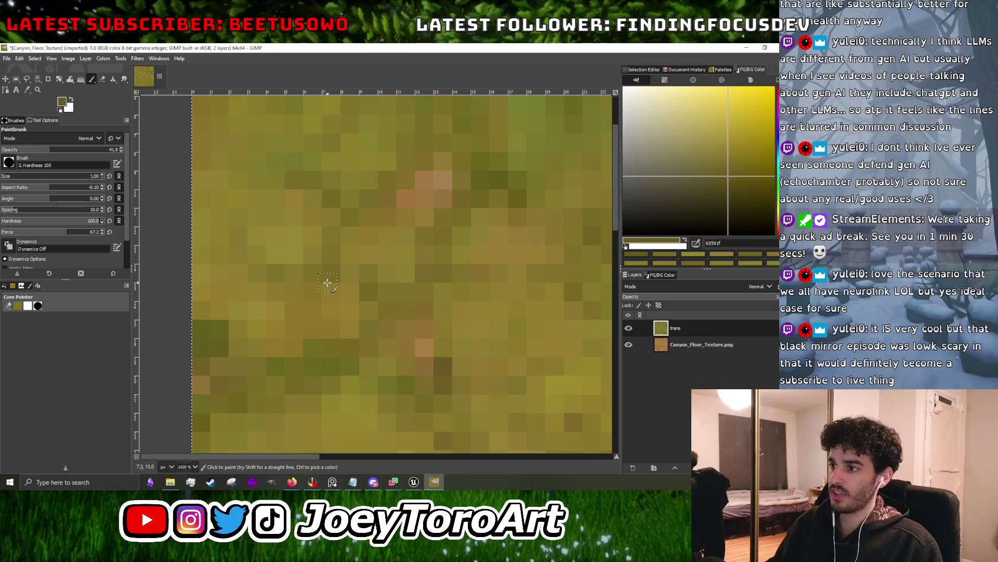
scroll(395, 297, "down", 4)
scroll(395, 297, "up", 4)
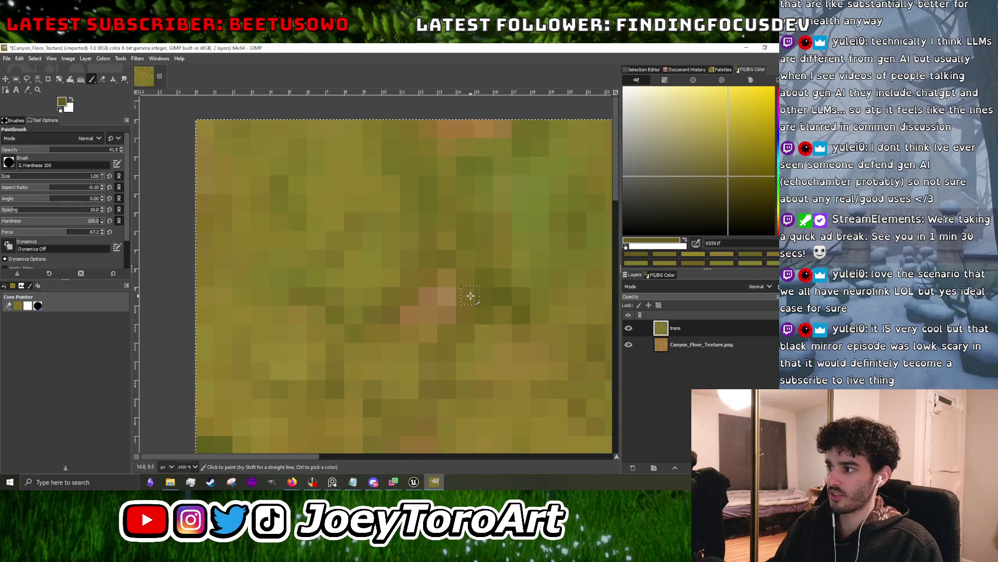
scroll(471, 296, "down", 4)
scroll(477, 322, "up", 4)
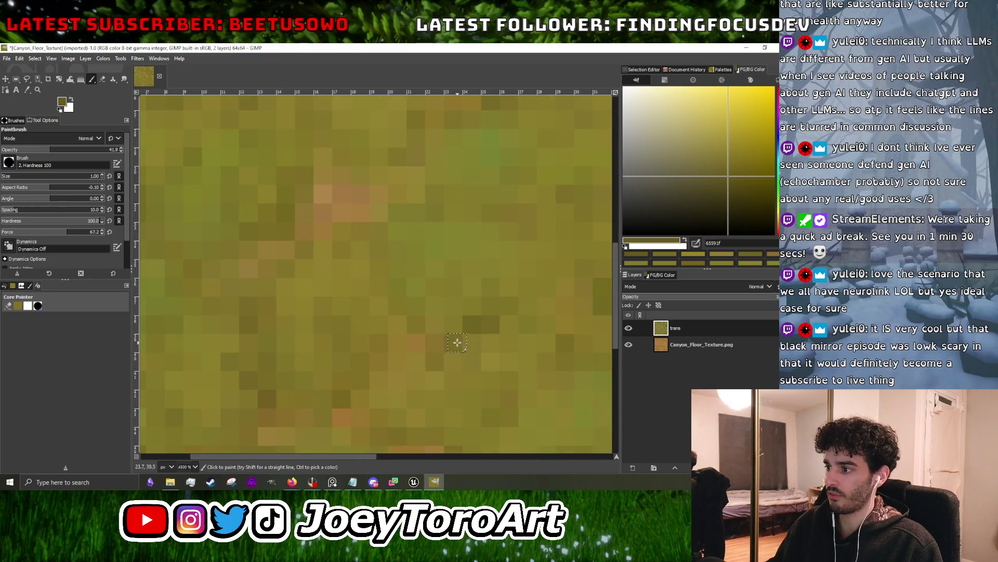
scroll(457, 342, "down", 4)
scroll(365, 305, "up", 5)
scroll(336, 337, "down", 4)
scroll(359, 331, "up", 4)
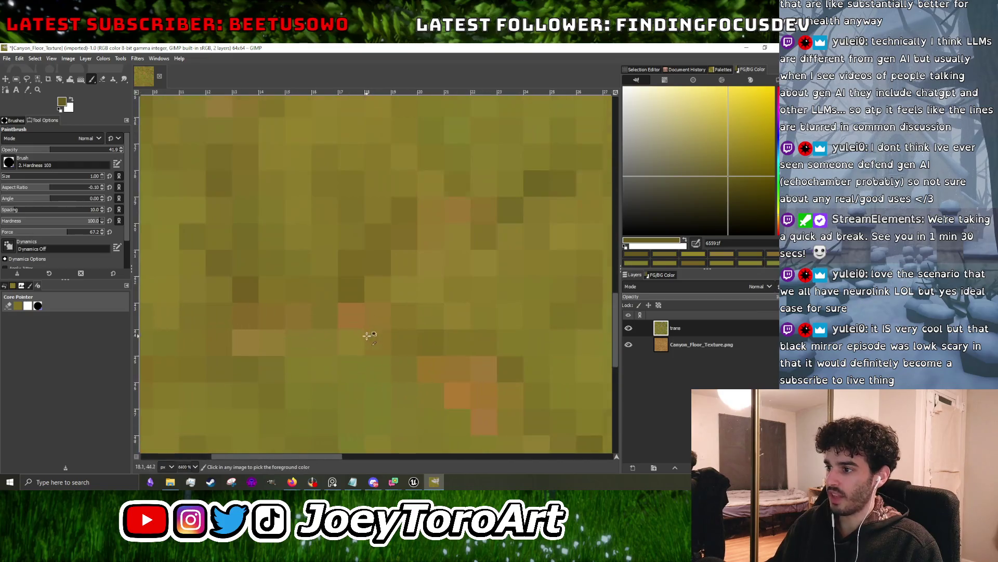
scroll(322, 302, "down", 4)
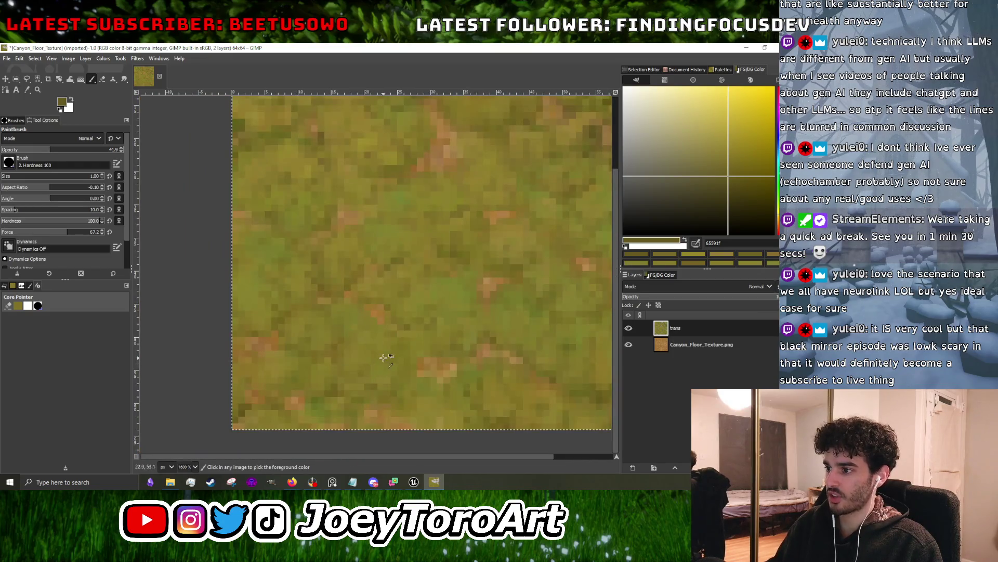
scroll(336, 353, "up", 3)
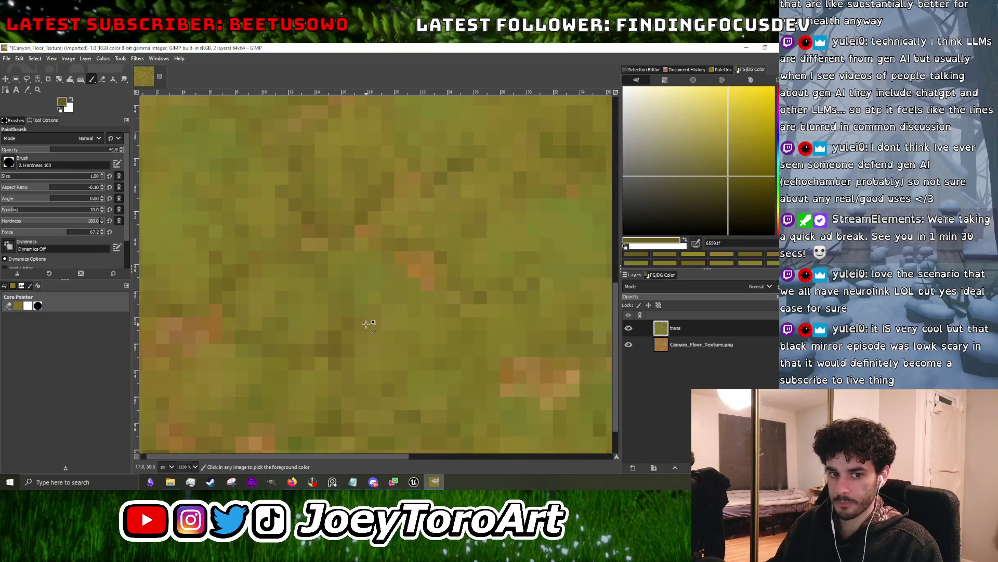
scroll(401, 290, "down", 3)
scroll(401, 290, "up", 3)
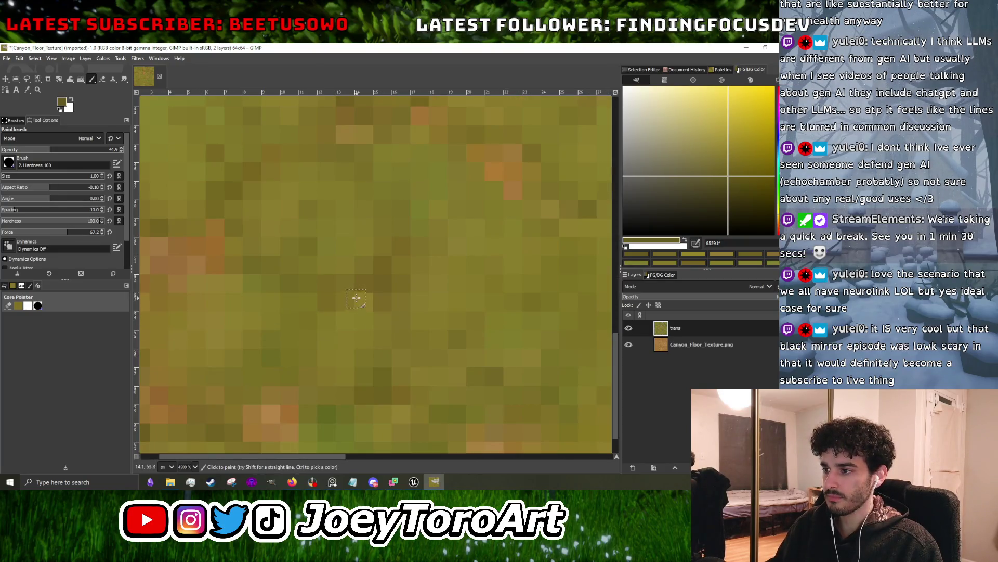
scroll(357, 297, "down", 2)
scroll(314, 342, "up", 3)
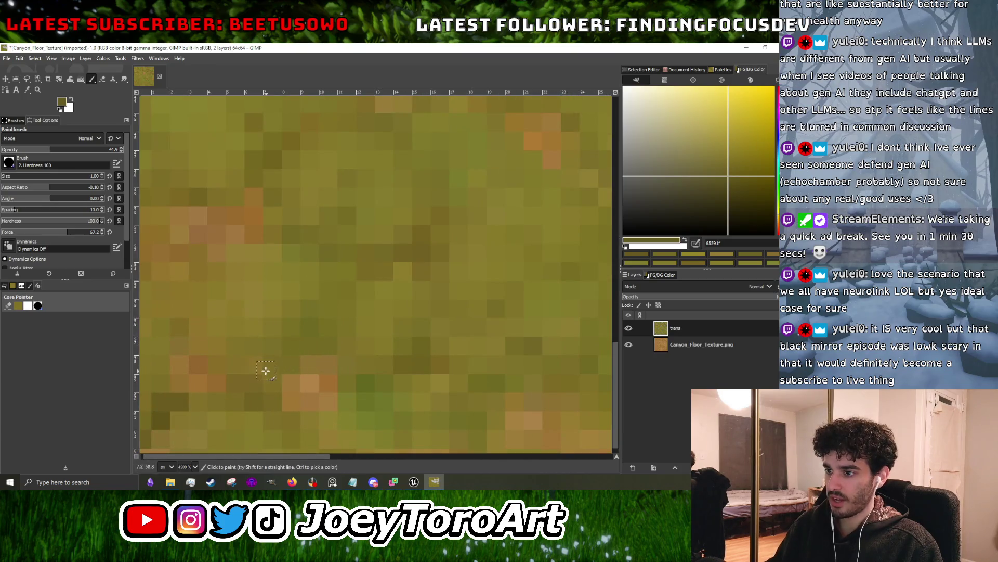
scroll(229, 364, "down", 3)
scroll(350, 350, "up", 3)
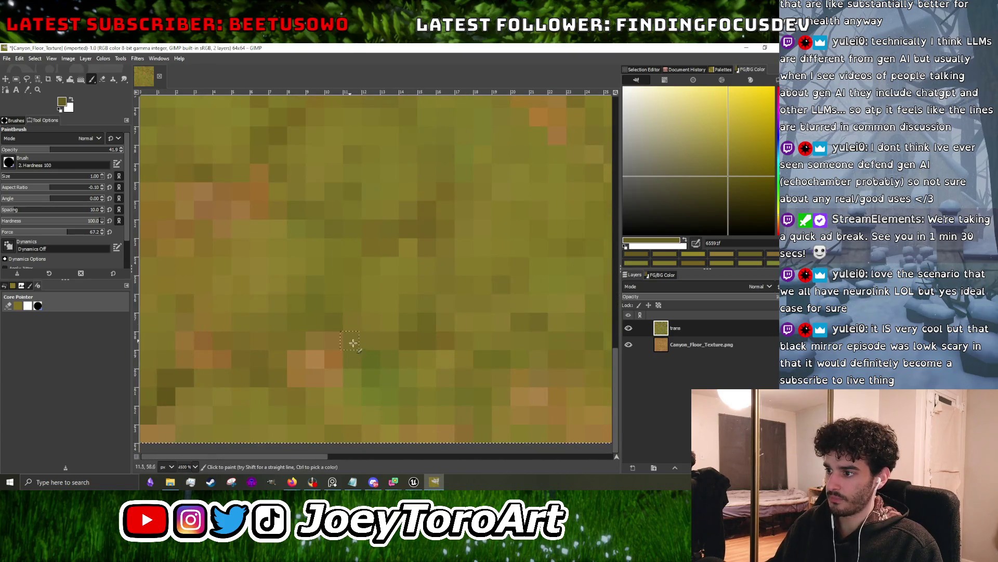
scroll(383, 354, "down", 3)
scroll(467, 351, "up", 3)
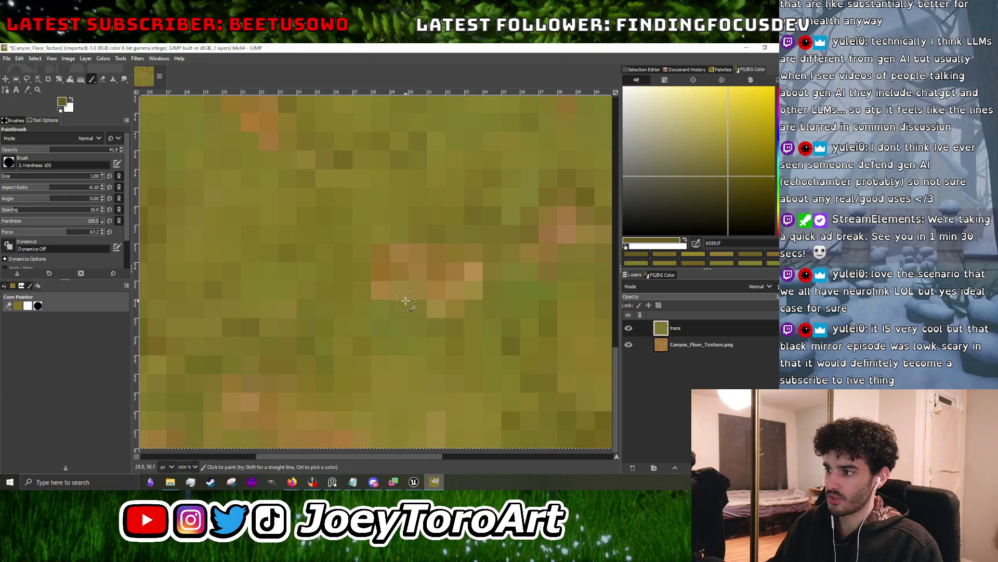
scroll(314, 338, "down", 3)
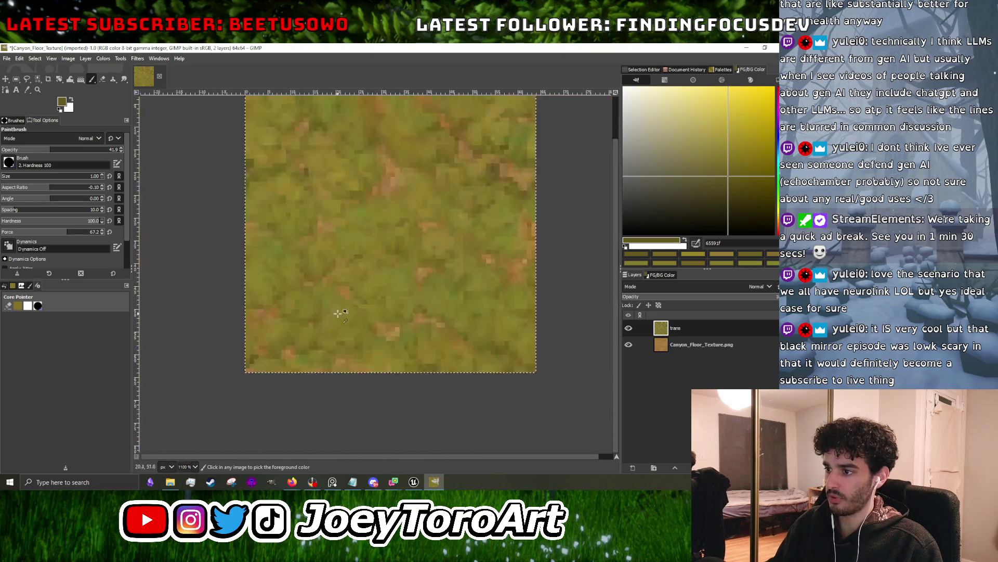
scroll(379, 348, "up", 2)
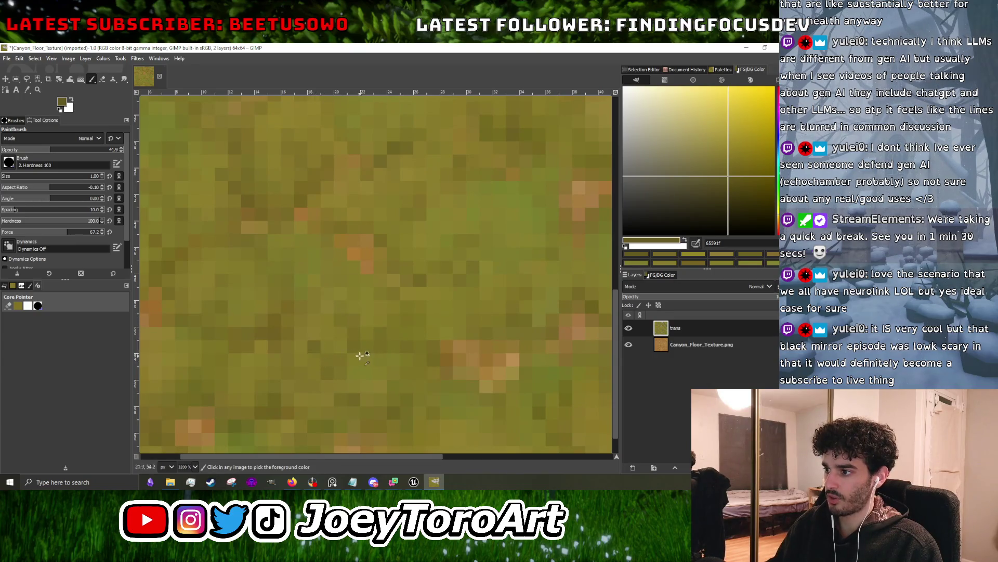
scroll(323, 353, "down", 3)
scroll(447, 351, "up", 3)
scroll(433, 390, "down", 3)
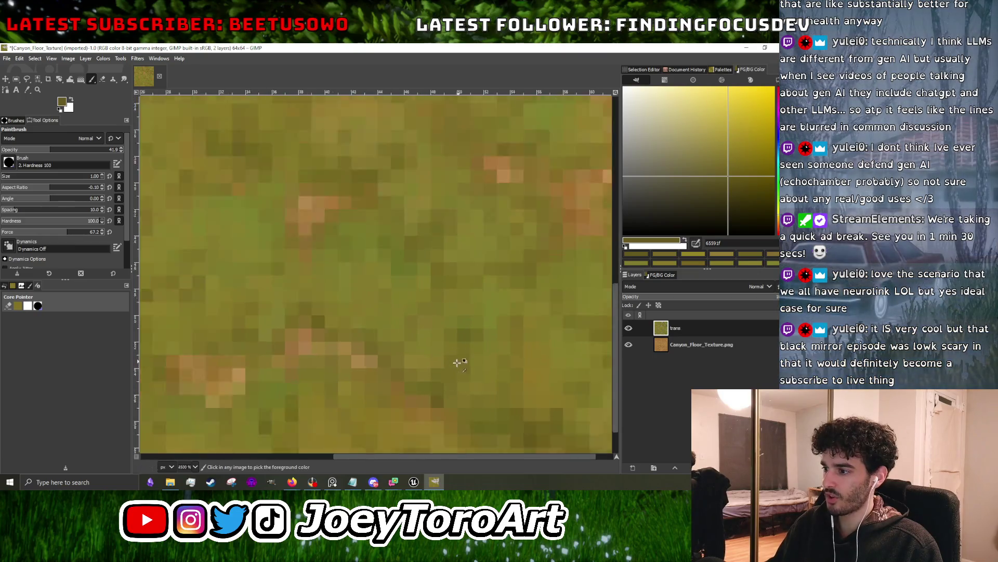
scroll(470, 391, "down", 1)
scroll(476, 391, "up", 3)
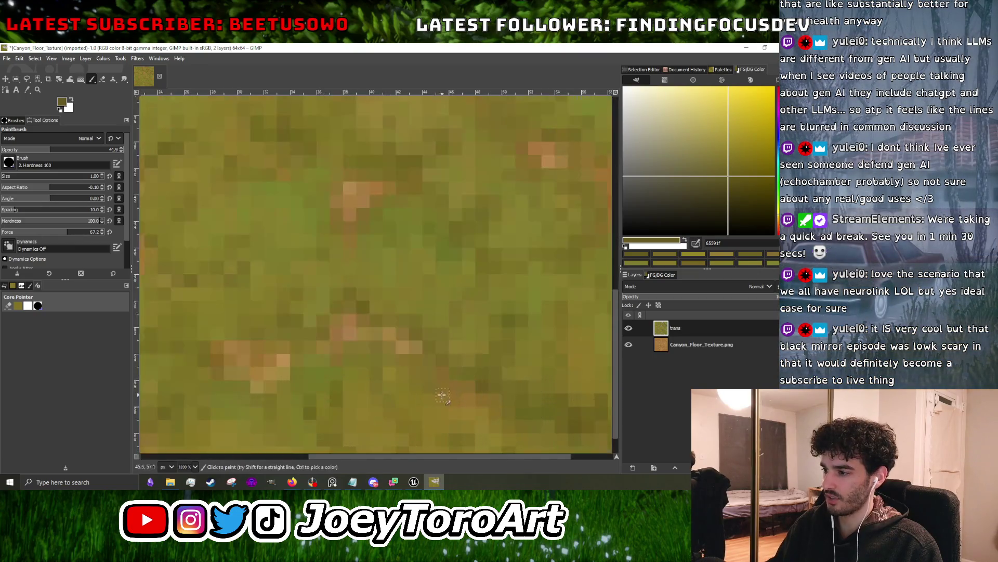
scroll(425, 366, "down", 3)
scroll(427, 377, "up", 4)
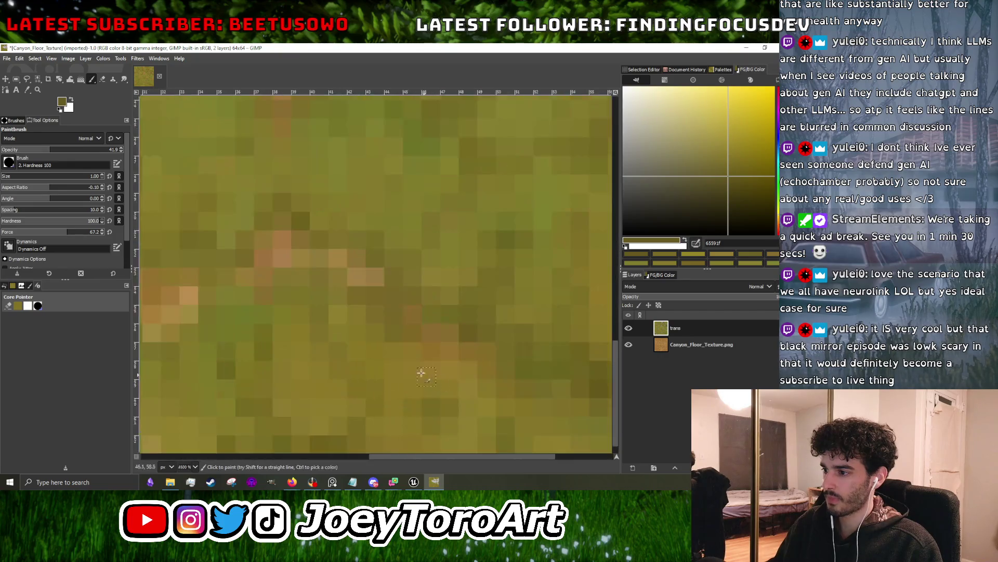
scroll(375, 318, "down", 2)
scroll(395, 299, "up", 1)
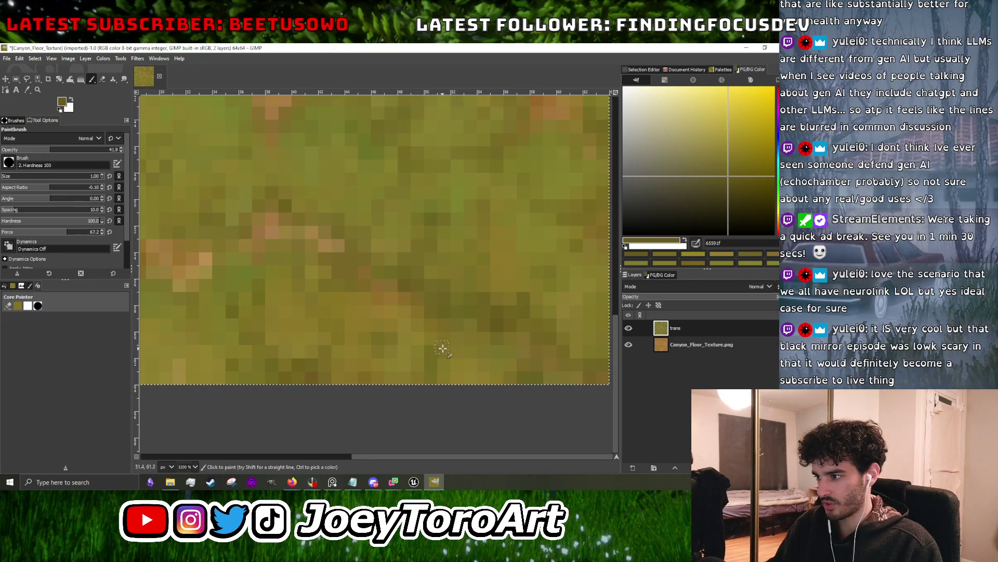
scroll(486, 343, "down", 3)
scroll(493, 306, "up", 2)
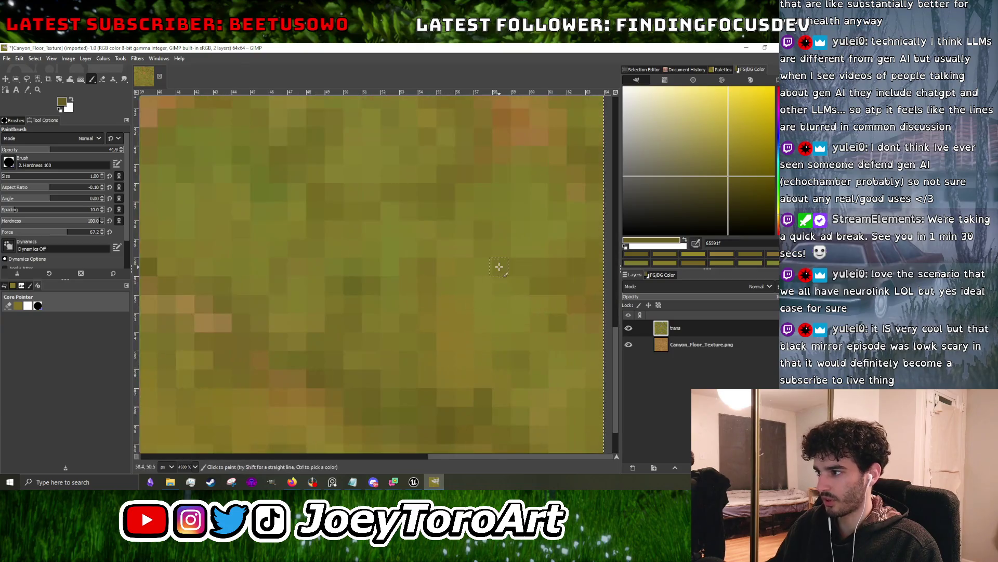
scroll(536, 320, "down", 1)
scroll(505, 320, "up", 1)
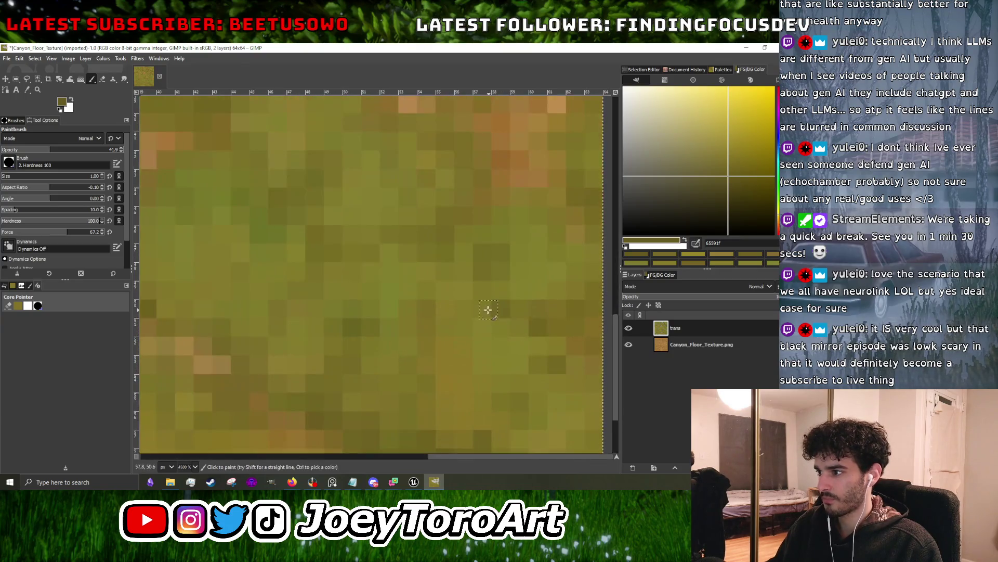
scroll(434, 336, "down", 1)
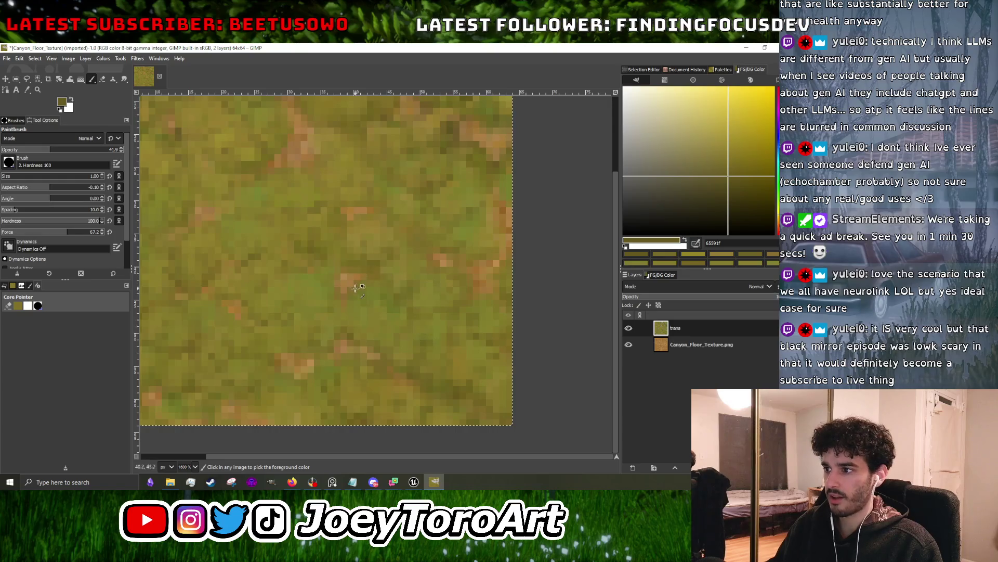
scroll(395, 327, "up", 3)
scroll(401, 310, "down", 3)
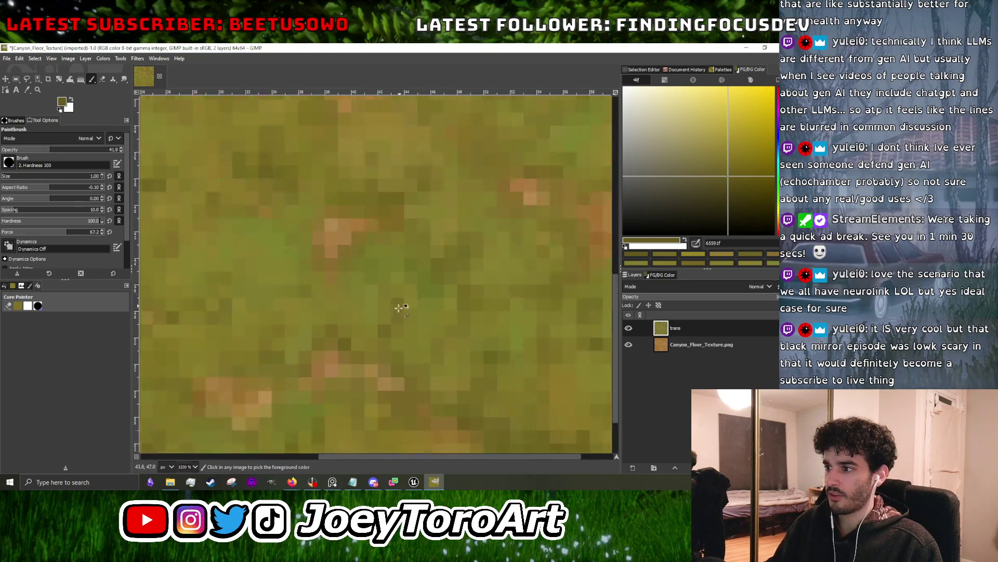
scroll(348, 307, "up", 2)
scroll(353, 306, "down", 4)
scroll(356, 319, "up", 4)
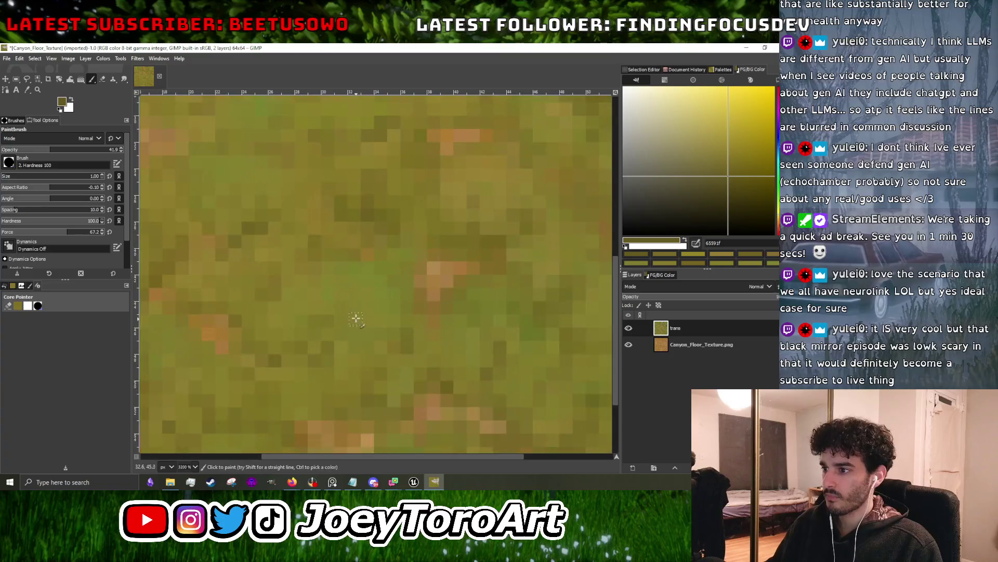
- Sample olive, darker olive, lighter olive and dark olive tones from the texture and dab them in
left_click(341, 305, "ctrl")
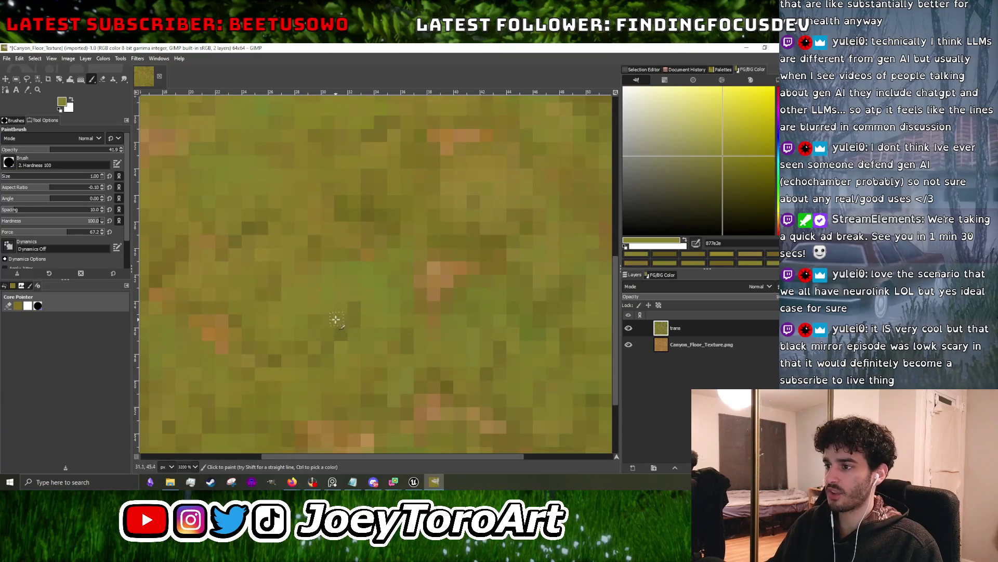
scroll(343, 312, "down", 2)
scroll(339, 303, "up", 3)
left_click(339, 307, "ctrl")
scroll(349, 333, "down", 2)
scroll(346, 333, "up", 2)
left_click(379, 291, "ctrl")
scroll(345, 286, "down", 2)
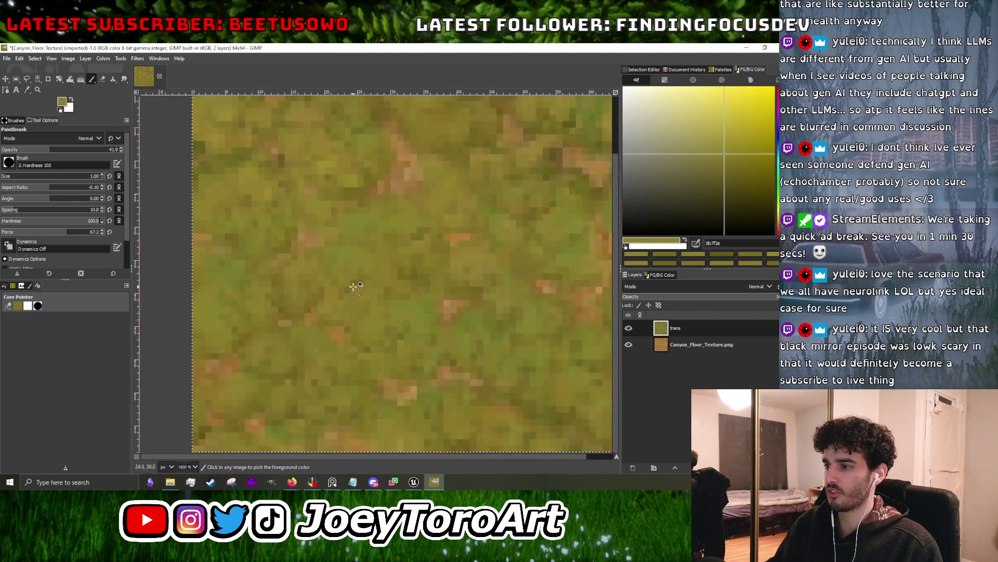
scroll(361, 272, "up", 2)
left_click(356, 278, "ctrl")
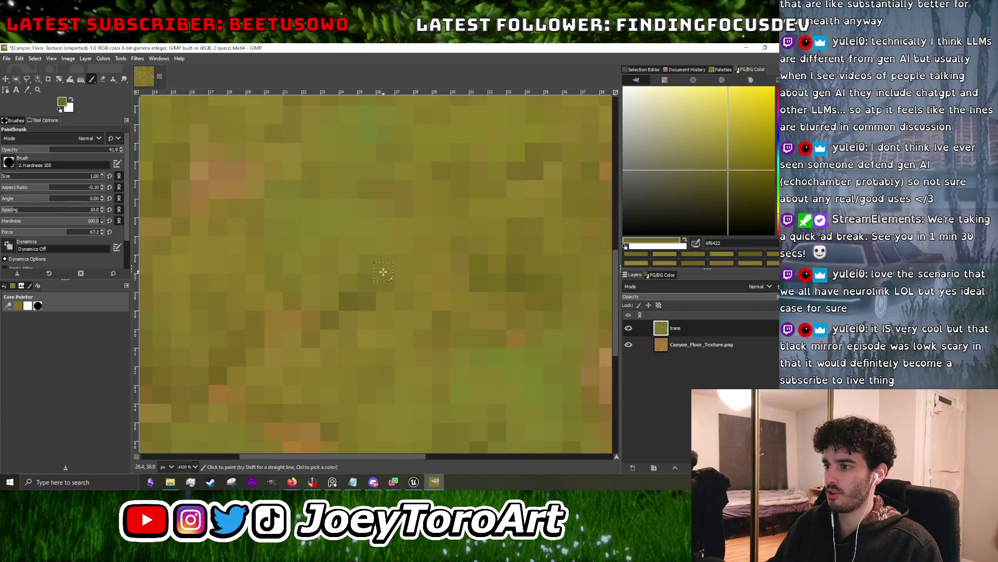
scroll(374, 322, "down", 5)
scroll(384, 337, "up", 4)
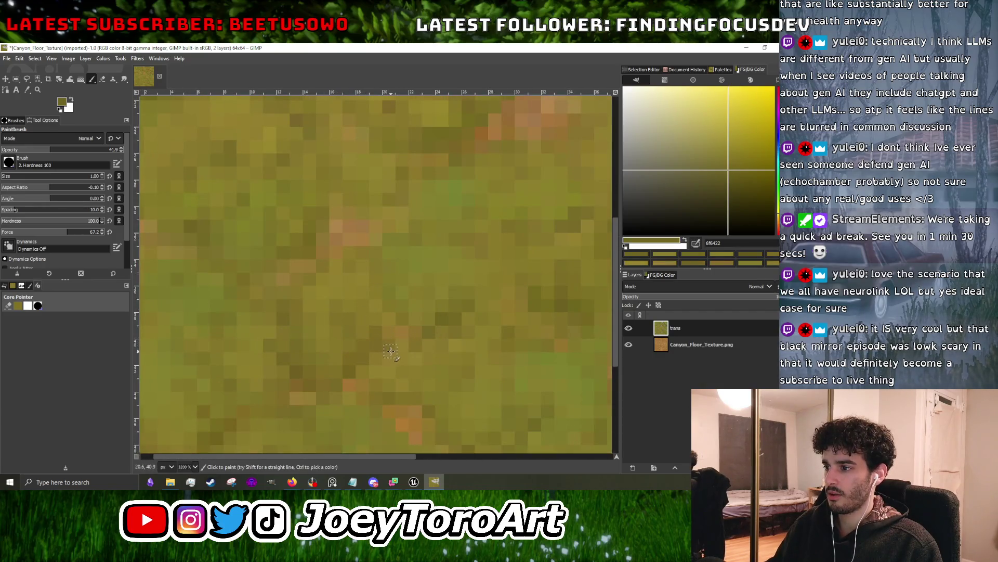
scroll(341, 323, "down", 5)
scroll(338, 346, "up", 4)
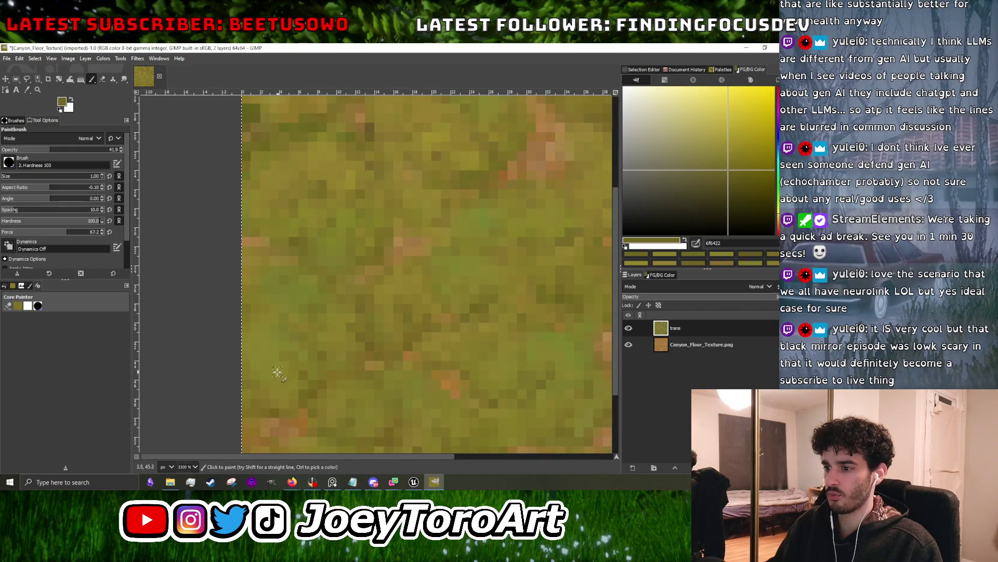
scroll(371, 255, "down", 3)
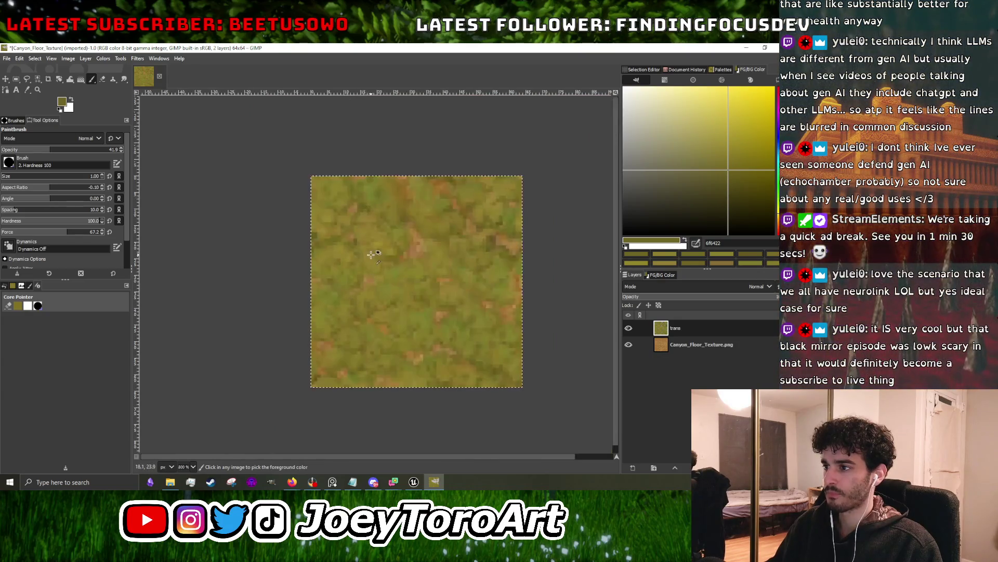
scroll(371, 255, "up", 2)
scroll(362, 235, "down", 2)
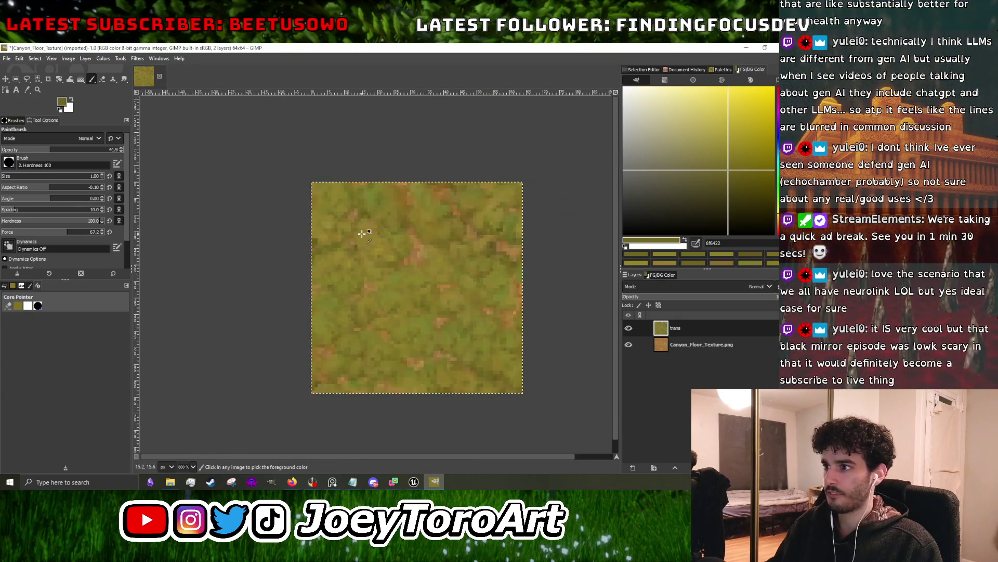
scroll(362, 235, "up", 5)
- Dab warm brownish olive, yellow-green, mid olive and darker olive tones to soften the dirt patches
left_click(274, 275, "ctrl")
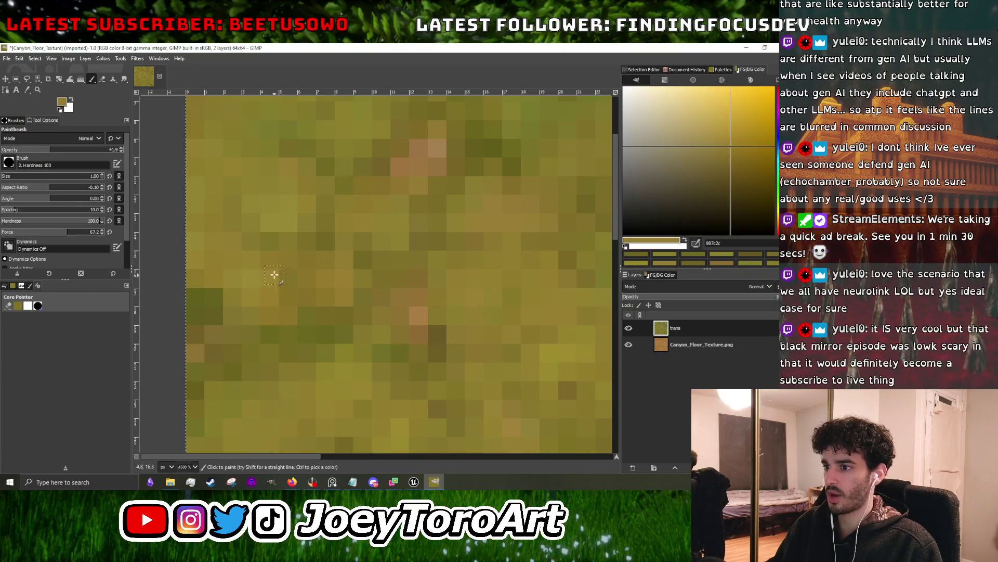
scroll(270, 322, "down", 5)
scroll(319, 350, "up", 4)
left_click(335, 340, "ctrl")
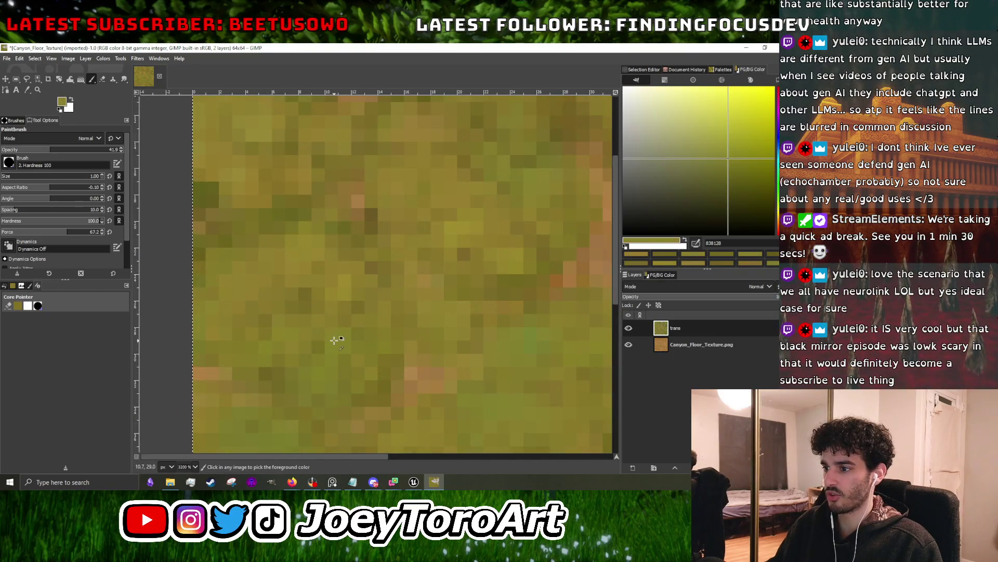
scroll(338, 338, "down", 5)
scroll(363, 332, "up", 5)
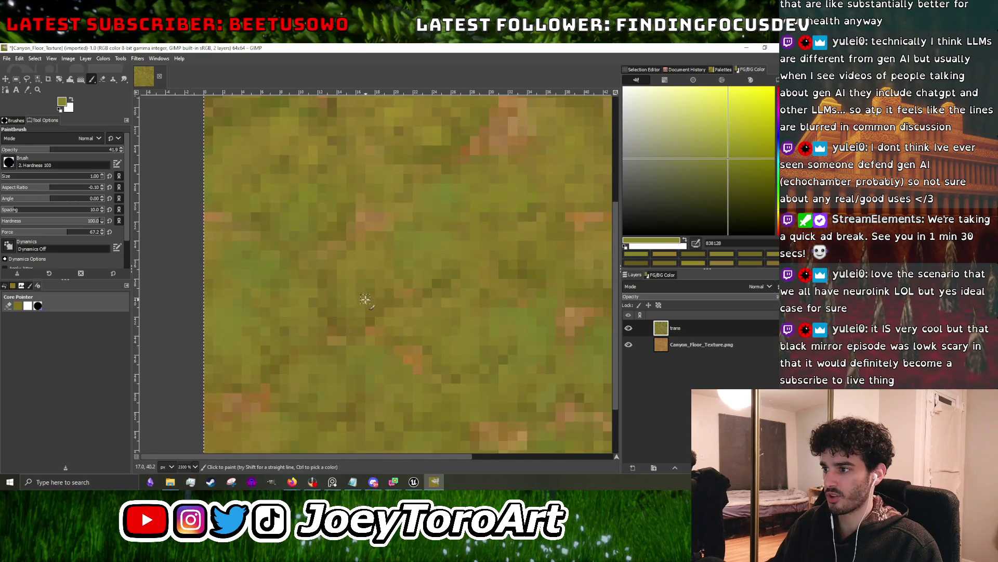
left_click(339, 315, "ctrl")
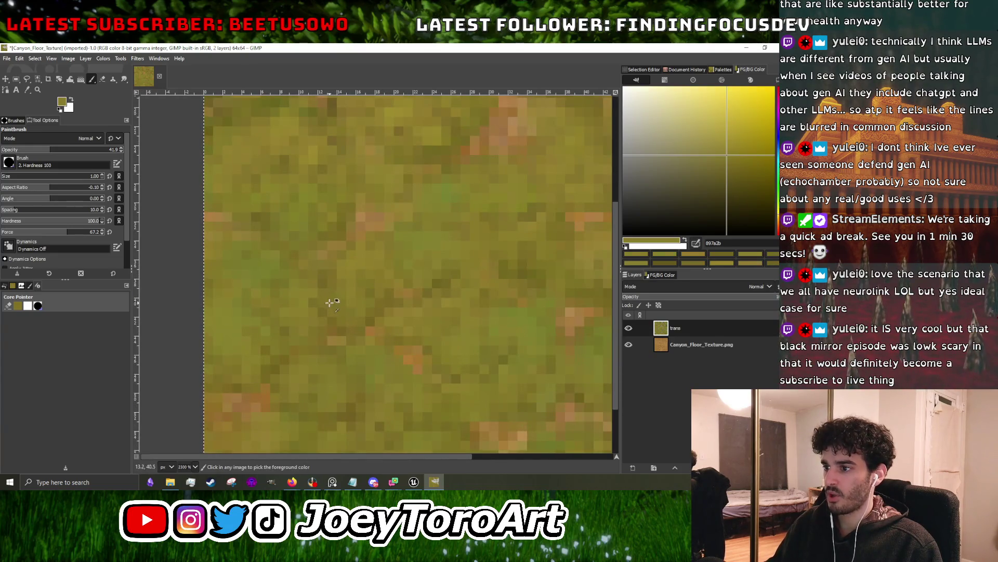
scroll(329, 303, "down", 2)
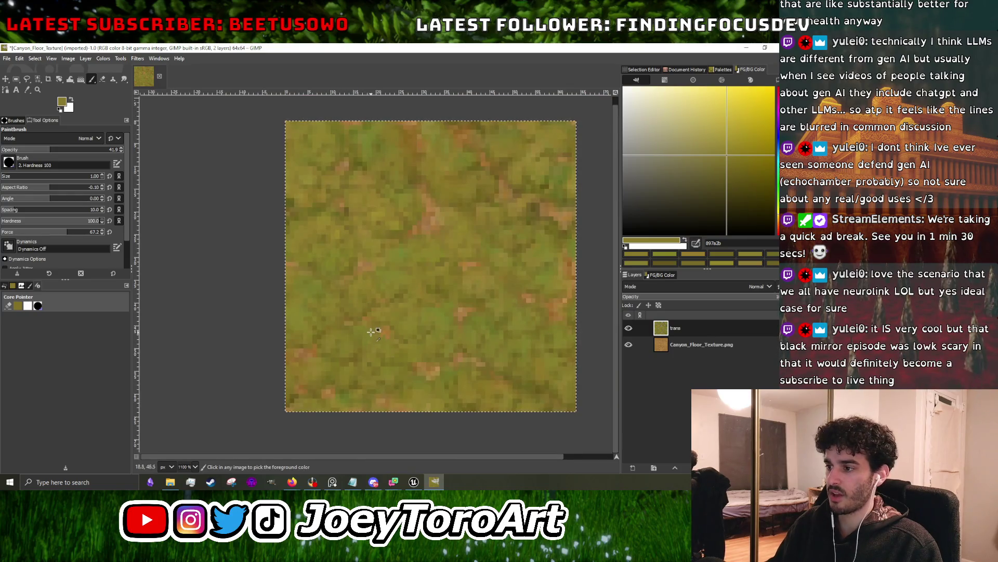
scroll(371, 332, "up", 4)
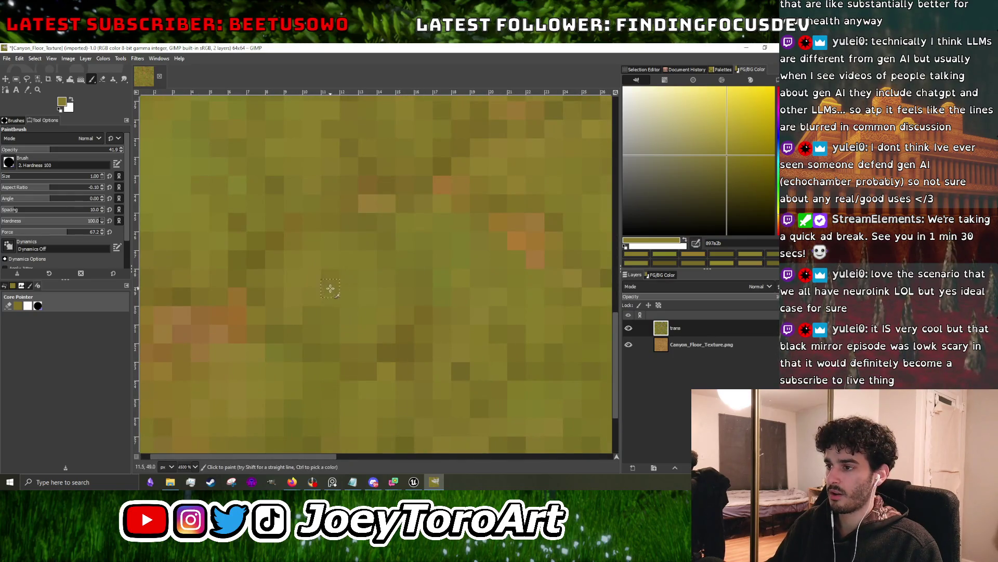
scroll(330, 291, "down", 3)
scroll(411, 317, "up", 3)
left_click(384, 294, "ctrl")
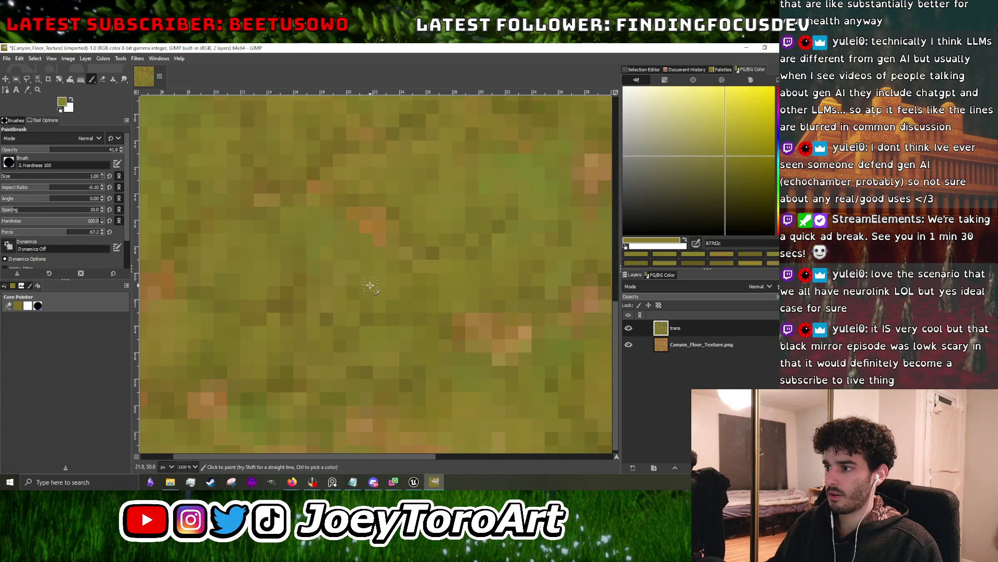
scroll(370, 284, "down", 3)
scroll(424, 329, "up", 3)
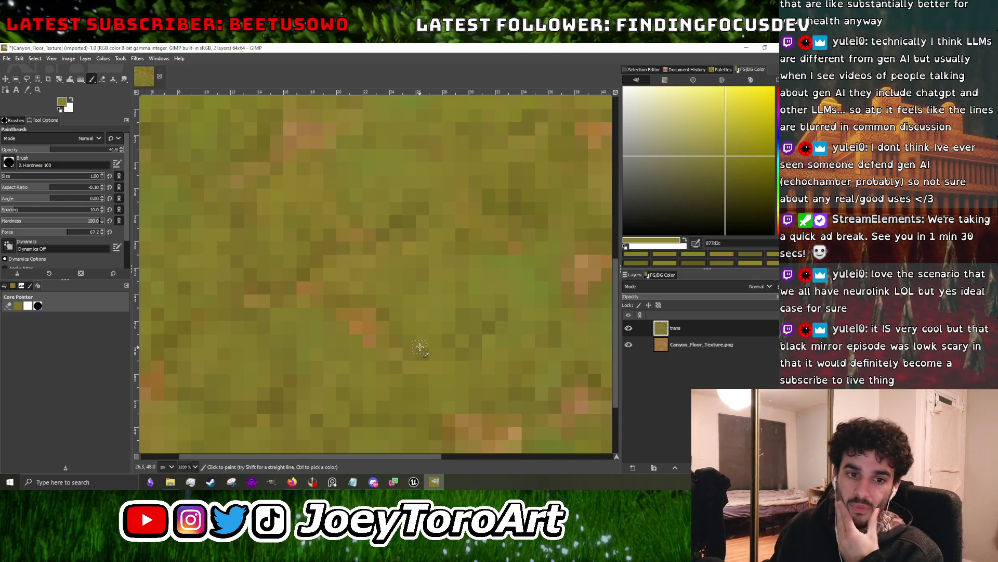
scroll(420, 326, "down", 3)
scroll(411, 267, "up", 3)
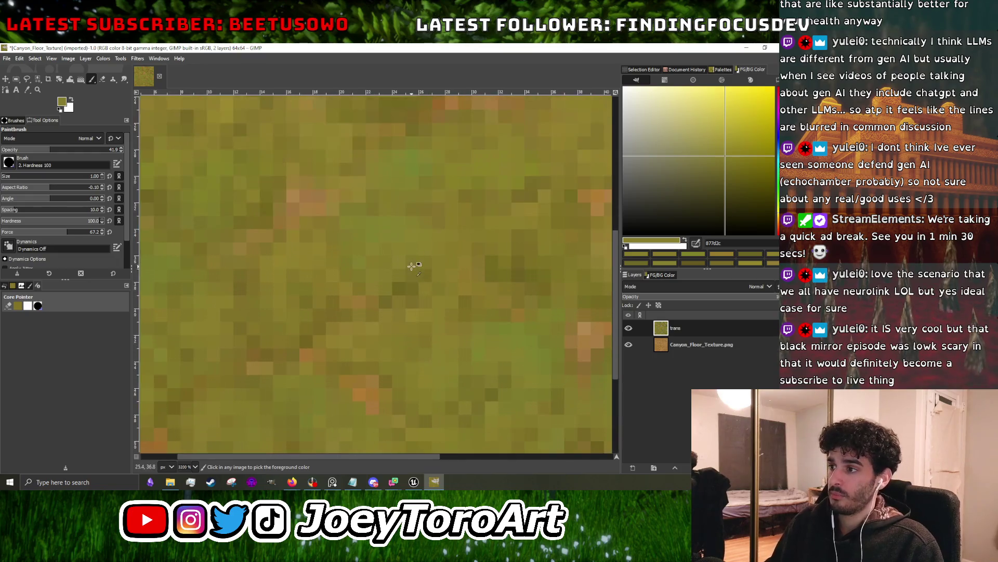
left_click(401, 271, "ctrl")
scroll(407, 258, "up", 2)
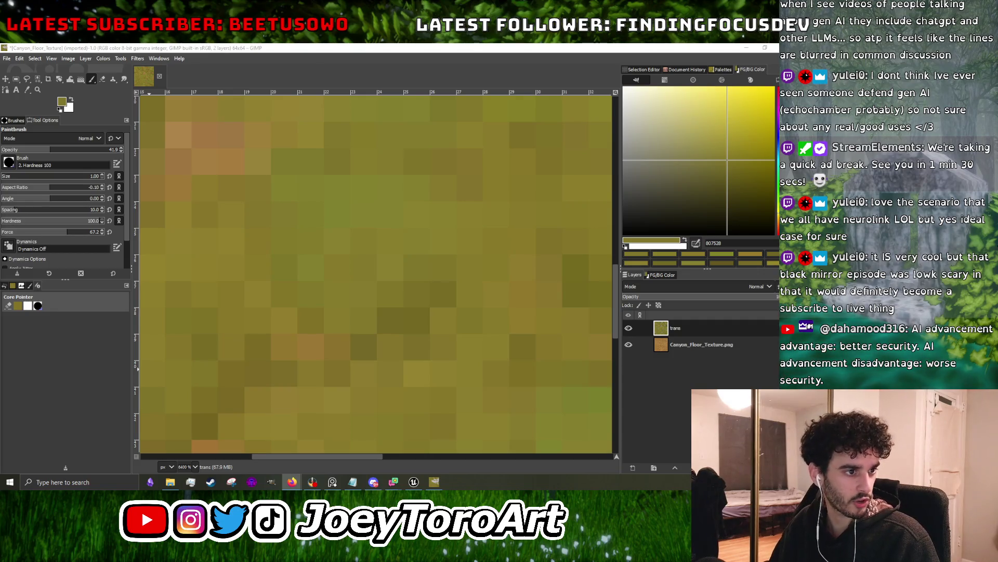
- Bring the Firefox window with the YouTube channel page in front of GIMP
key("alt+Tab")
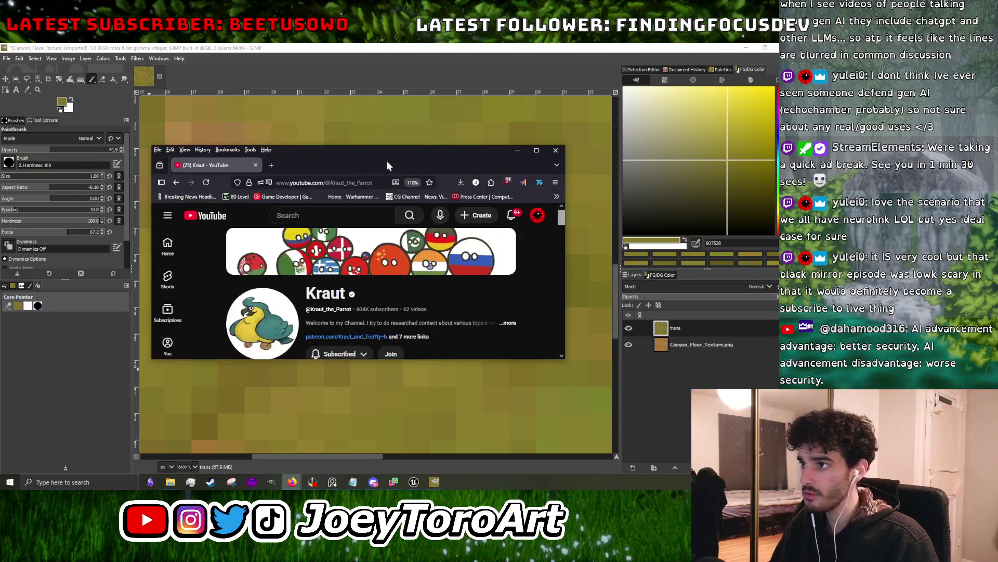
- Maximize the browser and scroll through the YouTube channel page
left_click(537, 151)
scroll(454, 307, "down", 5)
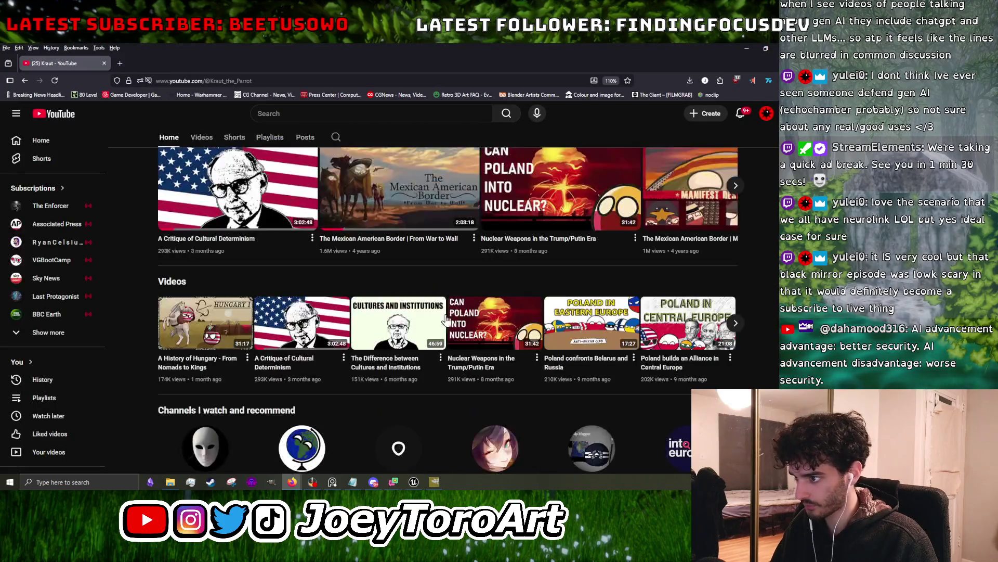
scroll(312, 327, "down", 4)
scroll(336, 307, "up", 4)
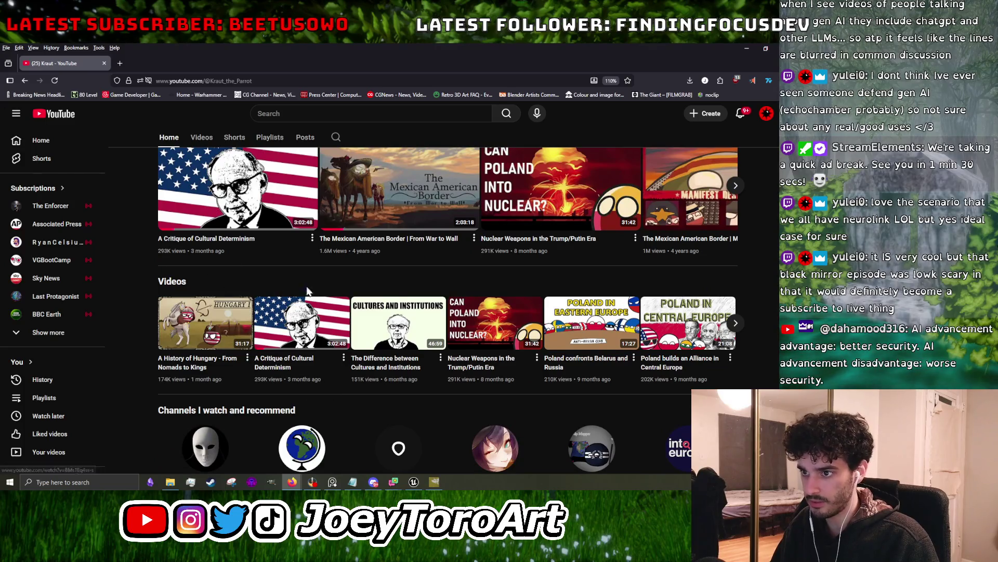
scroll(344, 332, "up", 4)
scroll(345, 345, "up", 3)
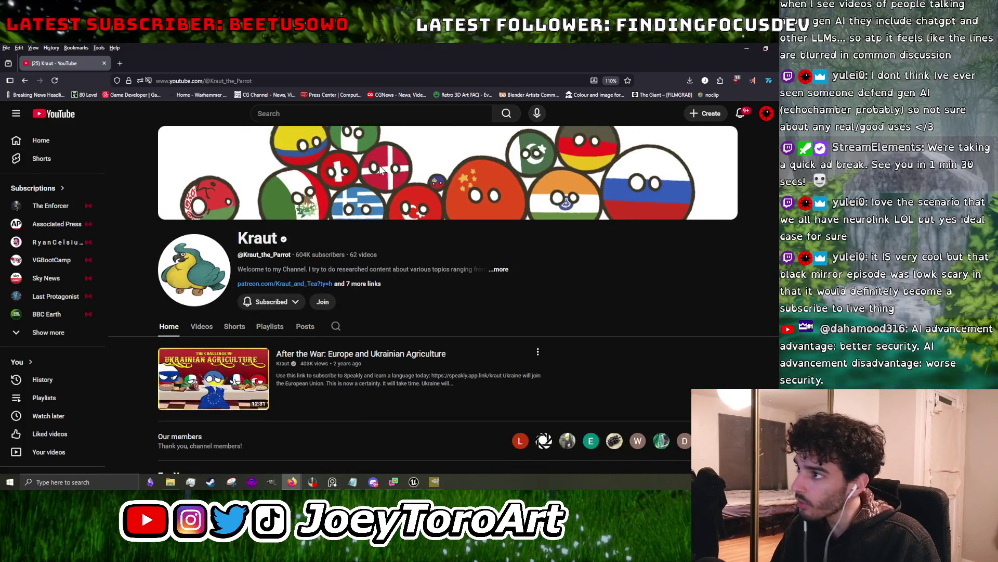
scroll(668, 358, "down", 3)
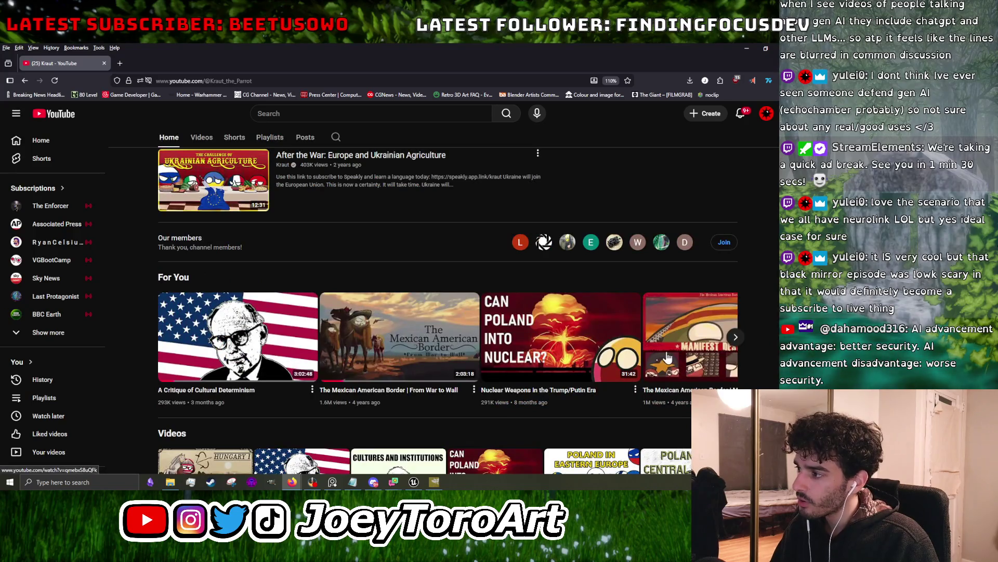
scroll(667, 357, "down", 2)
scroll(231, 250, "up", 5)
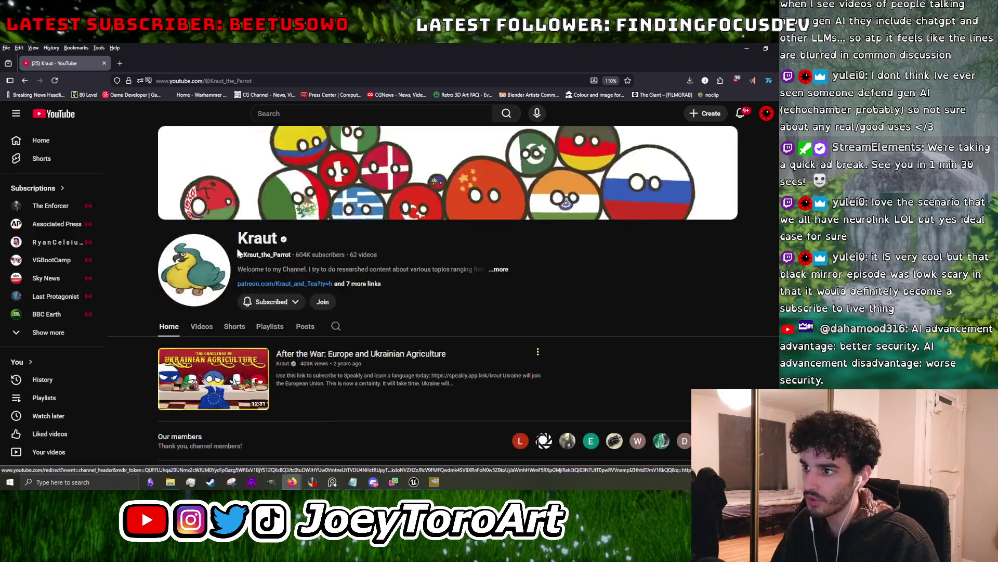
- Browse the channel's Videos grid, then return to the texture in GIMP
left_click(202, 326)
scroll(394, 377, "down", 7)
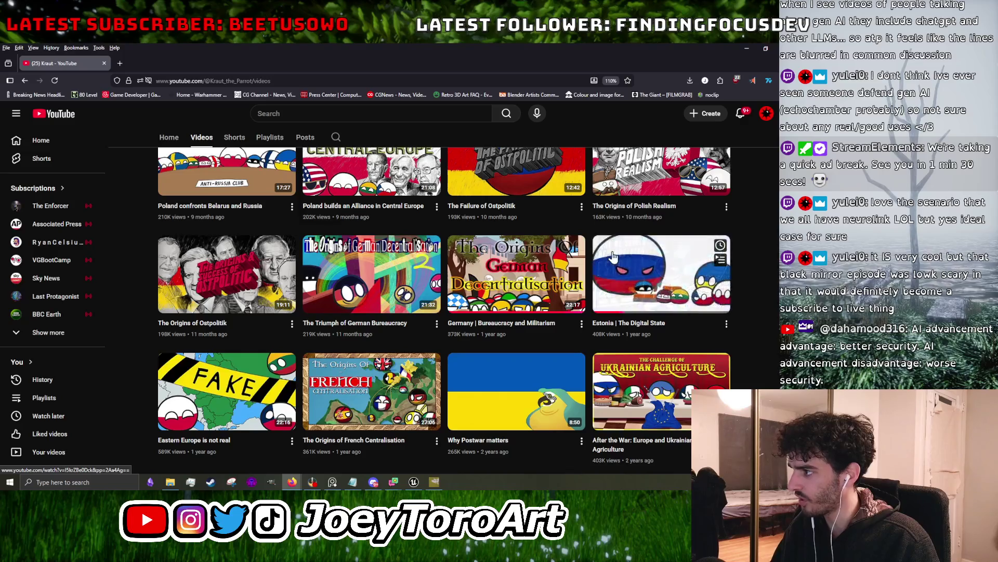
scroll(466, 389, "down", 5)
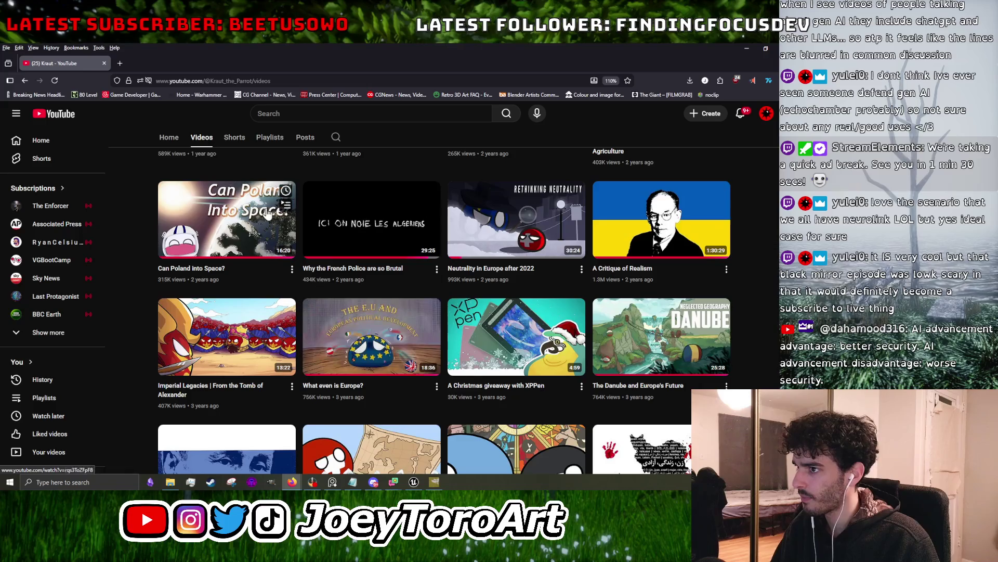
key("alt+Tab")
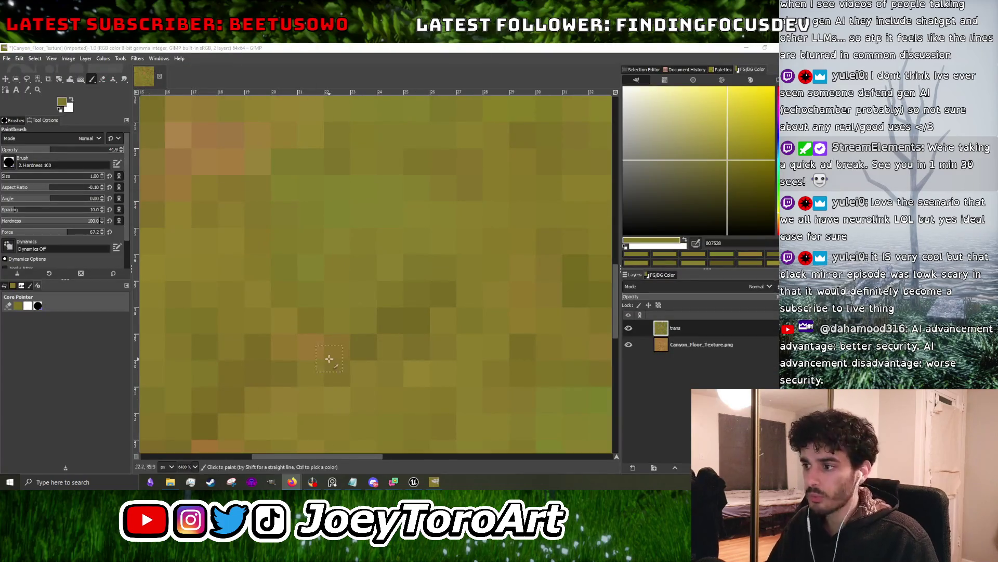
scroll(322, 319, "down", 3)
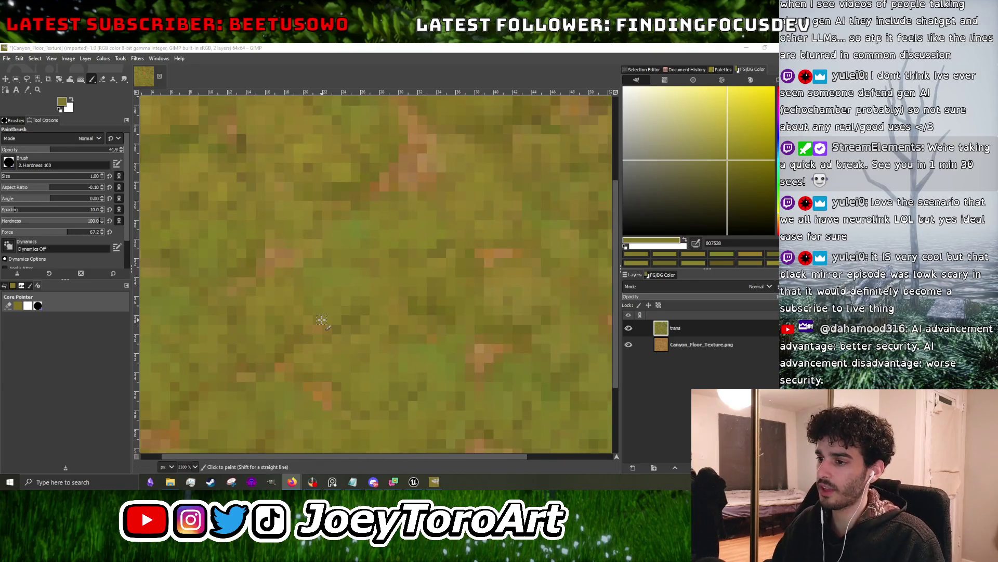
scroll(314, 311, "down", 5)
scroll(283, 277, "up", 8)
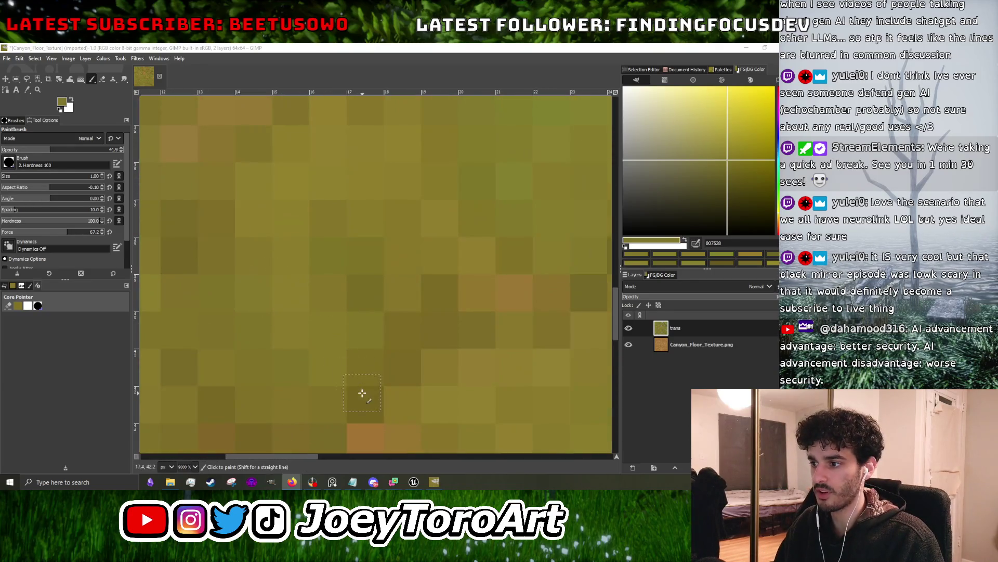
scroll(356, 315, "down", 10)
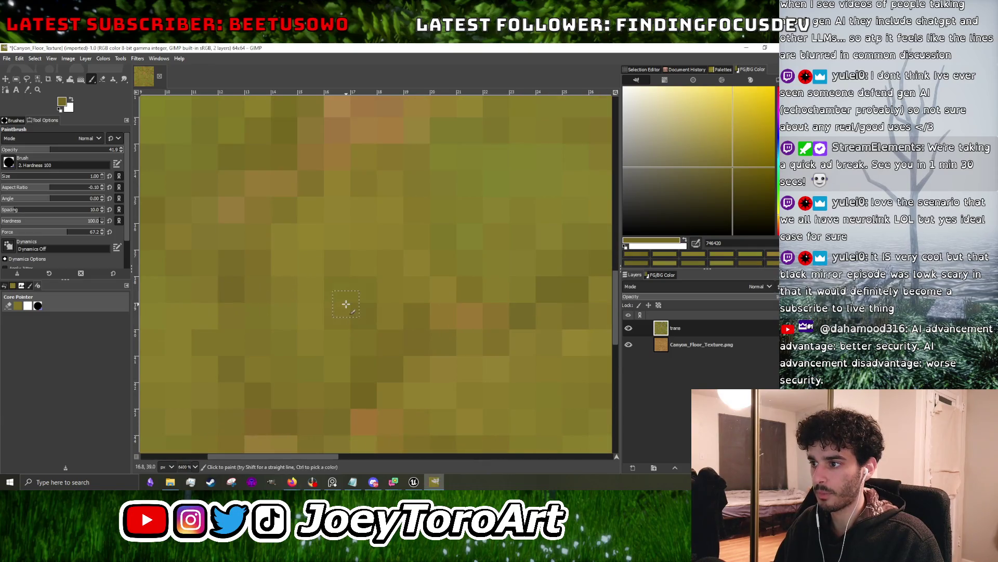
scroll(405, 325, "up", 6)
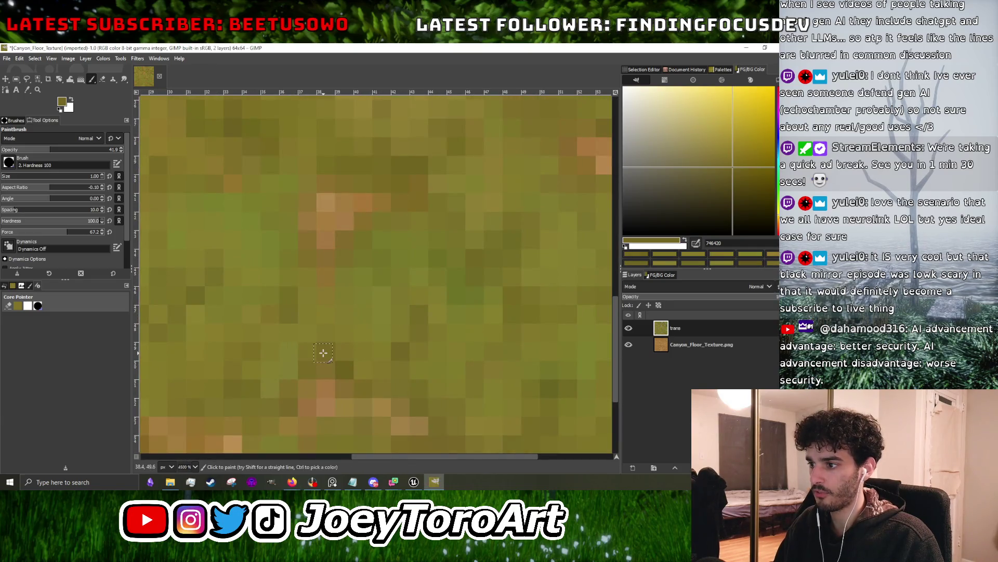
scroll(374, 368, "down", 6)
scroll(432, 381, "up", 6)
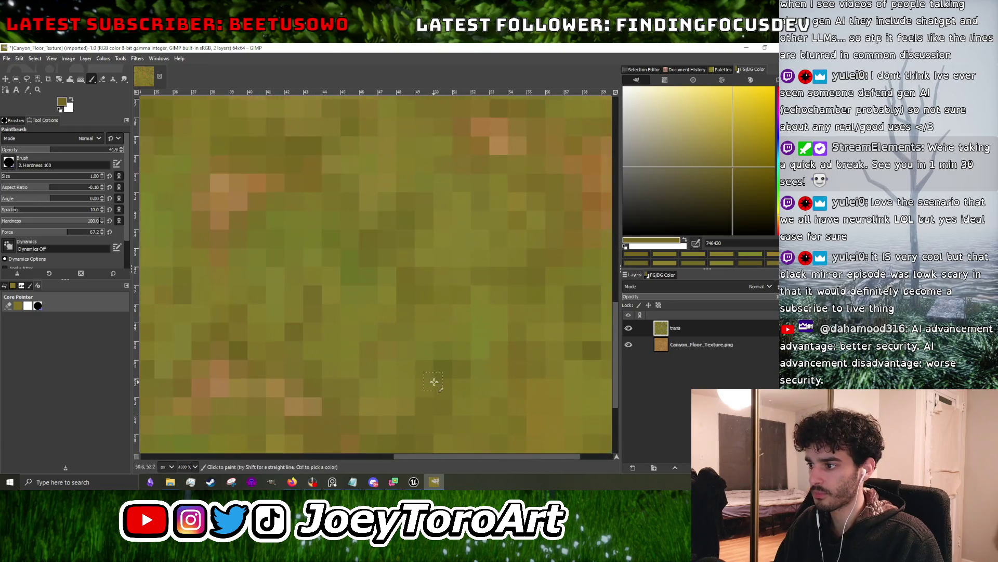
scroll(406, 360, "down", 6)
scroll(442, 381, "up", 5)
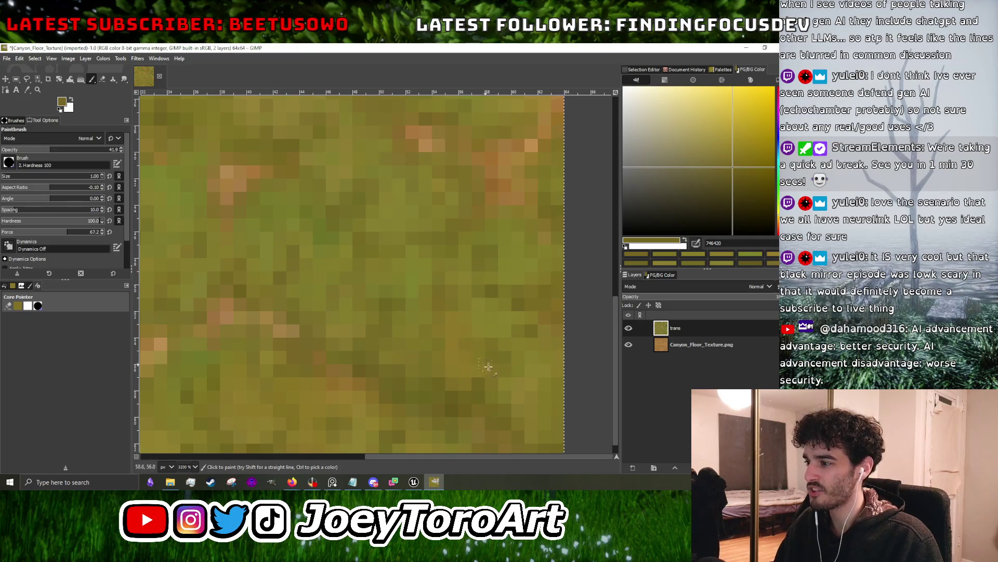
scroll(483, 362, "down", 5)
scroll(470, 381, "up", 4)
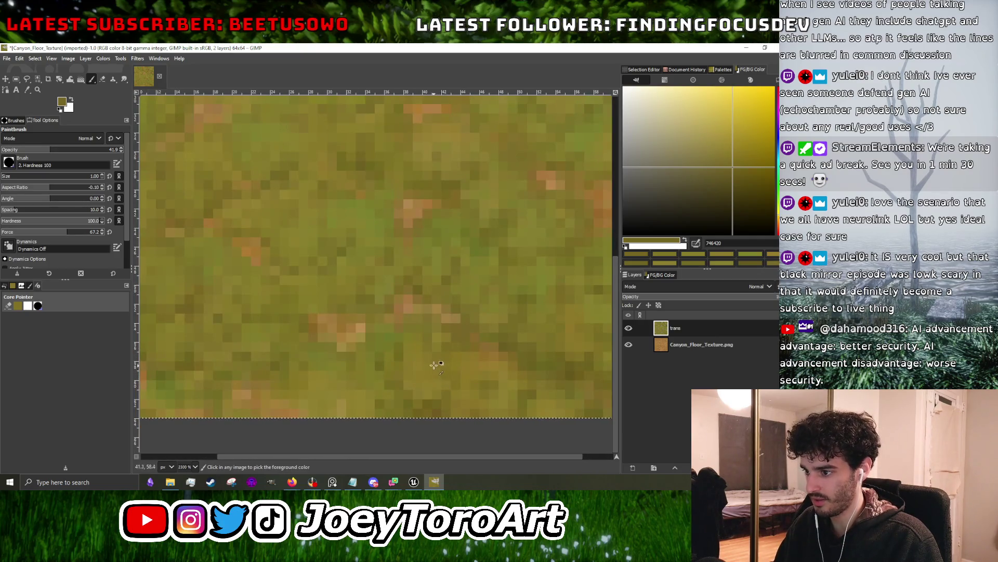
scroll(435, 365, "down", 5)
scroll(421, 363, "up", 6)
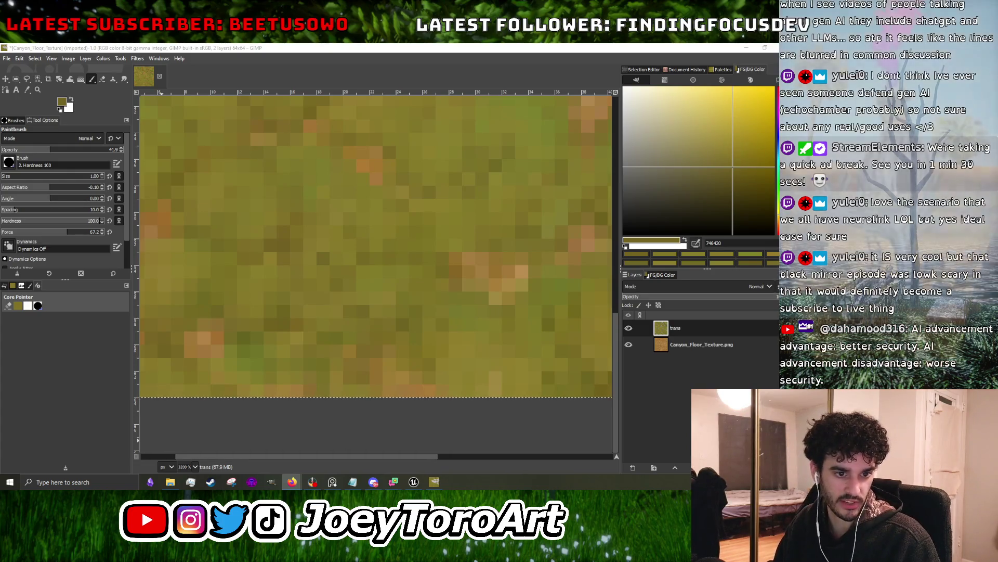
key("alt+Tab")
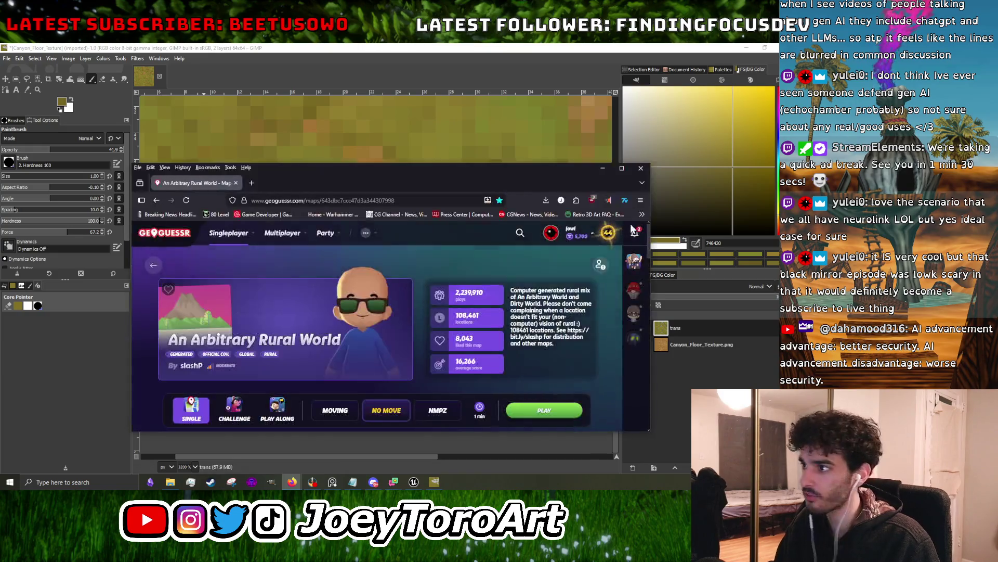
- Maximize GeoGuessr, start An Arbitrary Rural World, and head down the road toward the warning sign
left_click(625, 171)
left_click(715, 117)
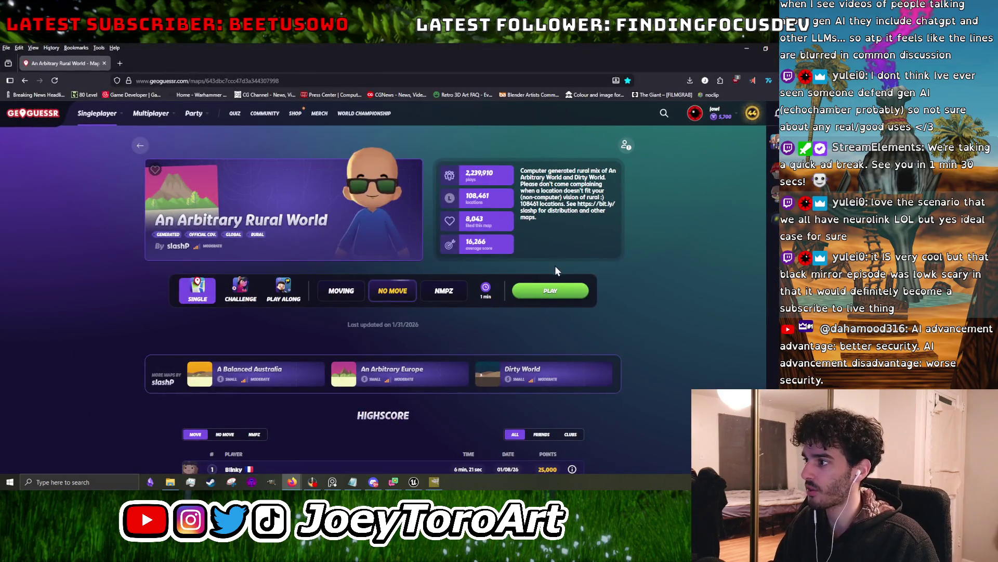
left_click(549, 292)
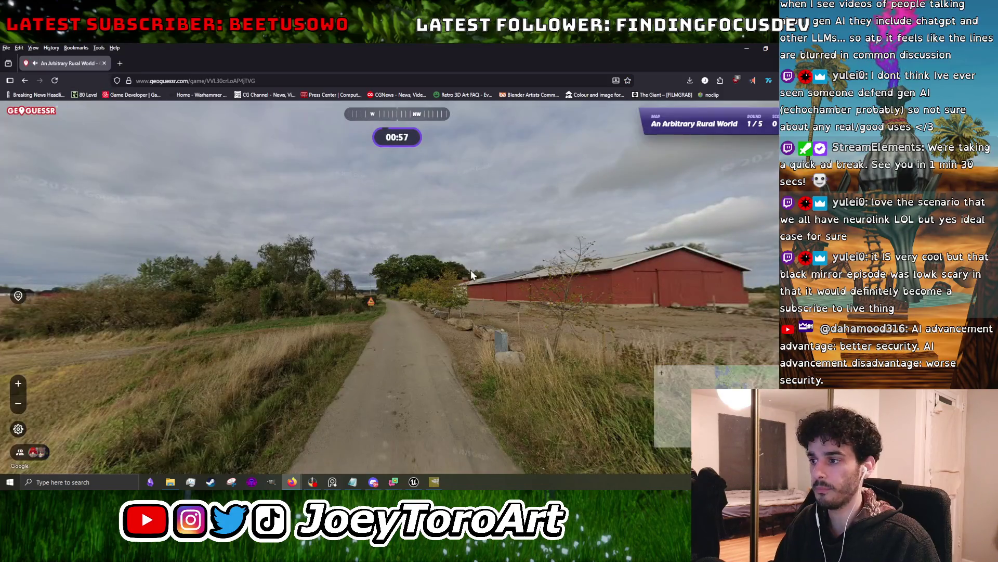
mouse_move(156, 260)
left_mouse_down()
mouse_move(462, 266)
mouse_move(302, 268)
mouse_move(226, 320)
mouse_move(246, 288)
mouse_move(432, 312)
mouse_move(405, 299)
mouse_move(280, 308)
left_mouse_up()
left_click(376, 351)
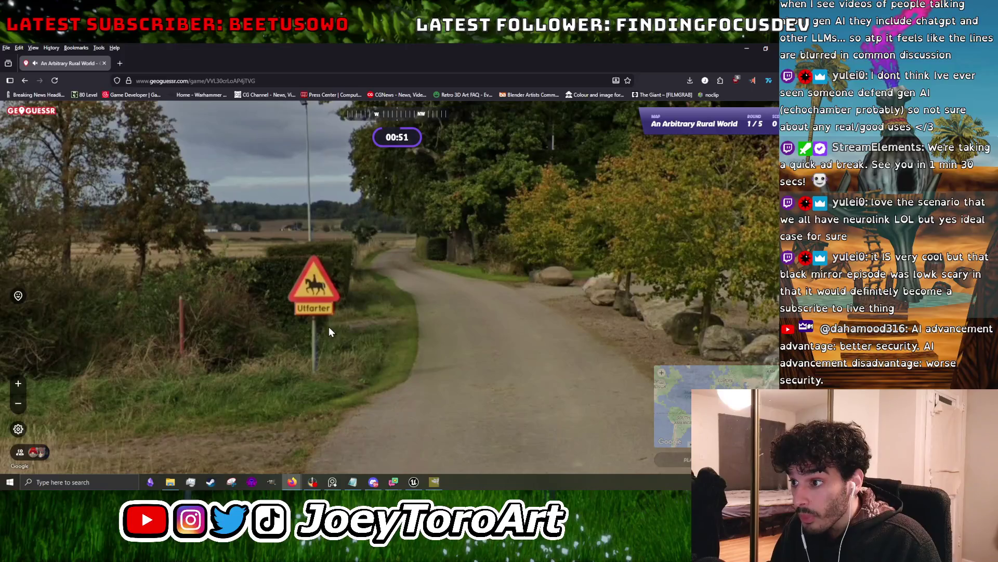
- Move along the field road past the red barn to the horse-riders warning sign
mouse_move(311, 315)
left_mouse_down()
mouse_move(412, 320)
mouse_move(110, 290)
left_mouse_up()
left_click(110, 289)
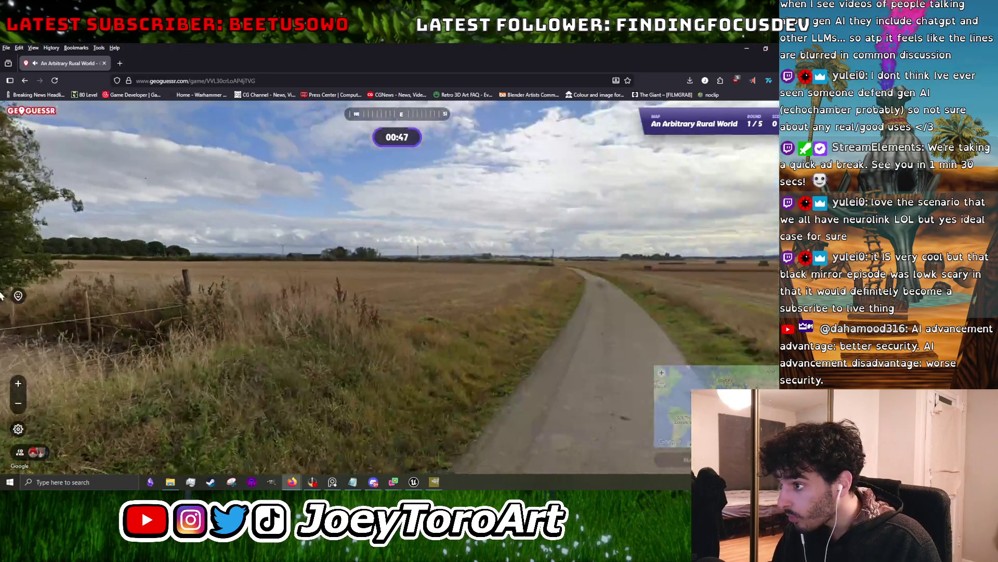
mouse_move(239, 264)
left_mouse_down()
mouse_move(261, 257)
mouse_move(373, 311)
mouse_move(254, 317)
mouse_move(504, 267)
left_mouse_up()
left_click(504, 267)
mouse_move(409, 267)
left_mouse_down()
mouse_move(441, 363)
mouse_move(449, 346)
mouse_move(375, 357)
left_mouse_up()
- Look around from the sign over the open fields, the southeast road and the barn
mouse_move(602, 227)
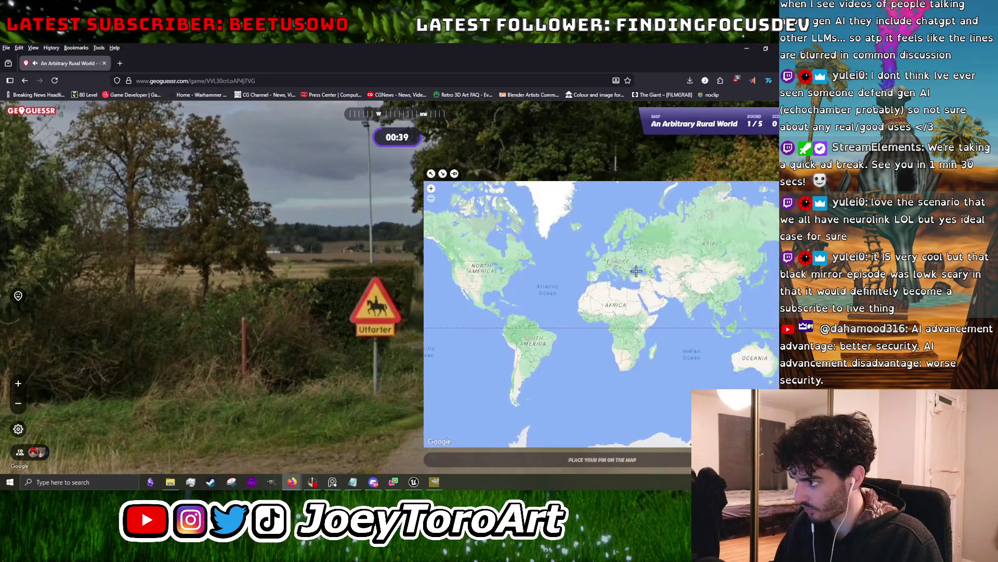
scroll(572, 249, "up", 8)
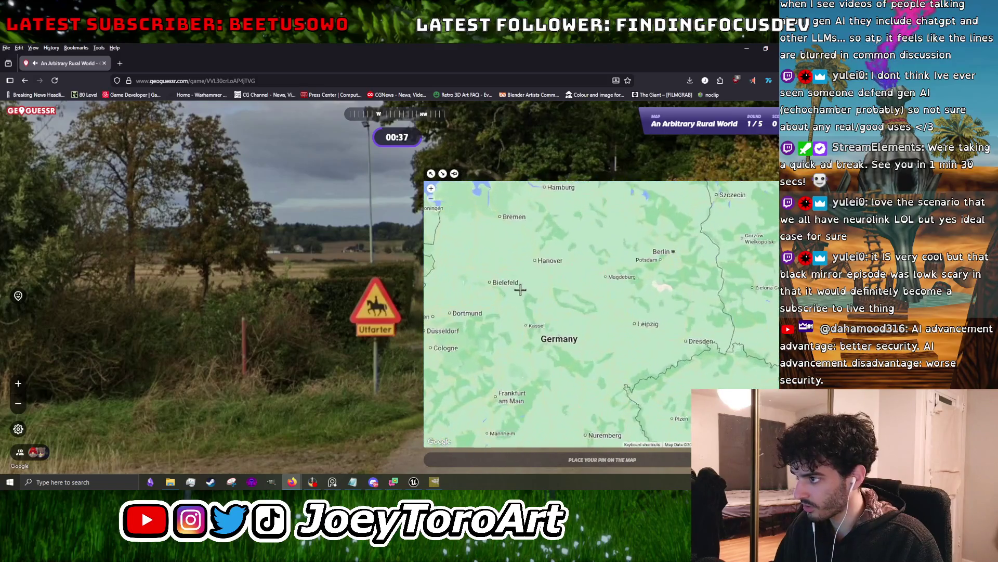
scroll(391, 279, "down", 3)
mouse_move(385, 190)
left_mouse_down()
mouse_move(472, 246)
mouse_move(476, 341)
left_mouse_up()
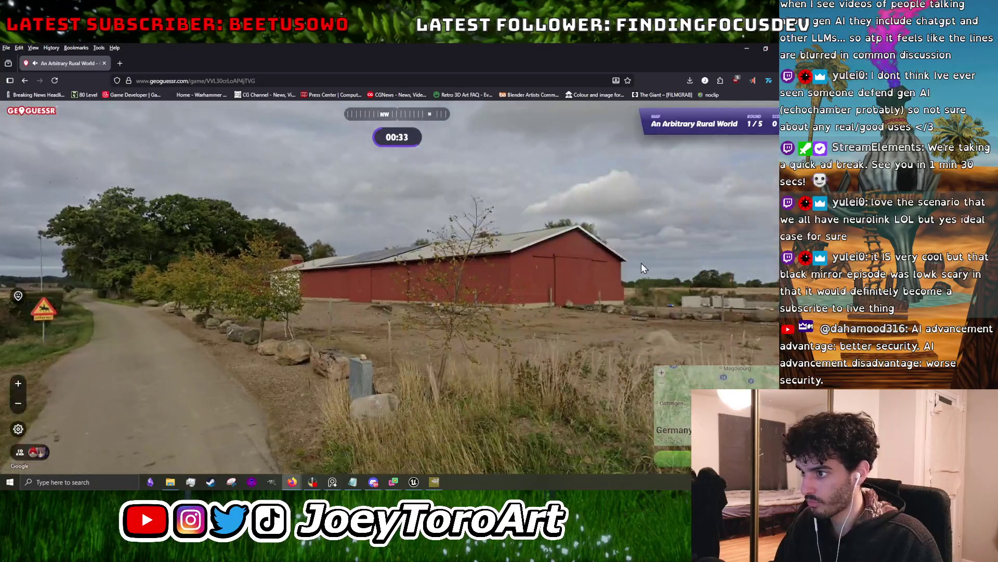
mouse_move(641, 263)
left_mouse_down()
mouse_move(472, 259)
mouse_move(401, 245)
left_mouse_up()
left_click_drag(492, 245, 264, 252)
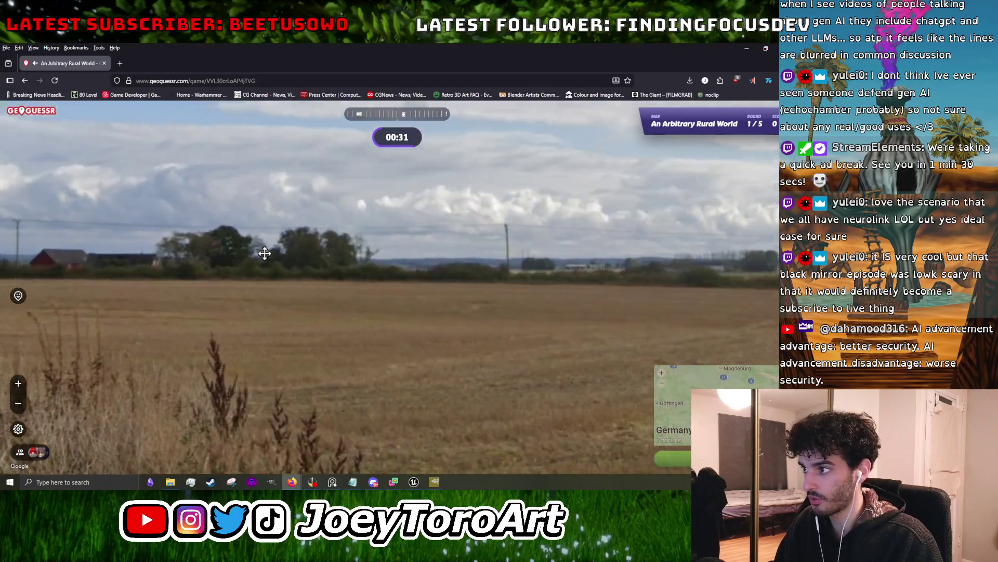
left_click_drag(308, 279, 258, 285)
mouse_move(527, 273)
left_mouse_down()
mouse_move(200, 283)
mouse_move(360, 282)
mouse_move(295, 283)
mouse_move(408, 274)
mouse_move(145, 276)
mouse_move(512, 288)
left_mouse_up()
mouse_move(422, 274)
left_mouse_down()
mouse_move(78, 276)
mouse_move(676, 275)
mouse_move(260, 276)
mouse_move(595, 263)
mouse_move(180, 281)
mouse_move(201, 270)
mouse_move(247, 275)
left_mouse_up()
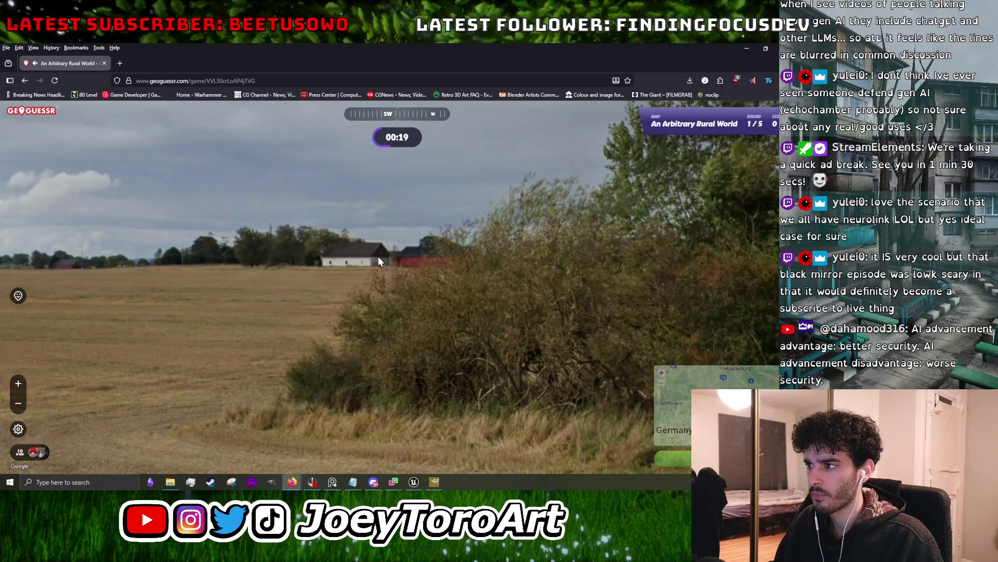
left_click_drag(762, 267, 124, 260)
left_click_drag(649, 260, 190, 267)
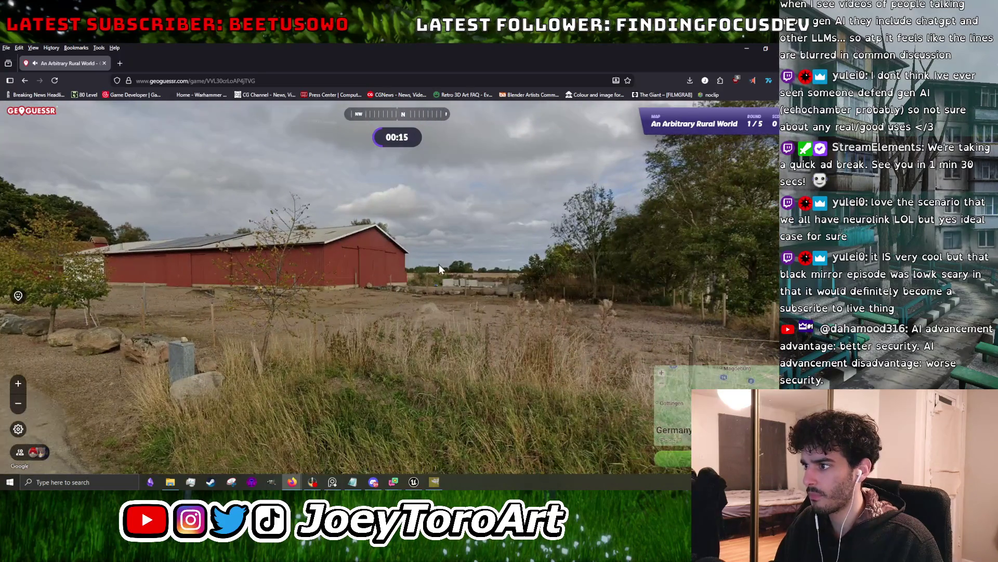
scroll(434, 268, "up", 5)
scroll(354, 283, "down", 5)
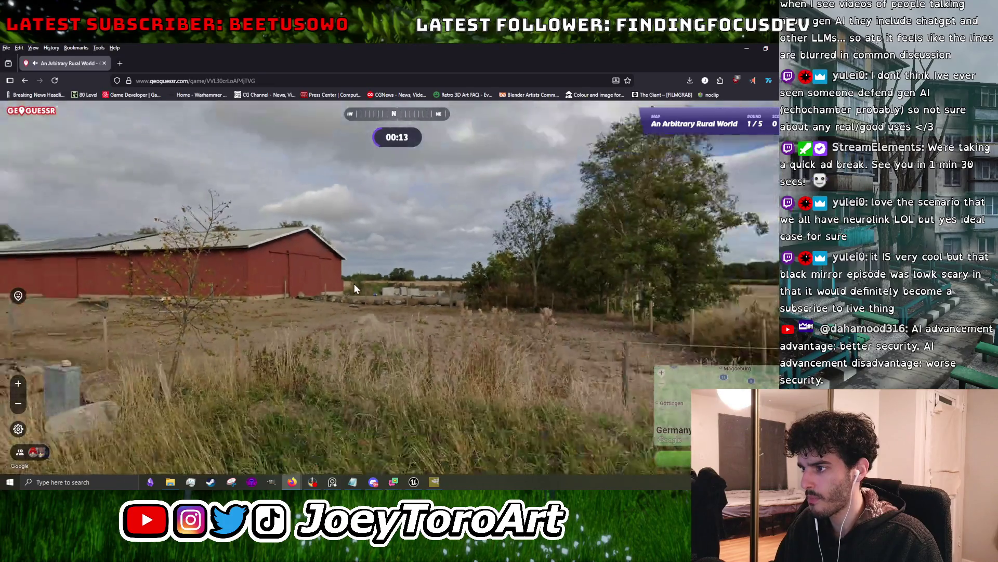
- Return to the starting spot and move forward along the road to the Utfarter sign
key("Right")
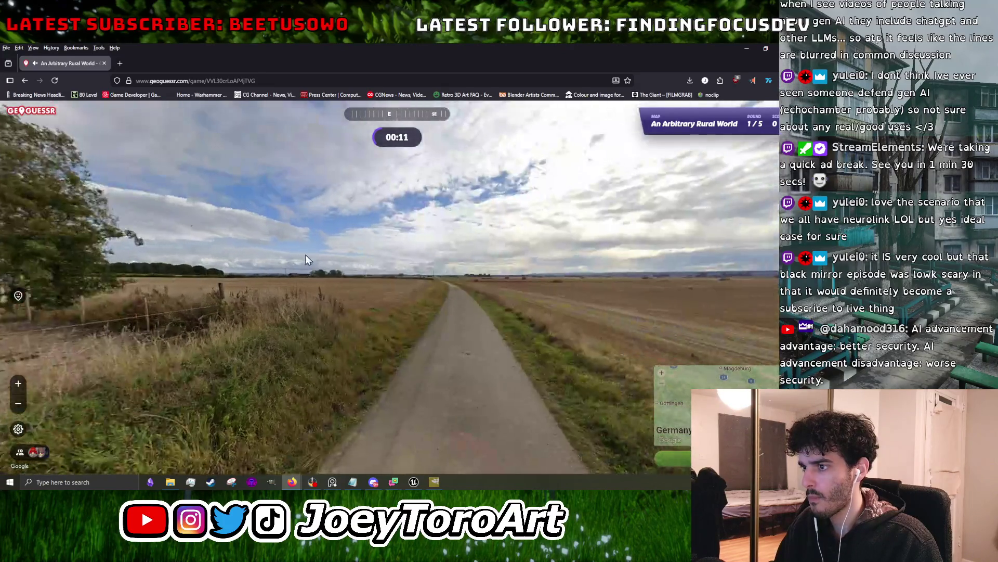
key("r")
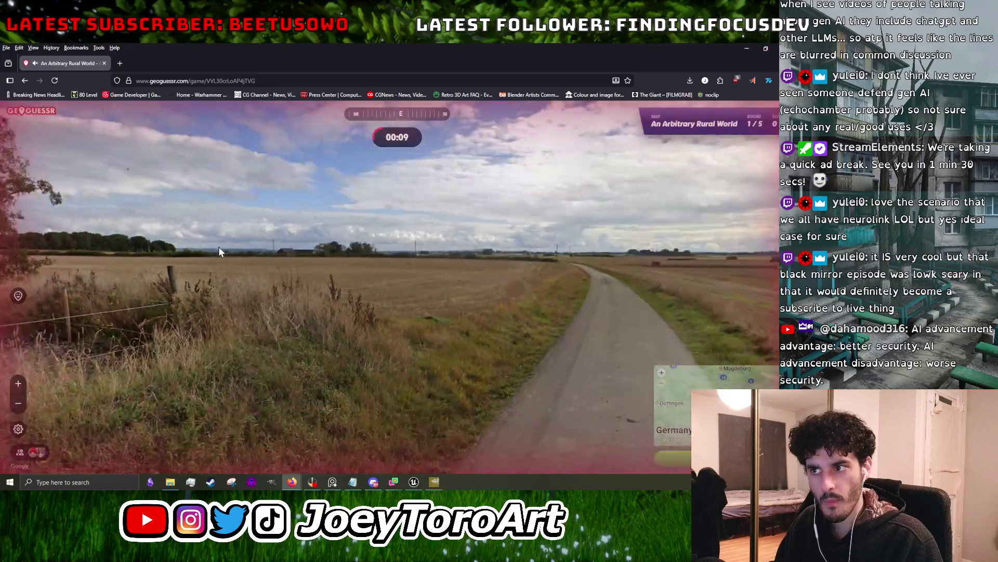
left_click_drag(165, 249, 139, 234)
key("Up")
key("Up")
key("Up")
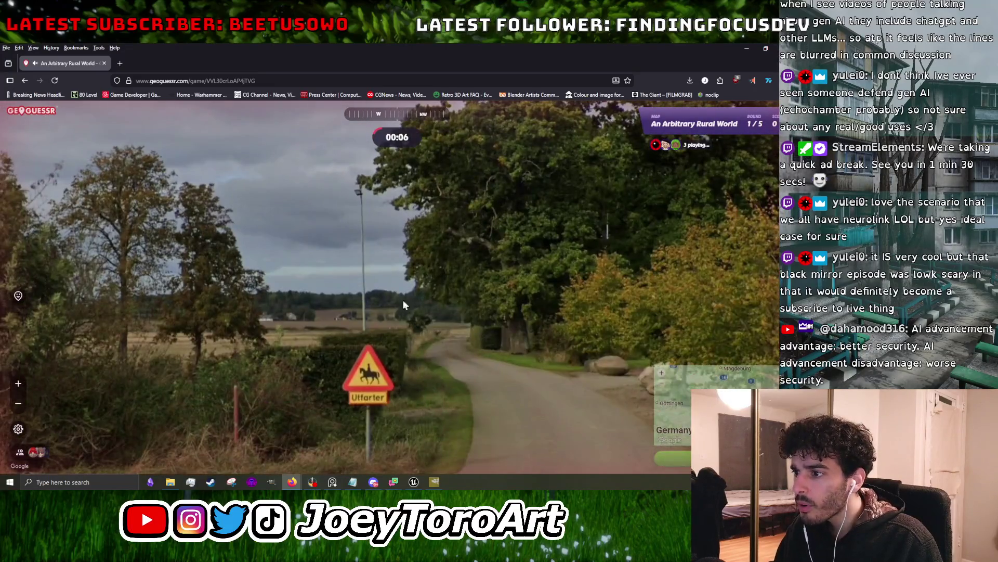
- Submit a guess in Germany, scoring 3,313 points at 762 km, and continue to round 2
mouse_move(655, 341)
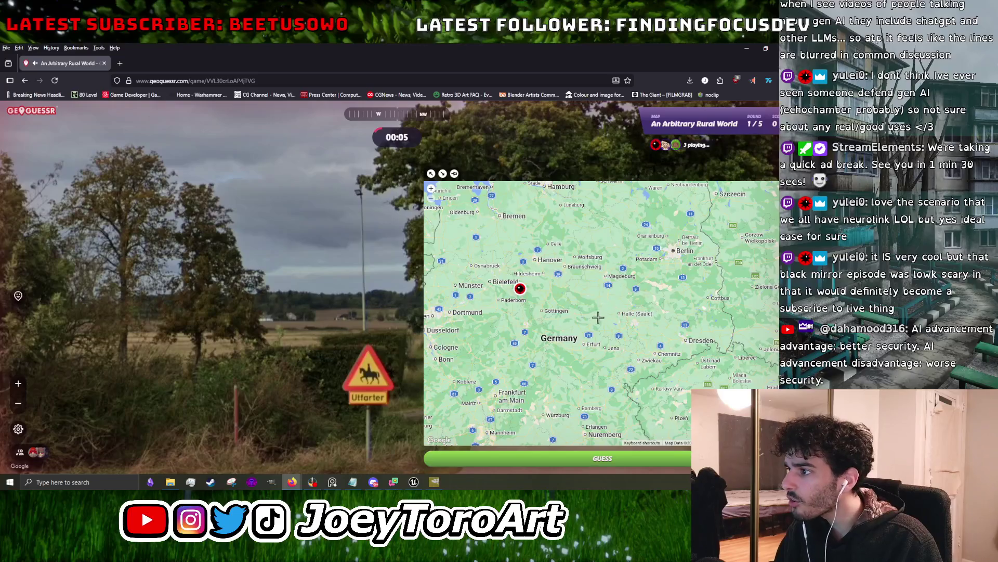
scroll(600, 315, "down", 4)
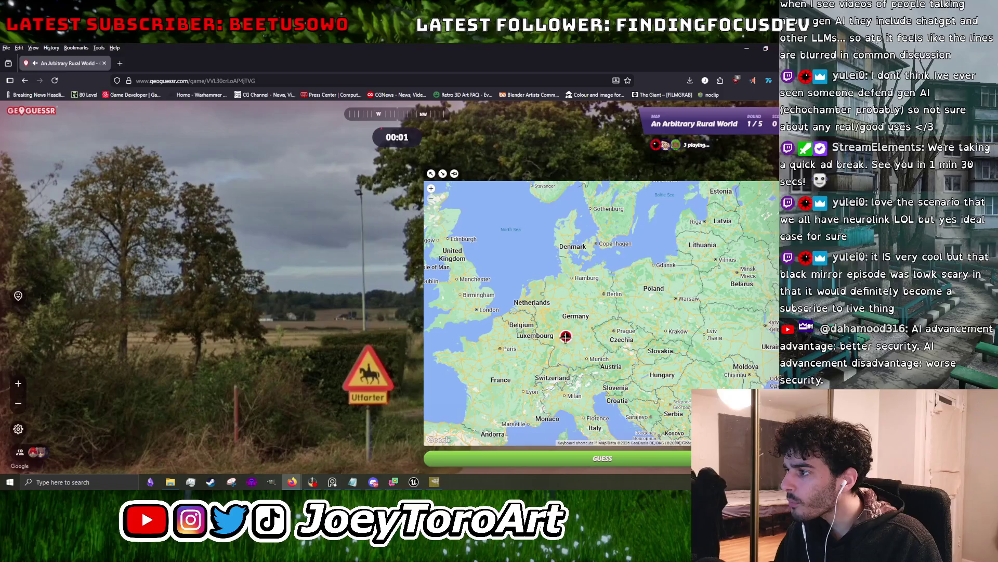
scroll(566, 337, "up", 1)
key("space")
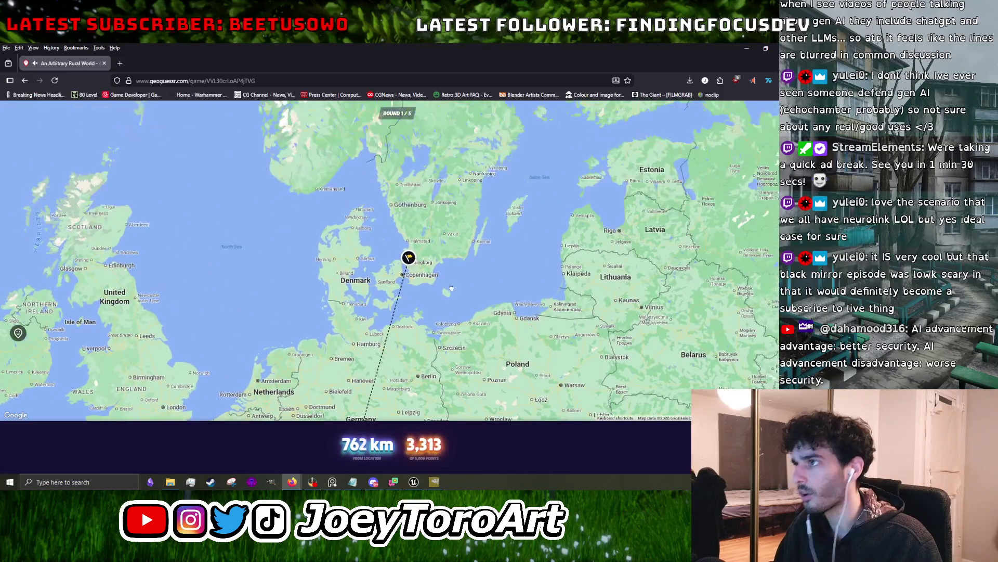
key("space")
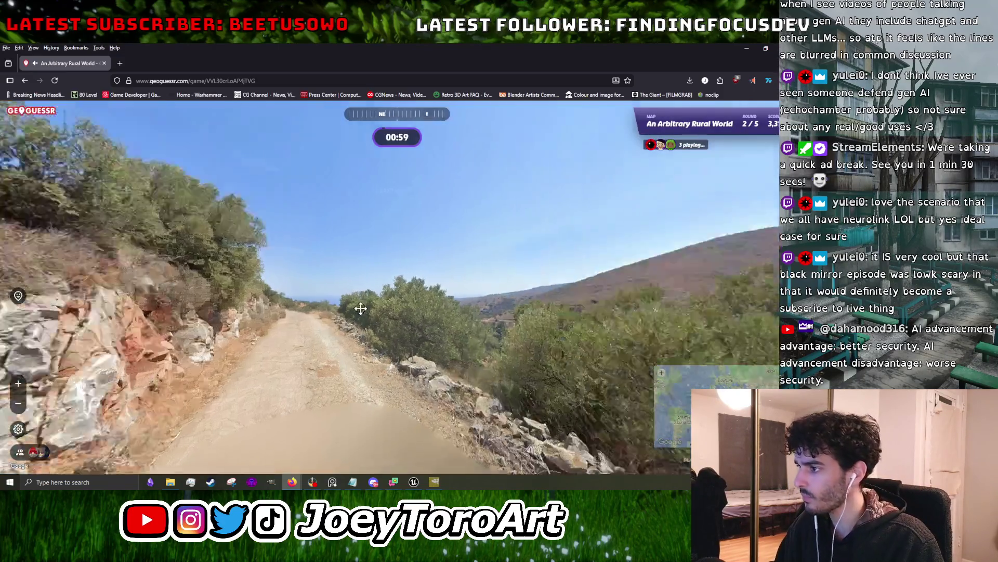
- Survey the round 2 panorama southwest, up at the sky, then east along the dirt road
mouse_move(361, 308)
left_mouse_down()
mouse_move(285, 222)
mouse_move(245, 245)
mouse_move(421, 306)
mouse_move(640, 273)
mouse_move(526, 251)
mouse_move(414, 263)
mouse_move(373, 255)
mouse_move(584, 267)
mouse_move(223, 254)
mouse_move(601, 256)
mouse_move(501, 379)
mouse_move(520, 447)
left_mouse_up()
mouse_move(586, 192)
left_mouse_down()
mouse_move(488, 218)
mouse_move(600, 221)
left_mouse_up()
mouse_move(760, 295)
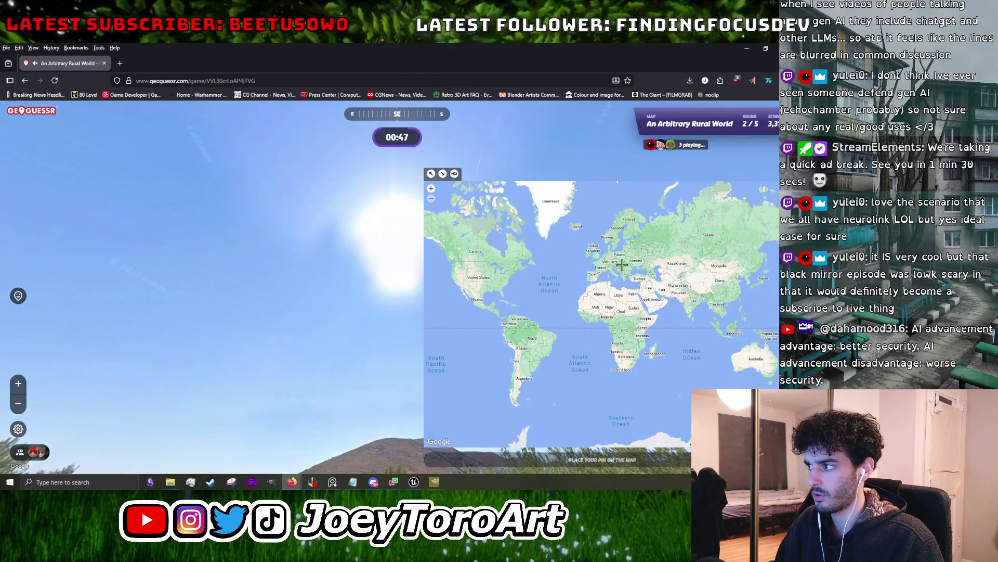
scroll(622, 265, "up", 4)
mouse_move(293, 341)
left_mouse_down()
mouse_move(455, 276)
mouse_move(641, 315)
mouse_move(440, 272)
mouse_move(443, 281)
mouse_move(312, 291)
mouse_move(526, 211)
mouse_move(319, 290)
left_mouse_up()
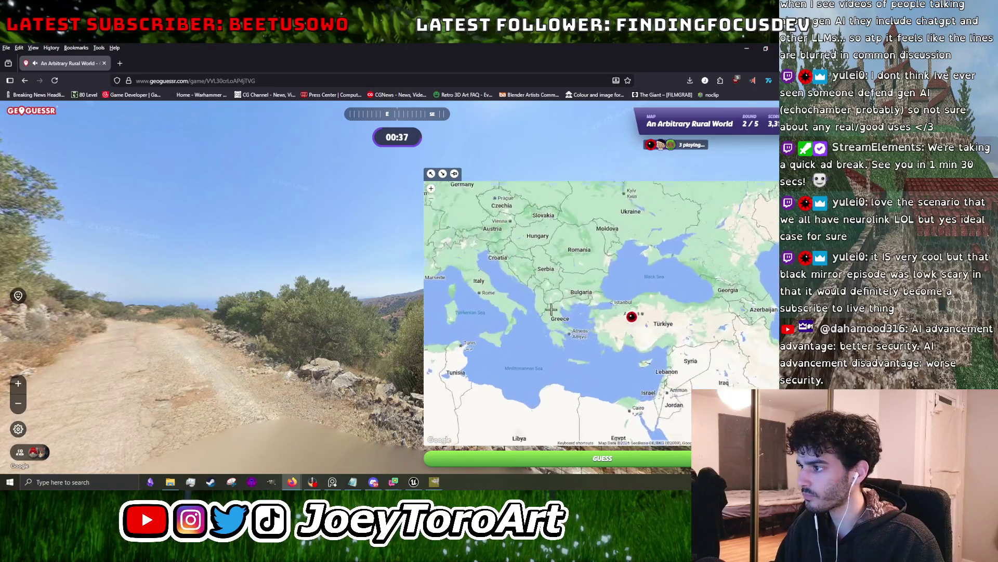
- Guess in western Türkiye for 3,414 points at 706 km, then advance to round 3
scroll(550, 306, "up", 2)
left_click(629, 439)
key("space")
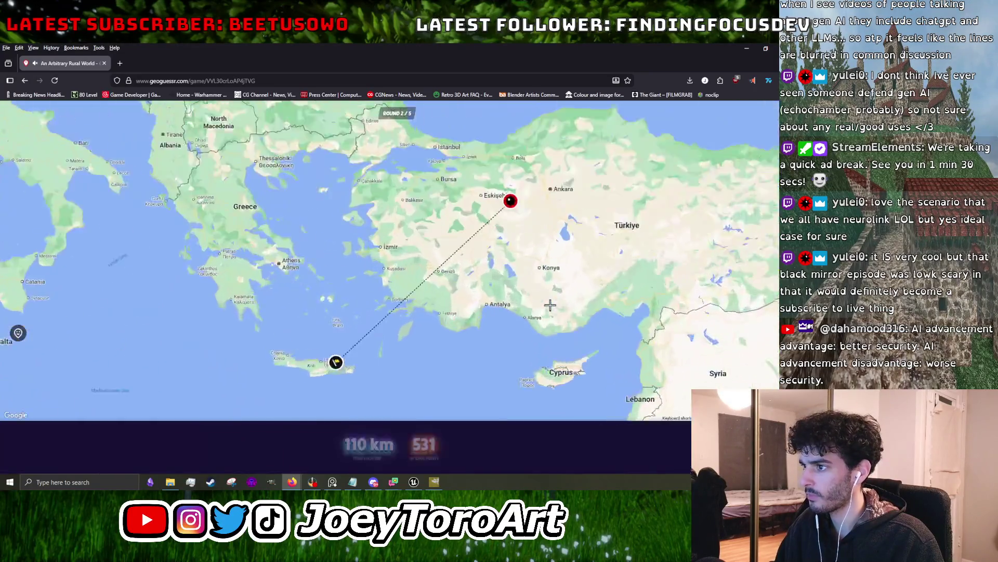
scroll(415, 316, "up", 4)
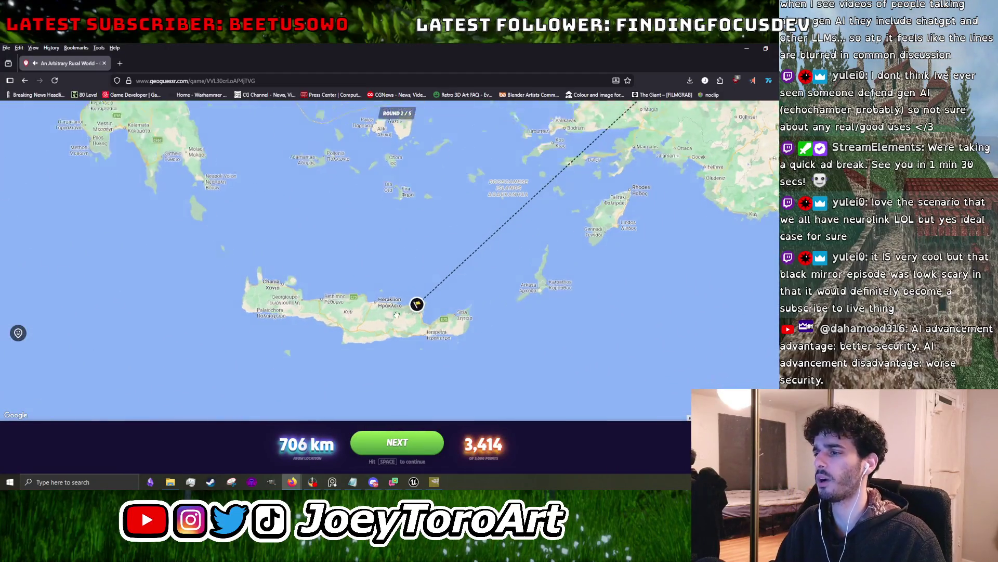
scroll(399, 311, "up", 2)
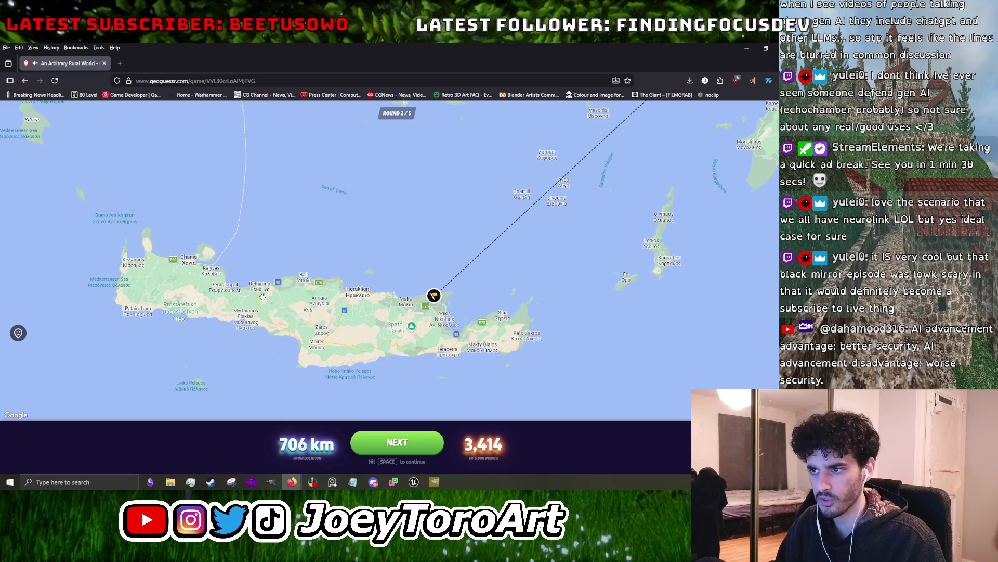
scroll(406, 308, "down", 6)
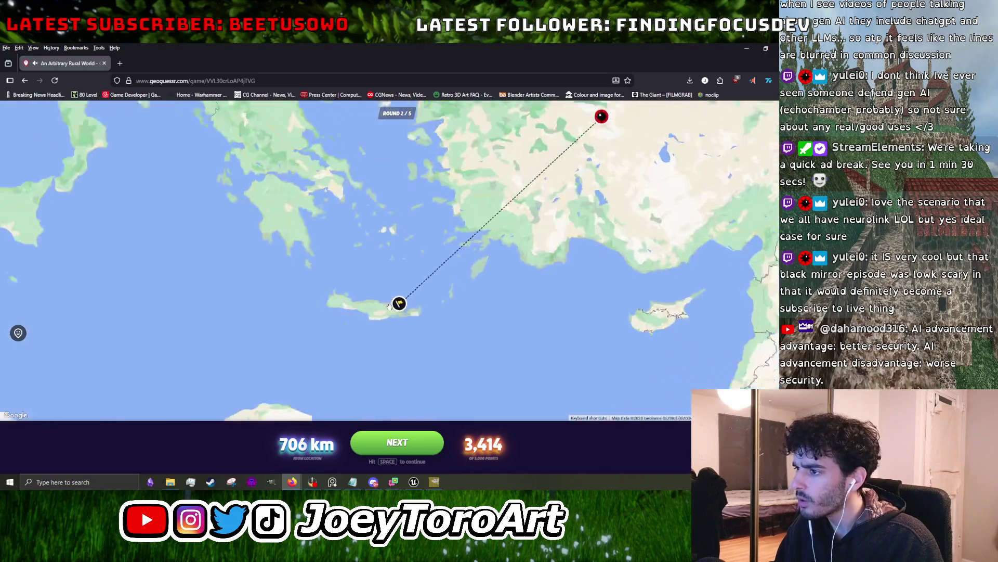
key("space")
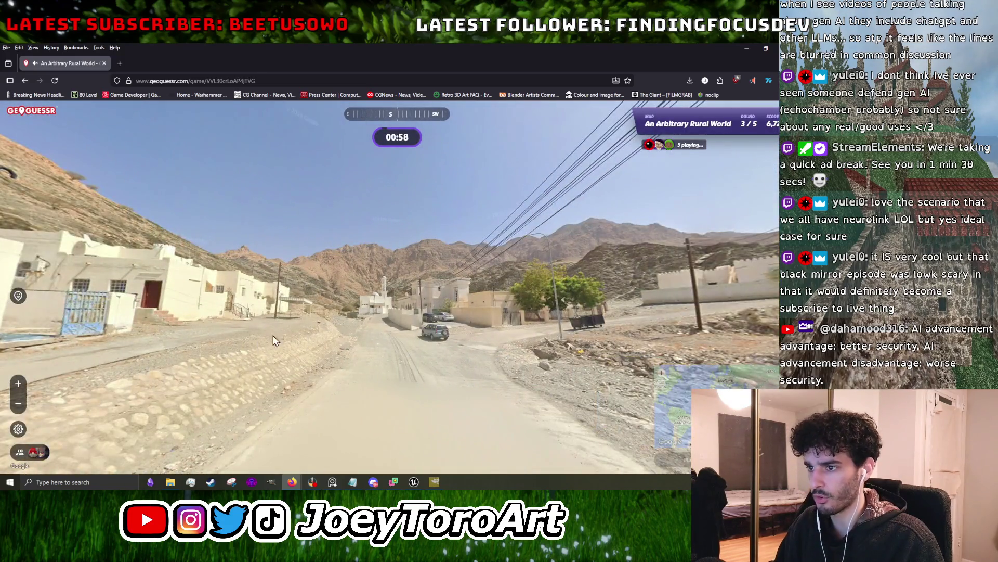
- Move along the round 3 road and turn toward the village and mosque
left_click(391, 317)
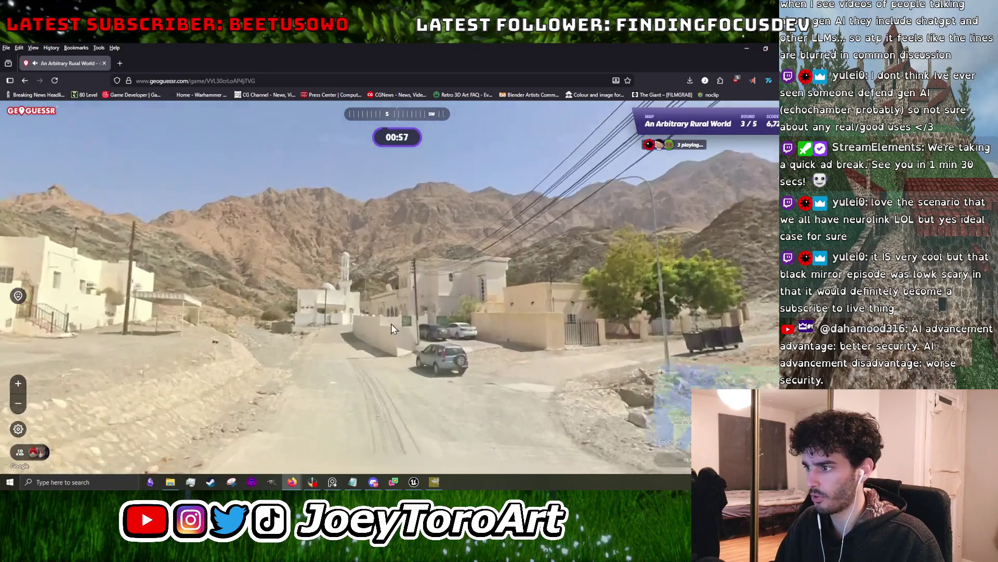
key("r")
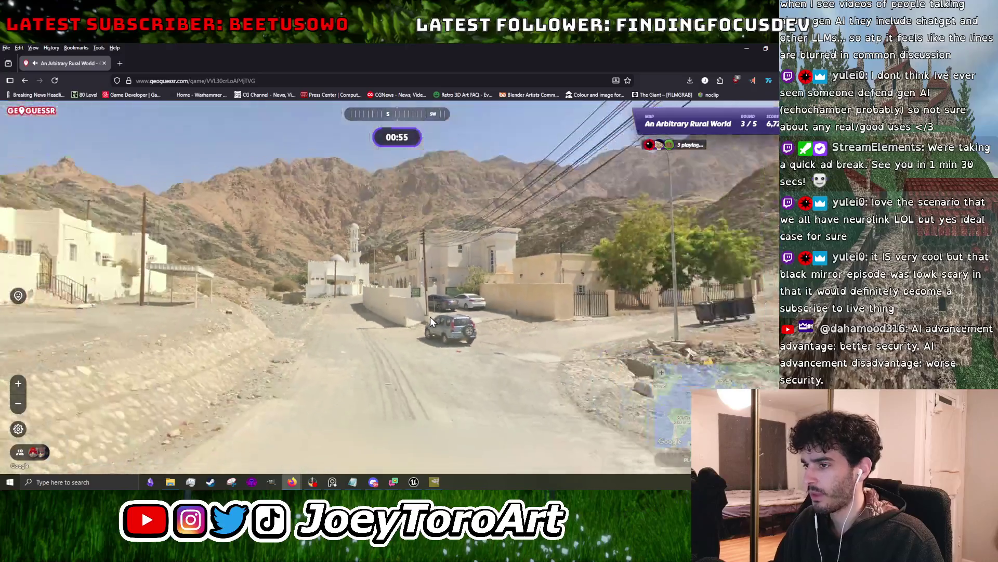
mouse_move(455, 314)
left_mouse_down()
mouse_move(260, 317)
mouse_move(421, 332)
left_mouse_up()
left_click(368, 334)
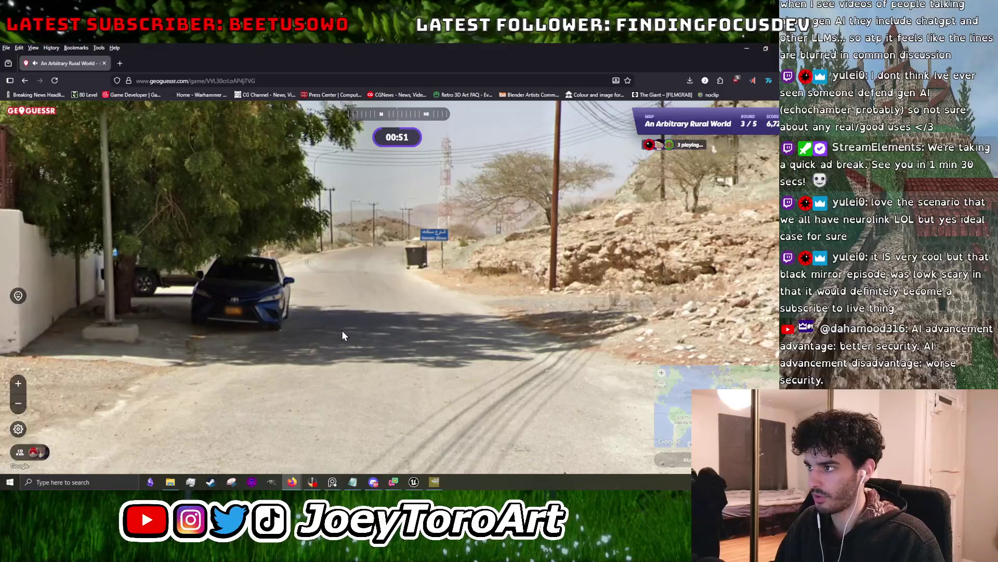
key("Down")
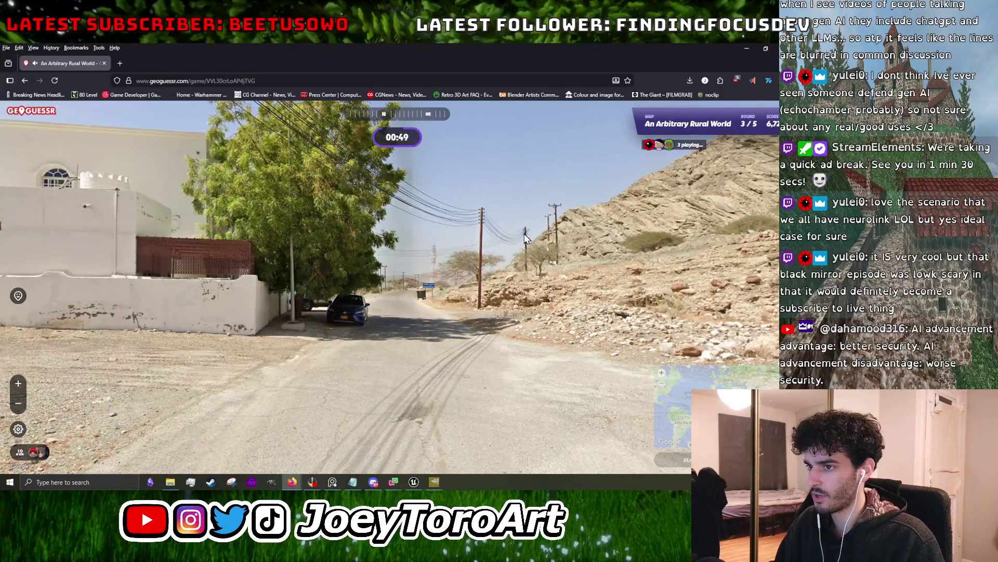
left_click_drag(525, 238, 671, 250)
mouse_move(379, 295)
left_mouse_down()
mouse_move(681, 271)
mouse_move(435, 317)
mouse_move(408, 383)
mouse_move(366, 170)
mouse_move(419, 275)
mouse_move(516, 268)
left_mouse_up()
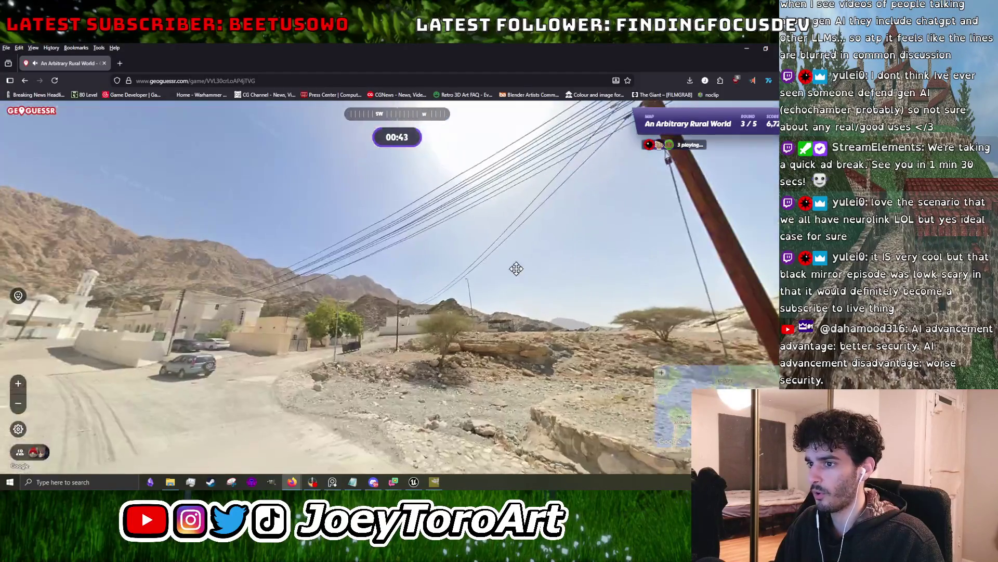
mouse_move(441, 364)
left_mouse_down()
mouse_move(333, 359)
mouse_move(411, 341)
left_mouse_up()
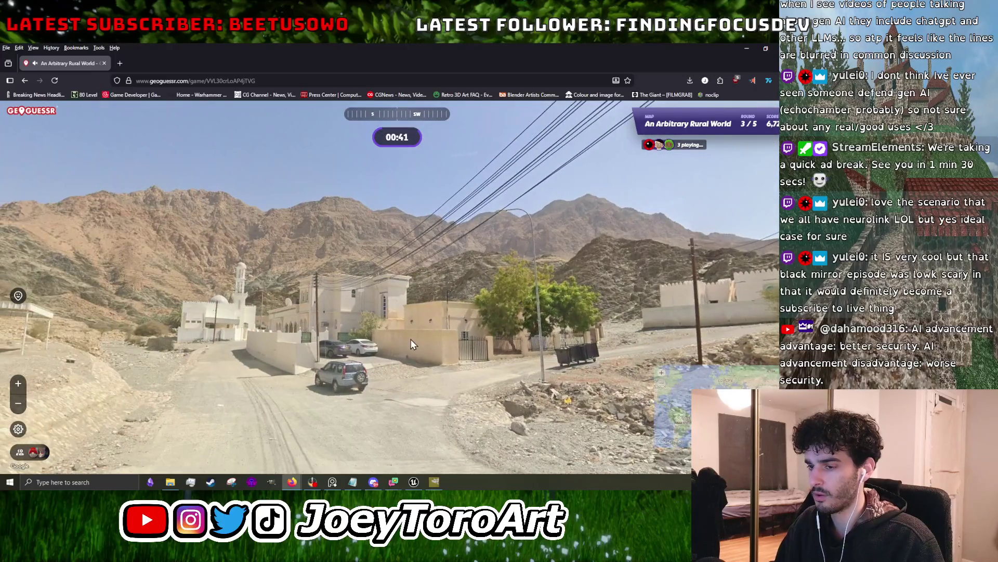
left_click(207, 321)
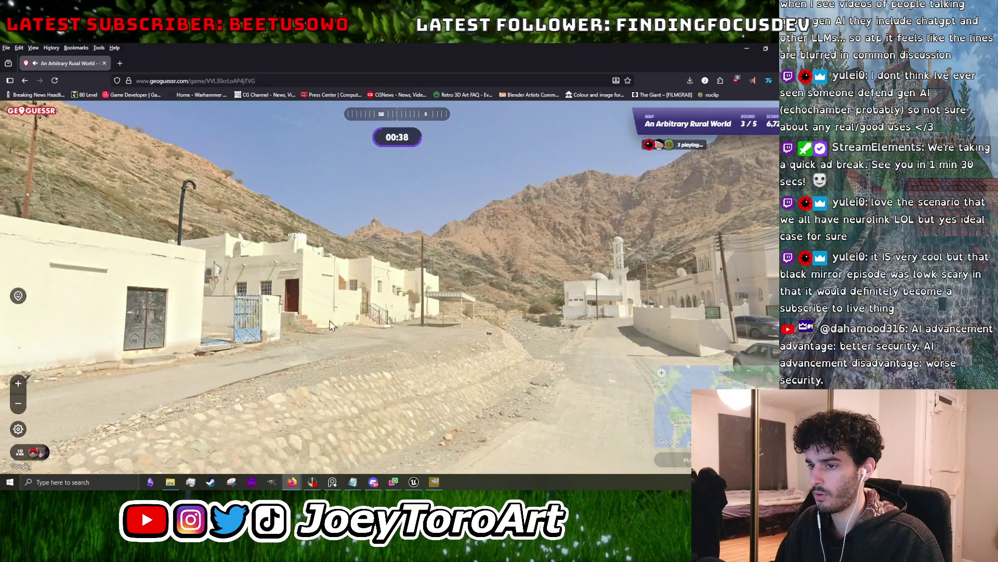
- Inspect the white building, the parked cars and the blue road sign for clues
left_click(593, 315)
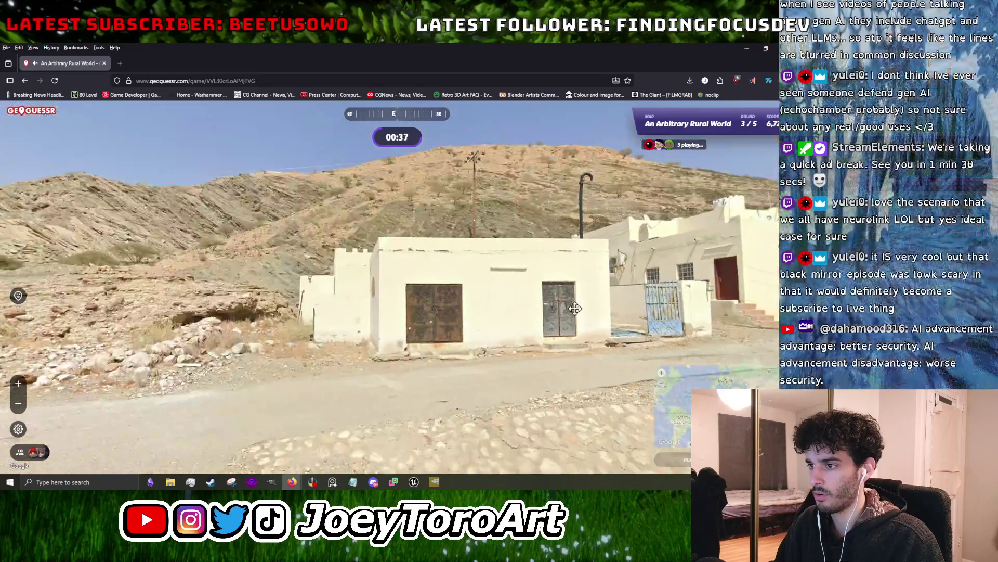
left_click_drag(559, 315, 476, 310)
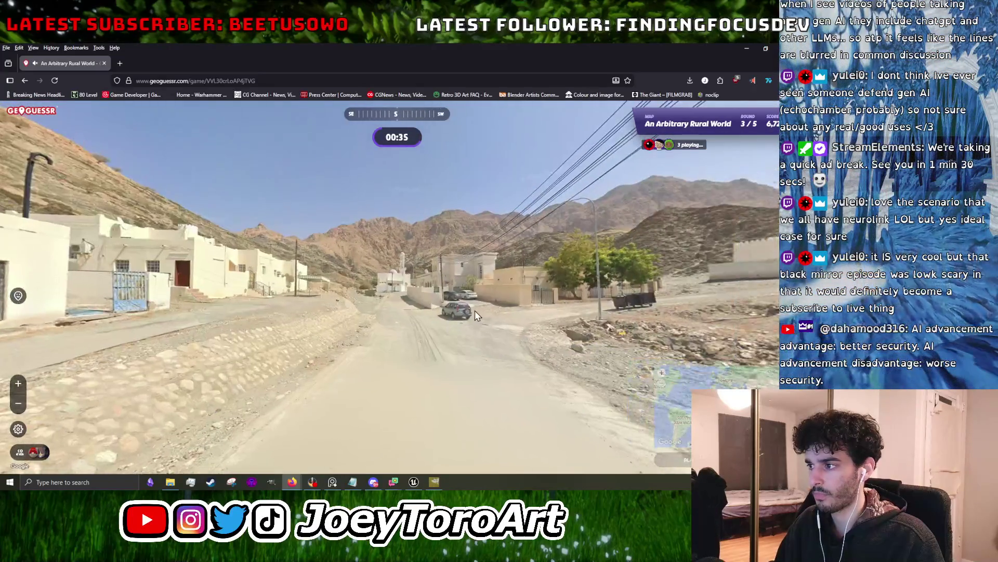
left_click(475, 310)
left_click(494, 313)
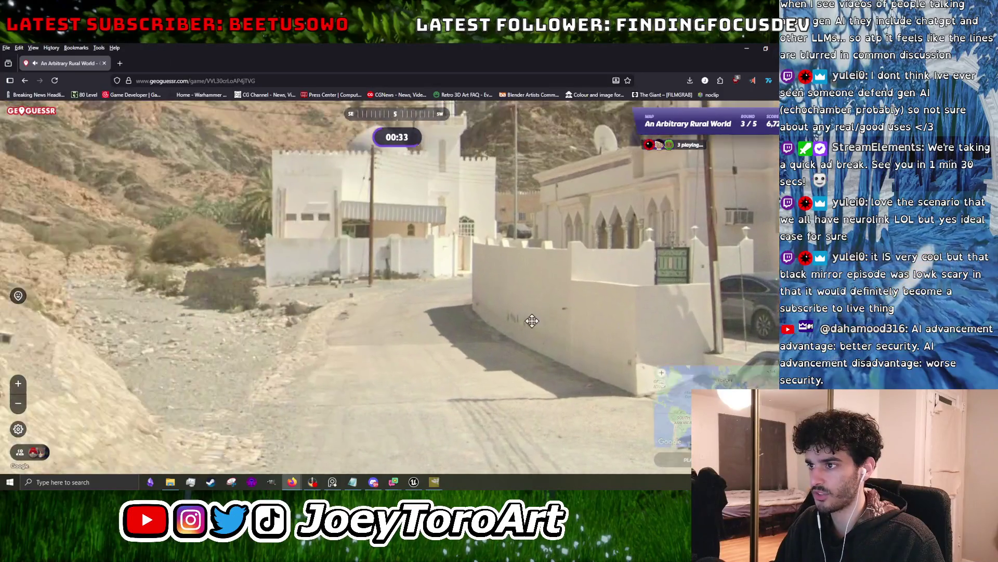
mouse_move(426, 328)
left_mouse_down()
mouse_move(224, 331)
mouse_move(353, 333)
mouse_move(2, 315)
left_mouse_up()
left_click(354, 332)
left_click(310, 338)
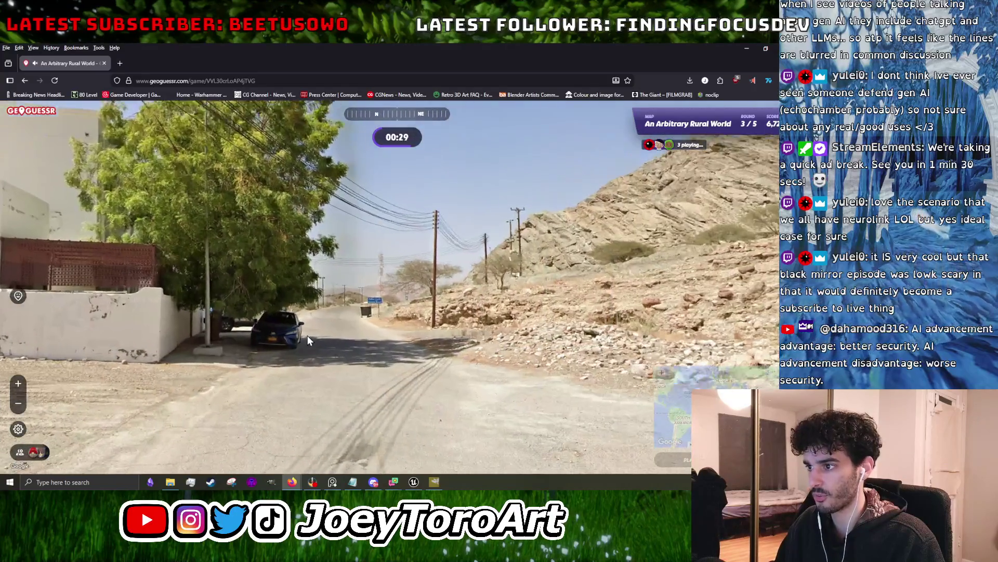
left_click(457, 294)
left_click(448, 267)
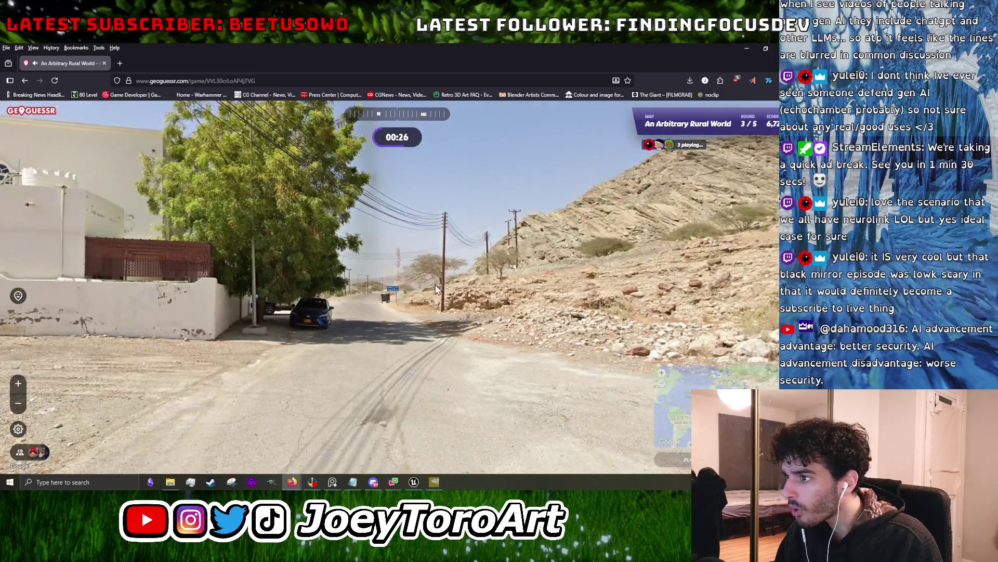
left_click(397, 292)
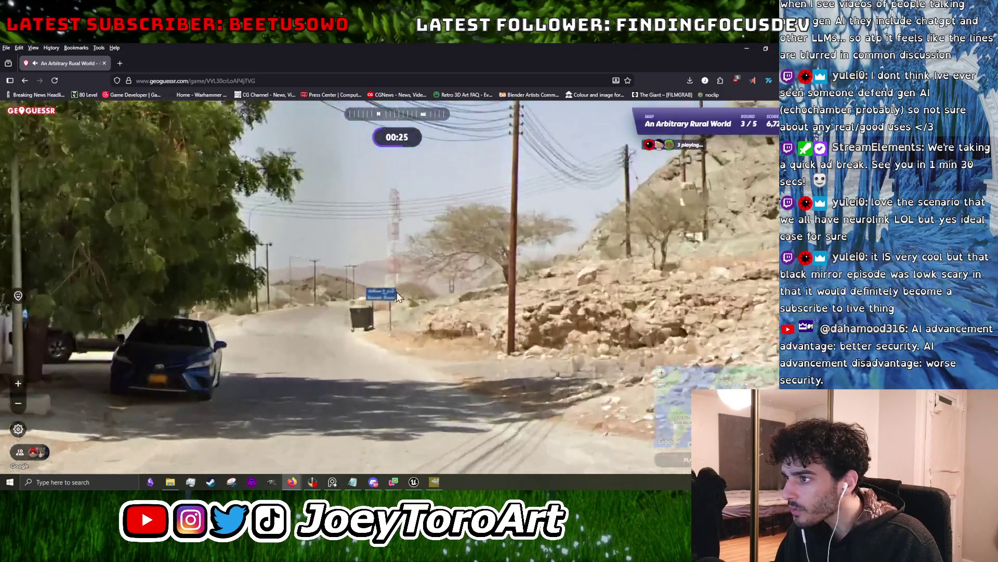
left_click(395, 297)
- Guess near Muscat, Oman for 4,900 points at 38 km, then look down round 4's dirt road
mouse_move(690, 341)
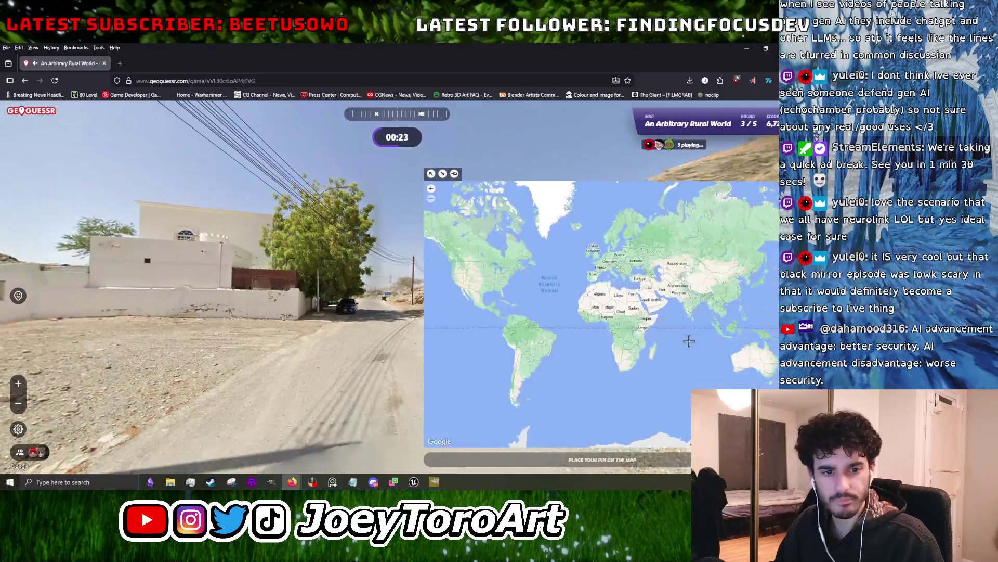
scroll(639, 309, "up", 5)
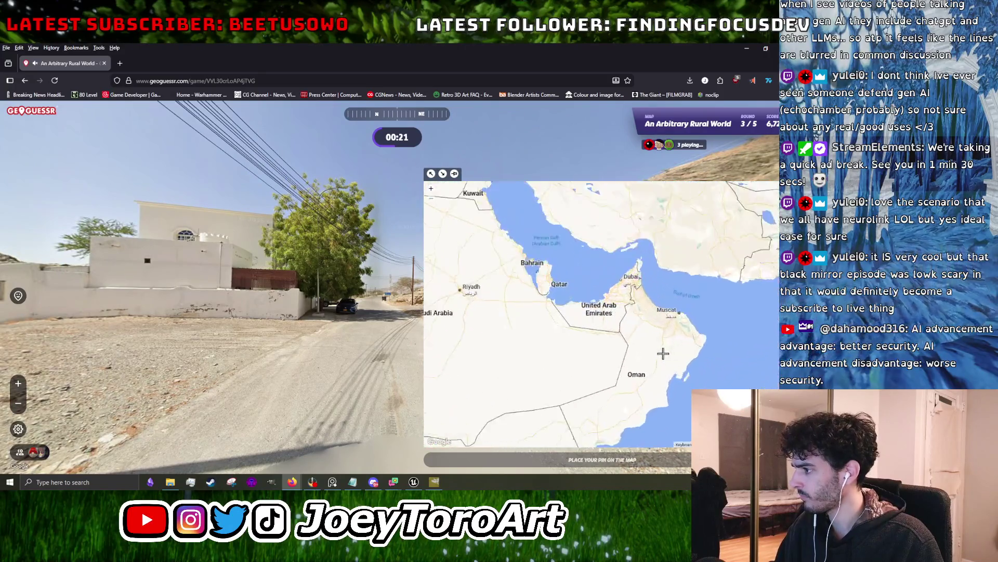
scroll(681, 278, "up", 1)
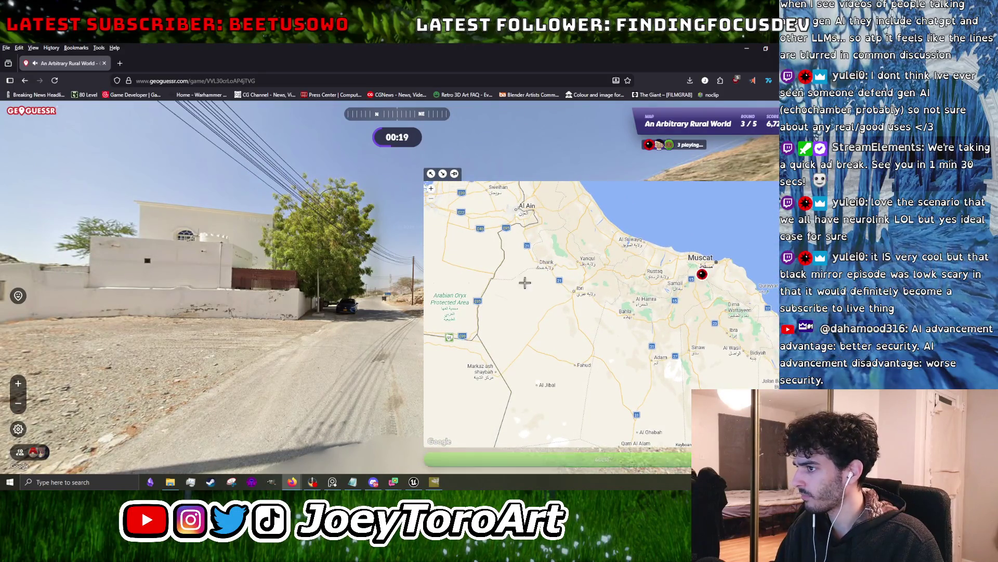
key("space")
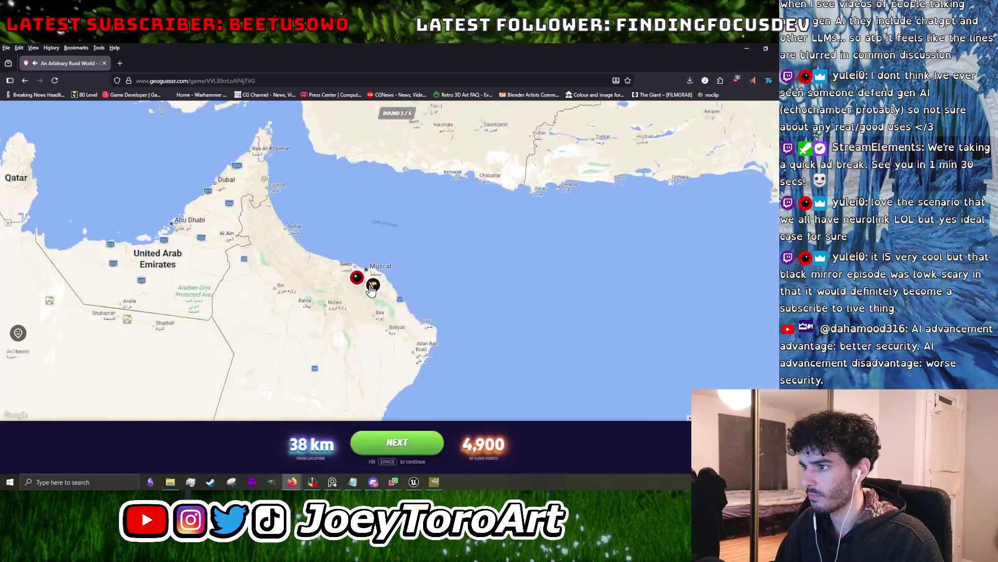
key("space")
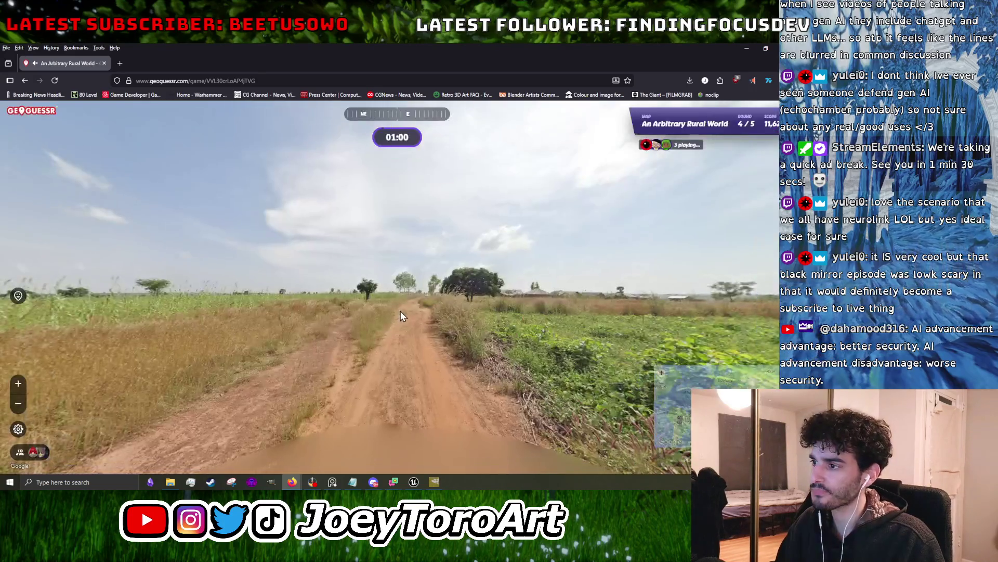
mouse_move(401, 312)
left_mouse_down()
mouse_move(208, 274)
mouse_move(318, 281)
left_mouse_up()
- Move along the round 4 dirt road and look across the open grassland
left_click(293, 300)
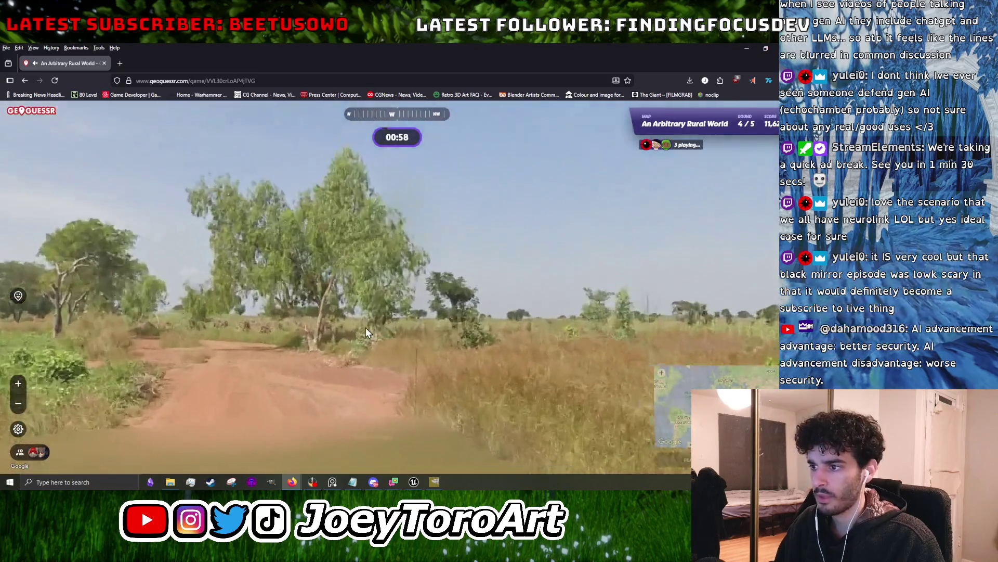
key("Right")
key("Right")
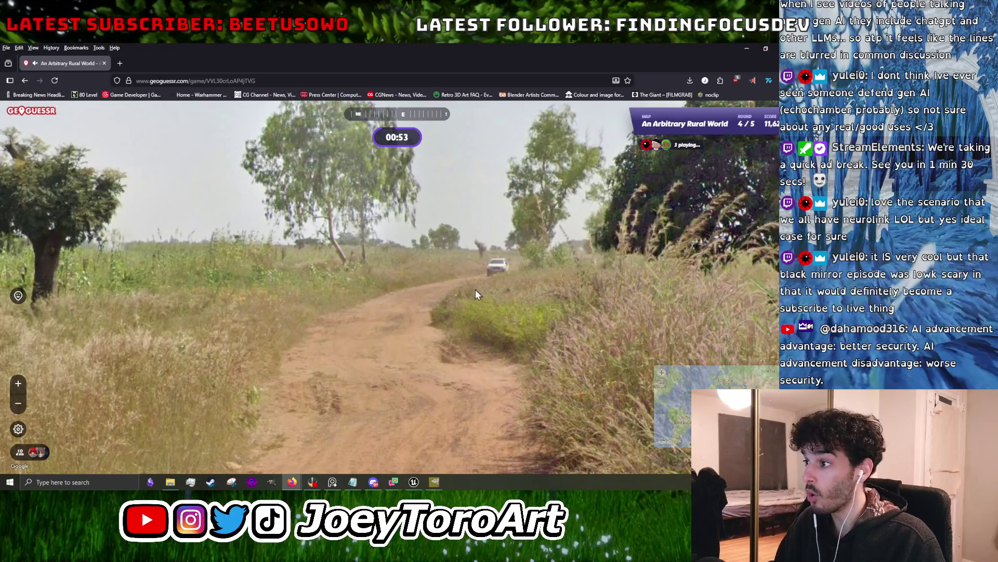
mouse_move(591, 274)
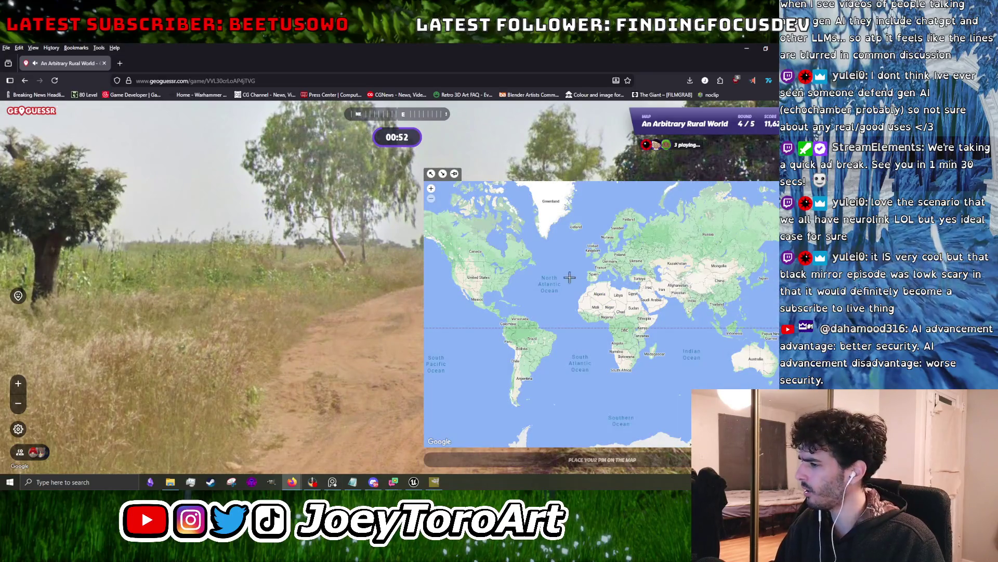
scroll(611, 325, "up", 2)
- Pin the round 4 guess in Nigeria, submit it, and continue to round 5
left_click(558, 305)
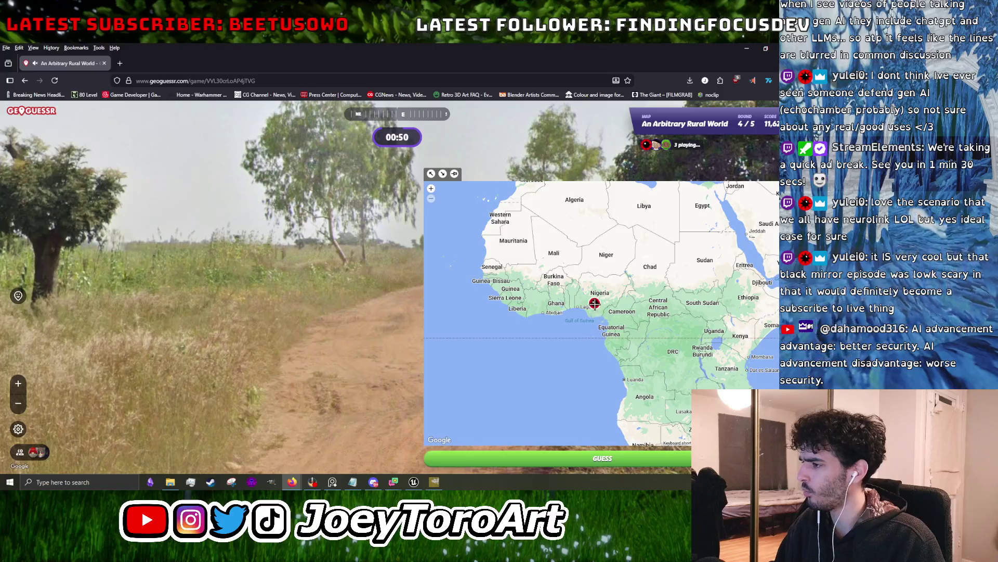
left_click(556, 303)
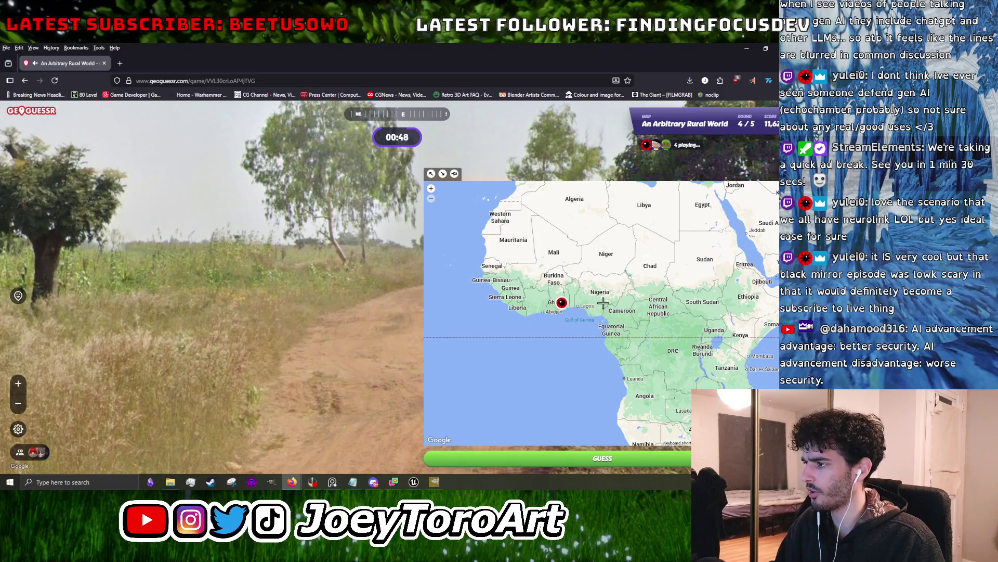
left_click(601, 301)
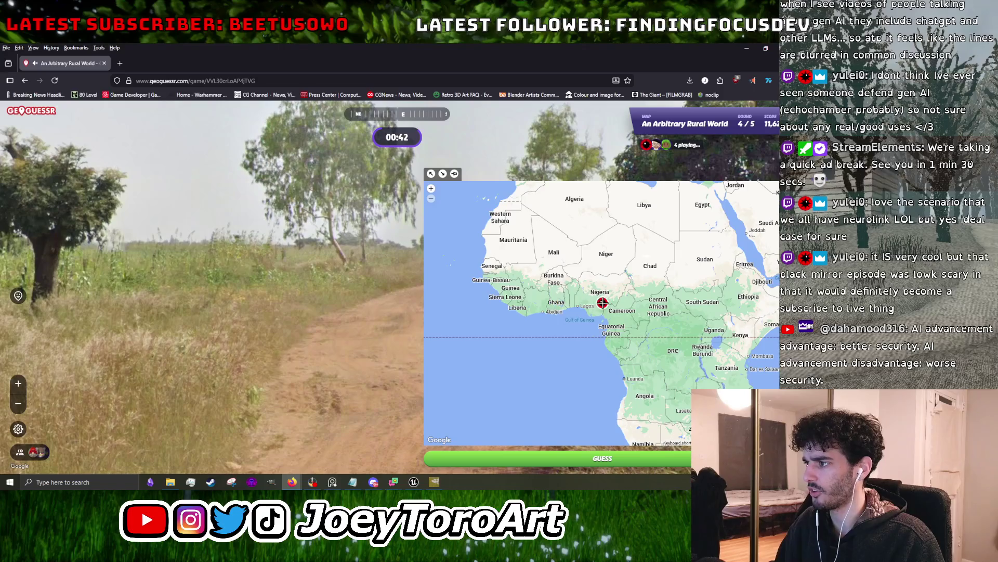
left_click(603, 302)
scroll(603, 302, "up", 5)
key("space")
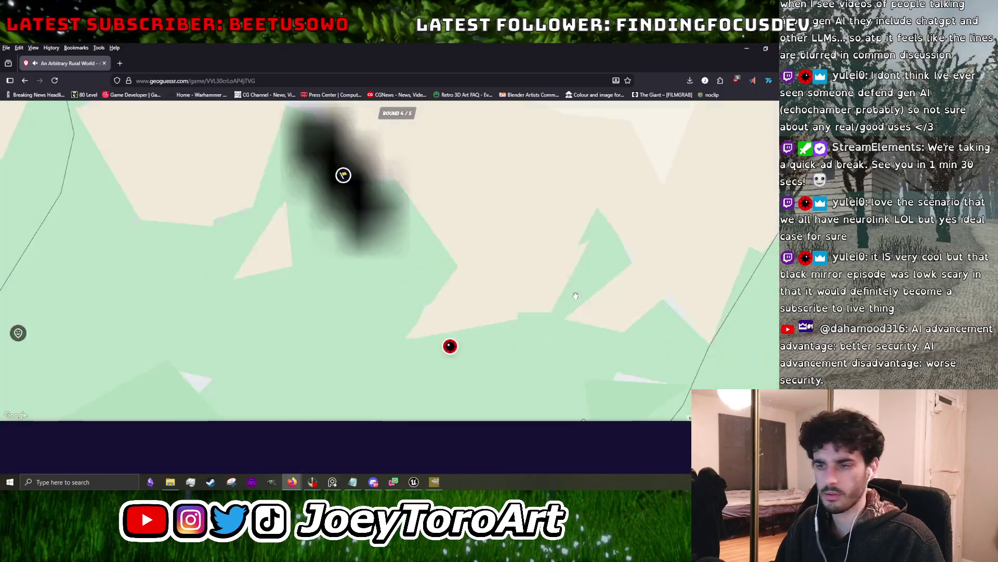
scroll(426, 269, "down", 5)
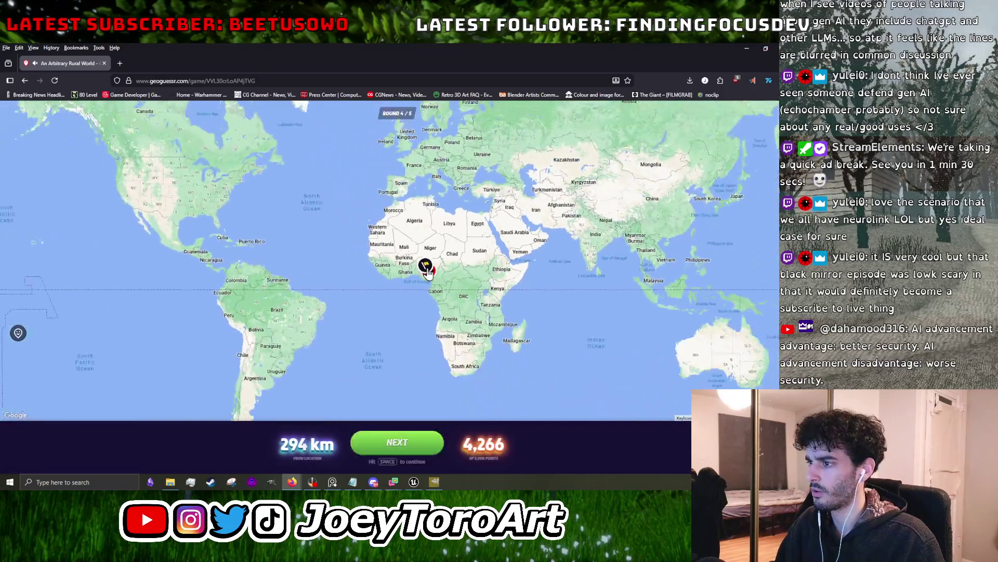
key("space")
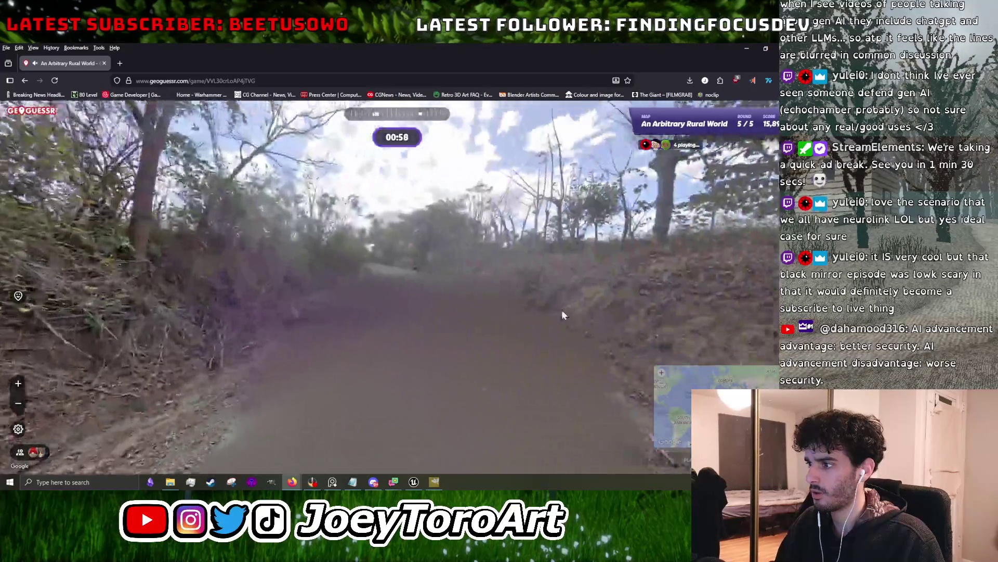
- Guess Brazil in round 5 for a 16,624 / 25,000 total, then return to GIMP
mouse_move(701, 255)
left_mouse_down()
mouse_move(358, 316)
mouse_move(323, 339)
mouse_move(364, 326)
mouse_move(276, 308)
left_mouse_up()
scroll(276, 312, "up", 2)
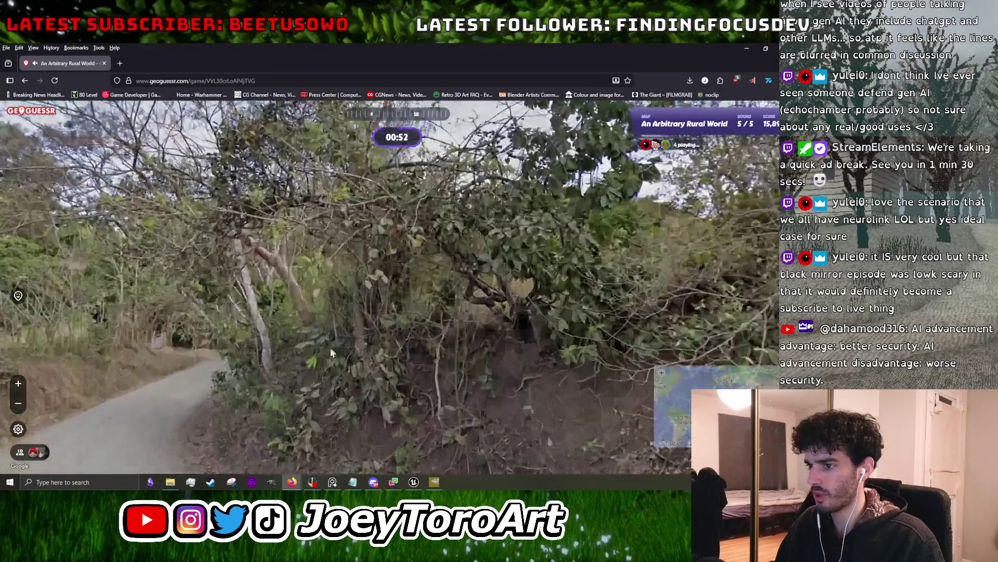
mouse_move(636, 316)
left_click(533, 340)
key("space")
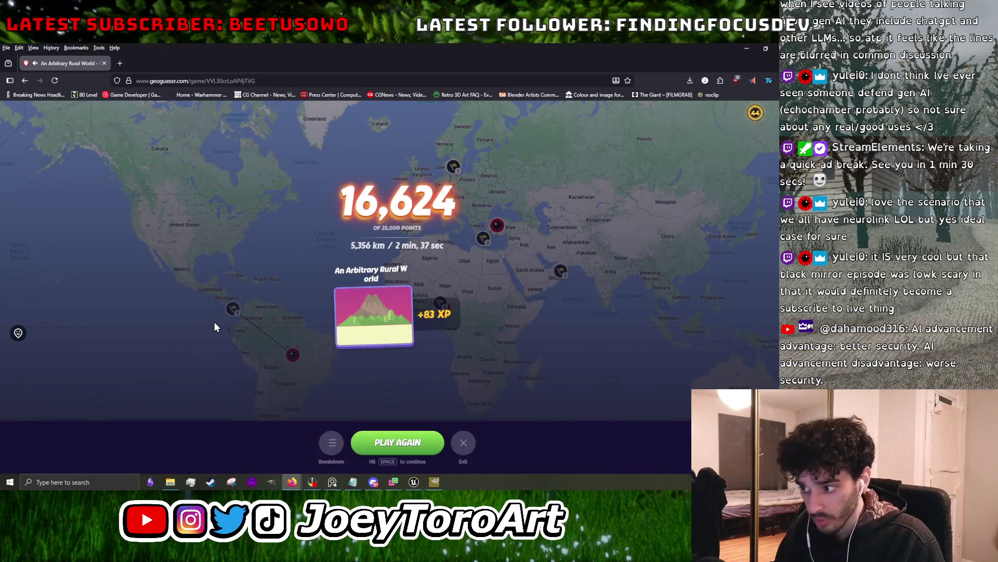
key("alt+Tab")
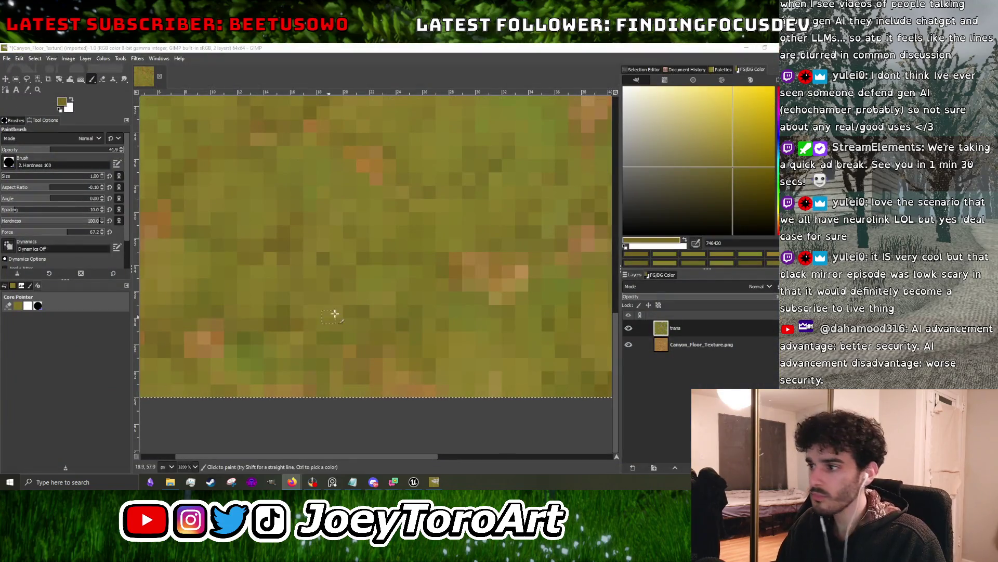
- Erase a small spot in the central orange dirt streak with the Eraser
scroll(343, 299, "down", 5)
scroll(364, 271, "up", 3)
scroll(404, 235, "down", 3)
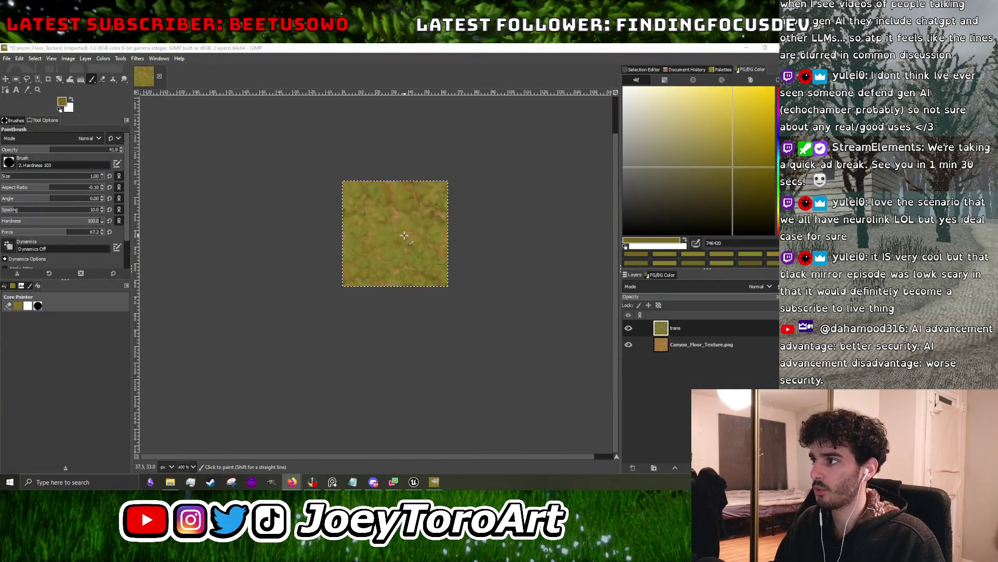
scroll(404, 235, "up", 4)
scroll(518, 266, "down", 4)
scroll(393, 337, "up", 5)
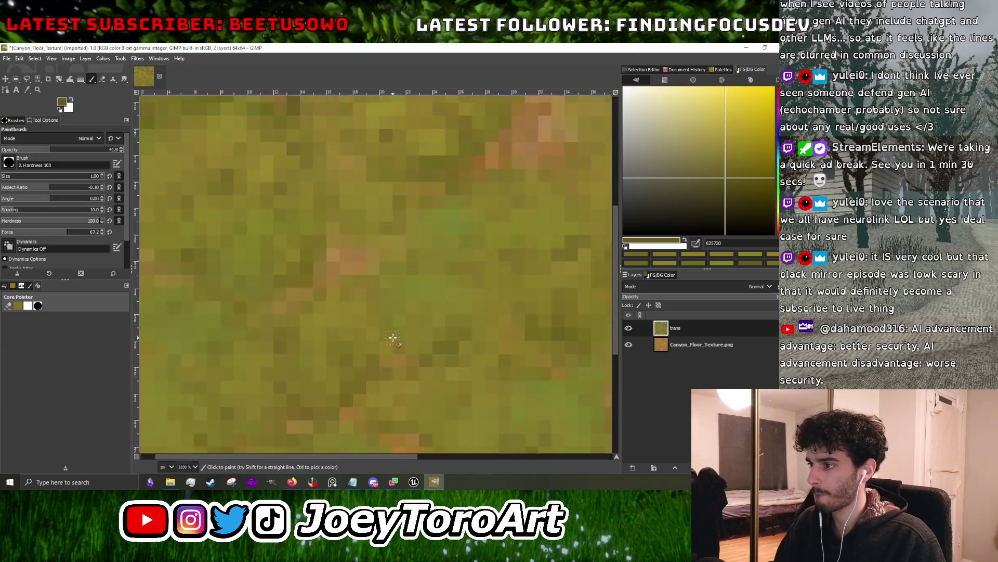
scroll(455, 263, "down", 5)
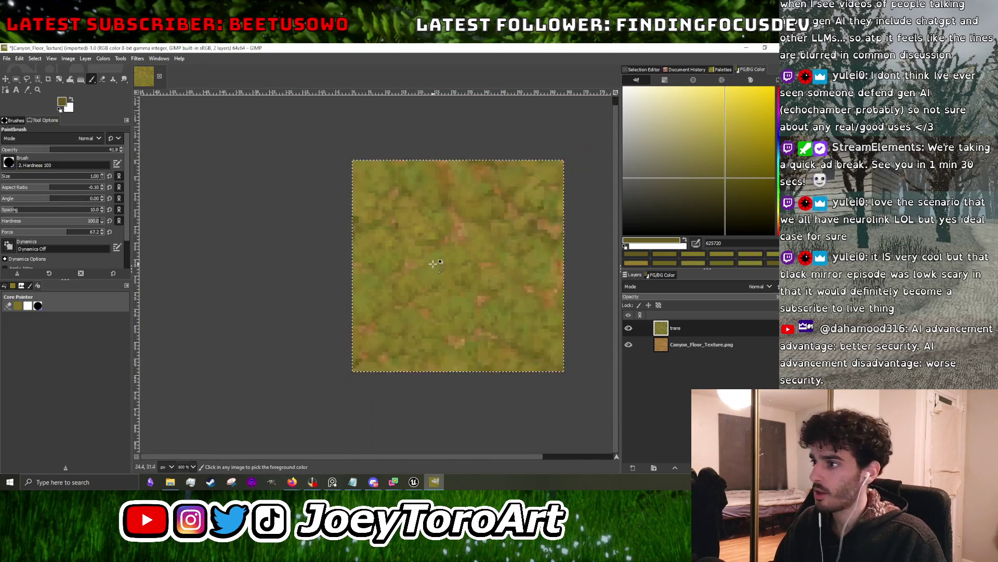
scroll(460, 250, "up", 5)
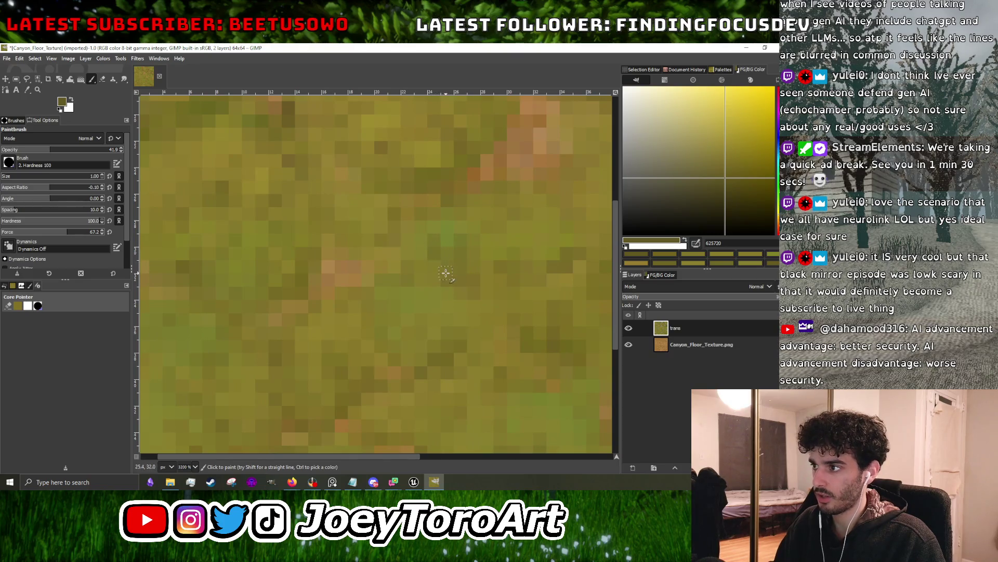
scroll(443, 269, "down", 5)
scroll(394, 335, "up", 6)
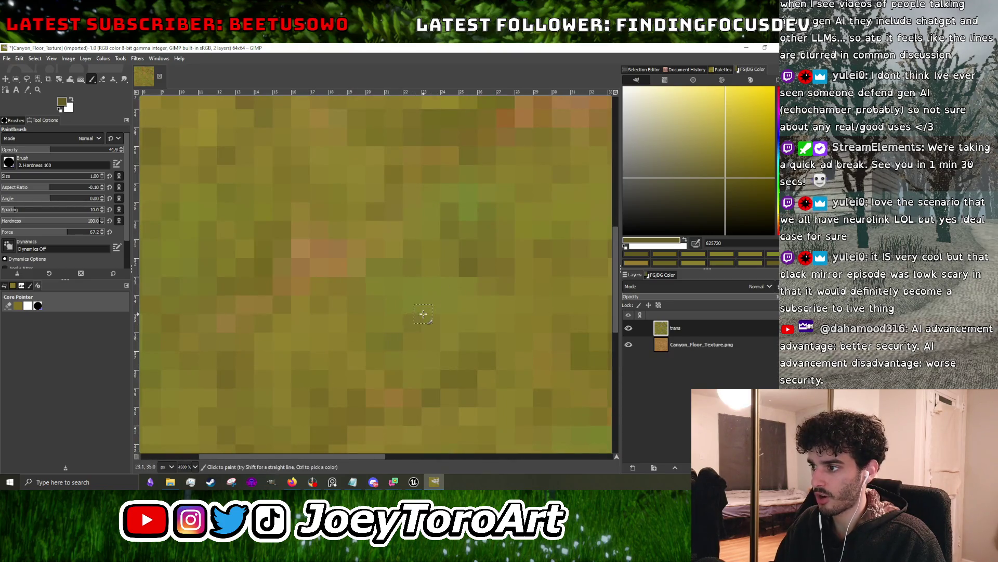
scroll(379, 299, "down", 5)
scroll(374, 323, "up", 3)
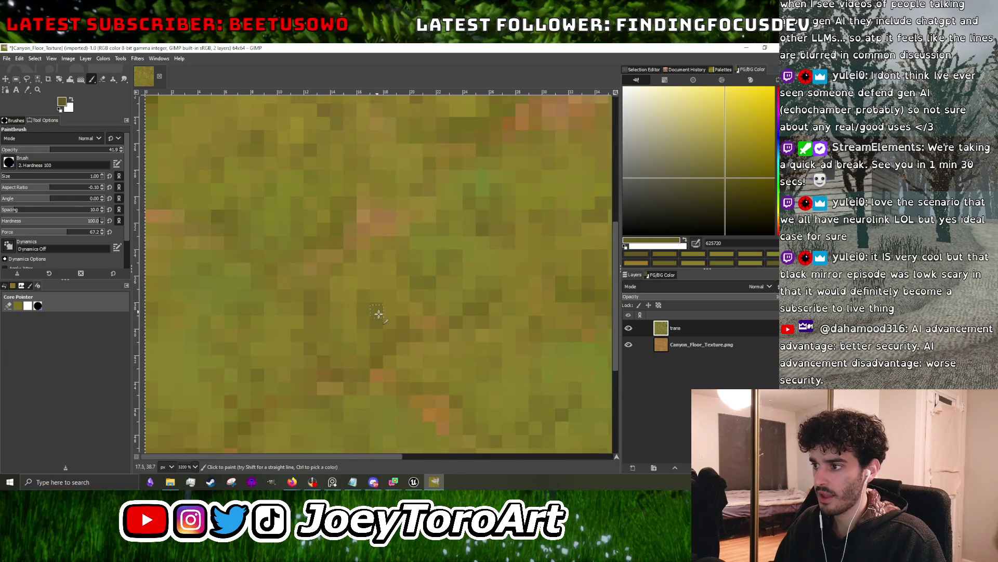
scroll(382, 310, "down", 3)
scroll(382, 310, "up", 4)
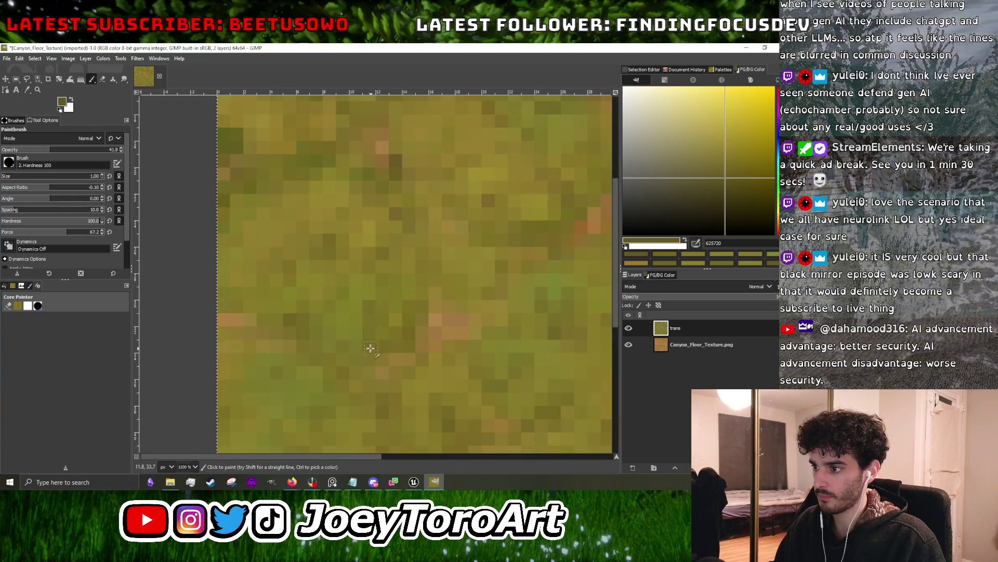
scroll(372, 345, "down", 4)
scroll(352, 328, "up", 5)
scroll(395, 338, "down", 3)
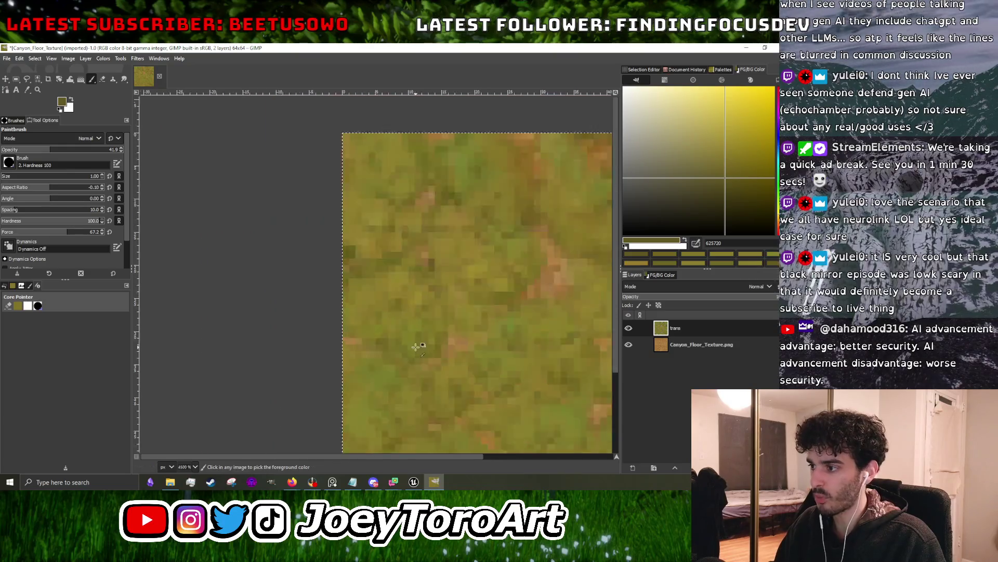
scroll(426, 328, "up", 3)
scroll(422, 299, "down", 4)
scroll(400, 330, "up", 4)
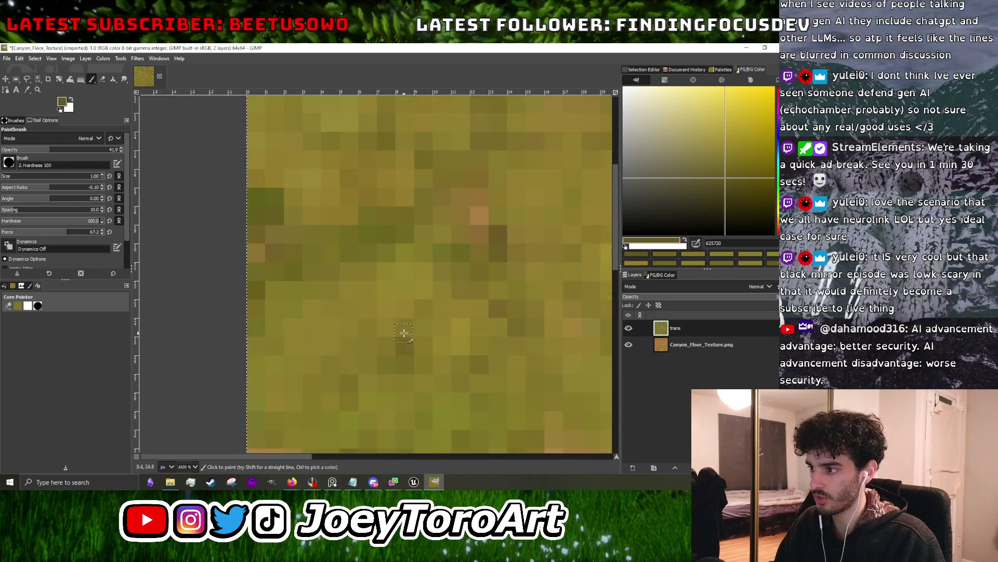
scroll(343, 366, "down", 4)
scroll(376, 314, "up", 4)
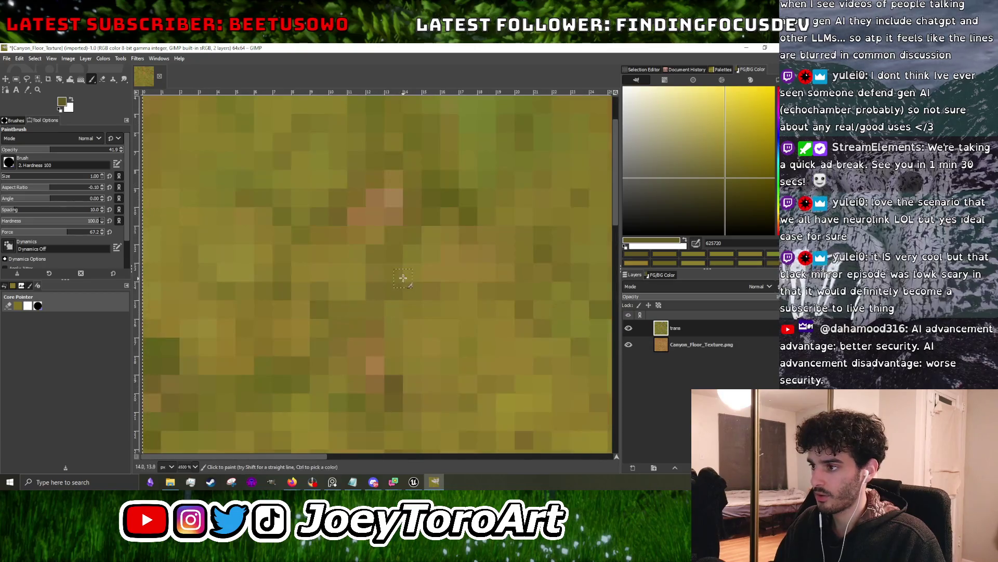
scroll(415, 323, "down", 4)
scroll(382, 330, "up", 3)
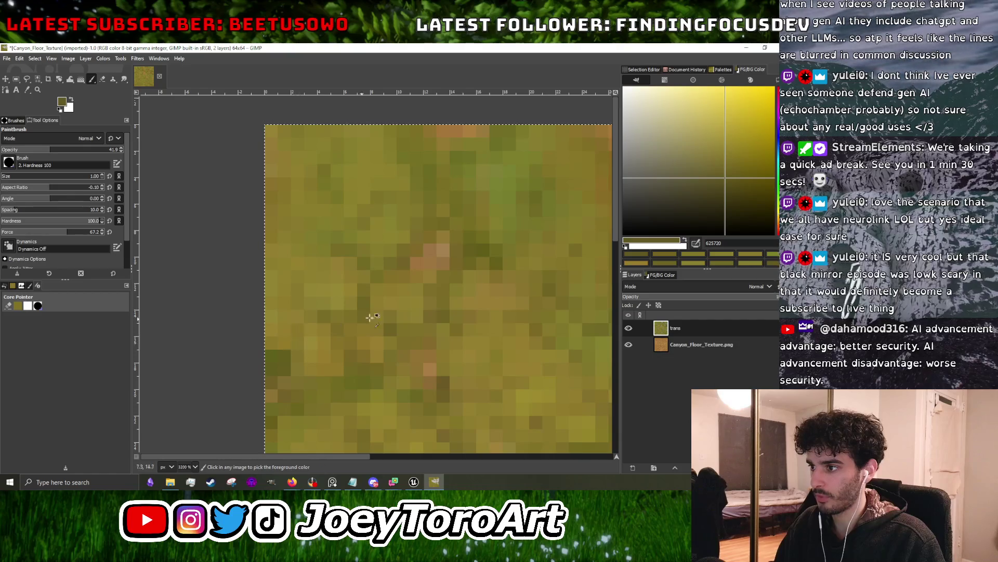
scroll(344, 317, "down", 2)
scroll(364, 291, "up", 2)
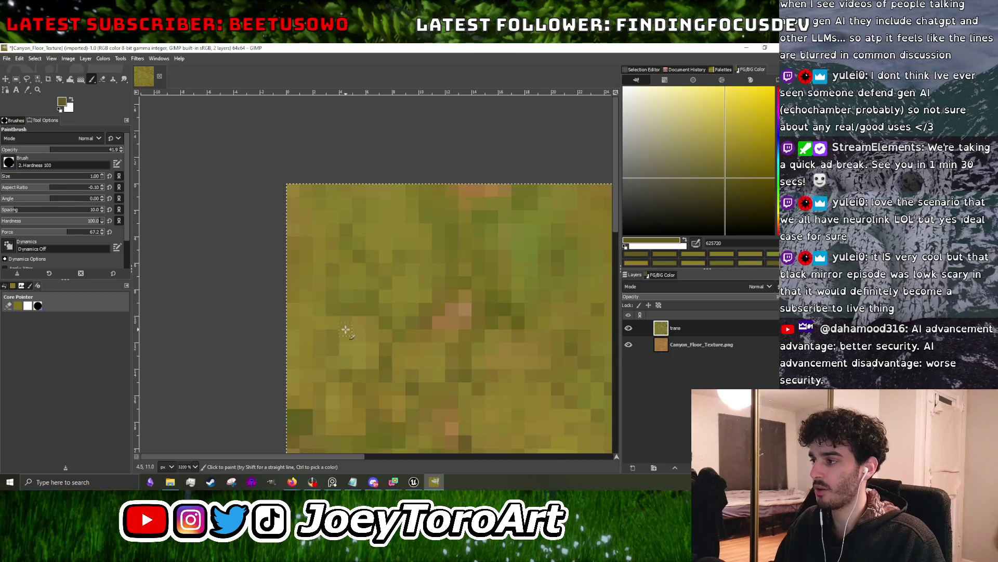
scroll(346, 330, "down", 4)
scroll(424, 362, "up", 4)
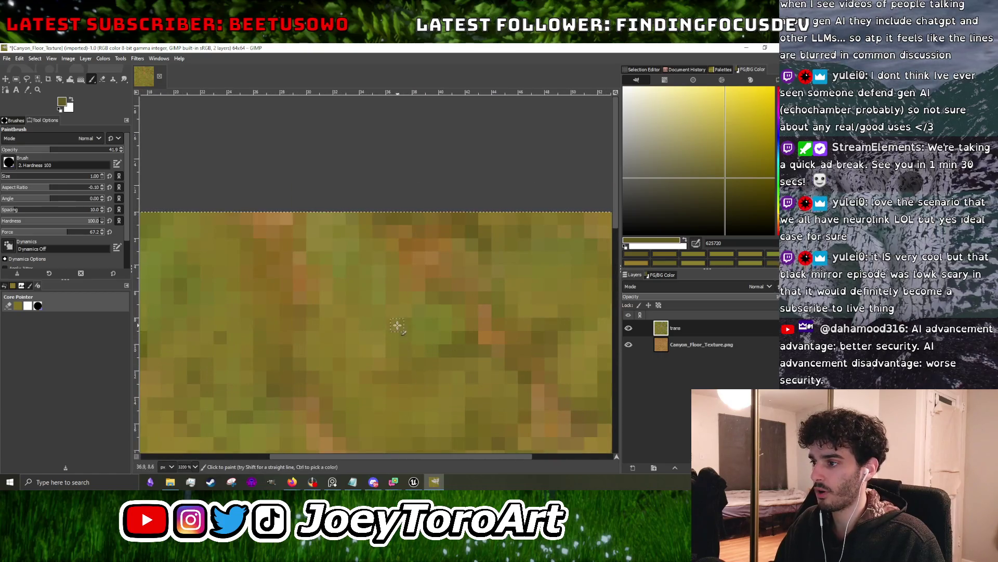
scroll(368, 347, "down", 4)
scroll(374, 334, "up", 4)
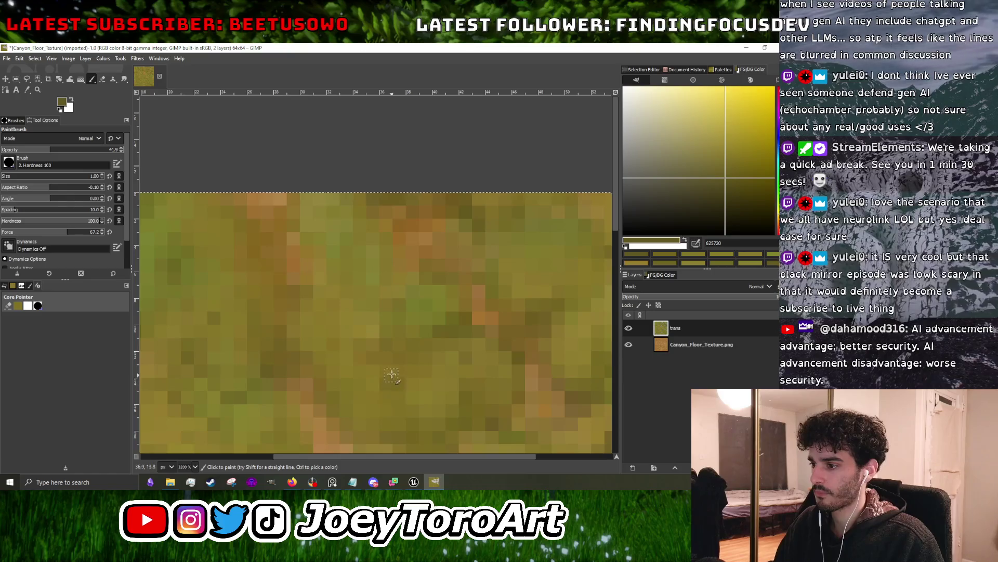
scroll(390, 359, "down", 2)
scroll(358, 371, "up", 3)
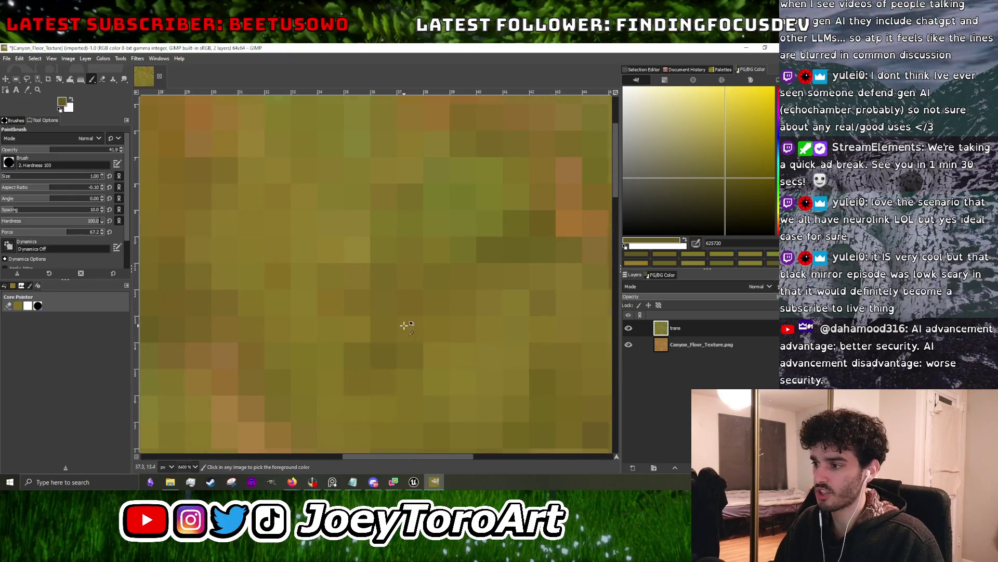
scroll(389, 335, "down", 1)
scroll(435, 352, "down", 1)
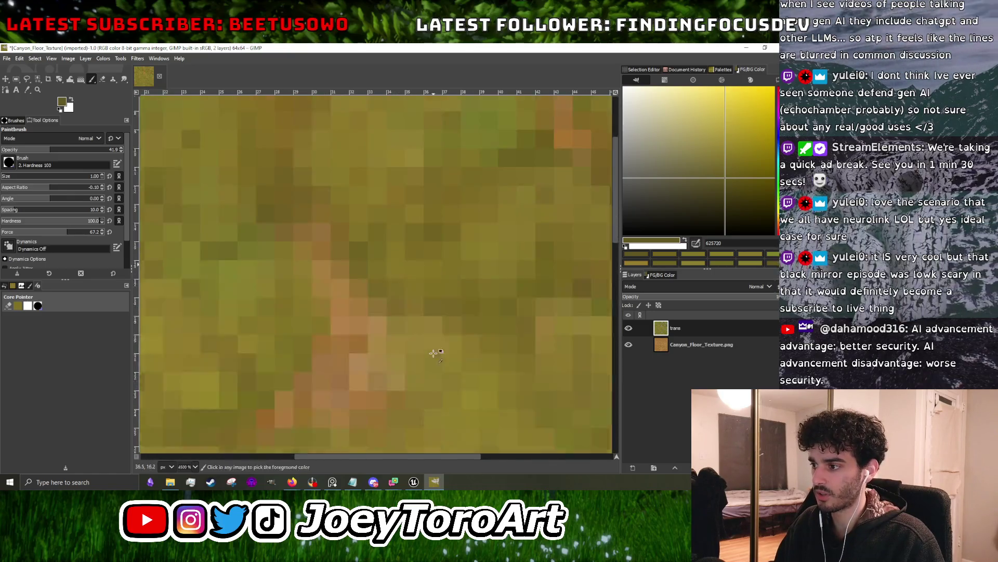
scroll(459, 329, "up", 1)
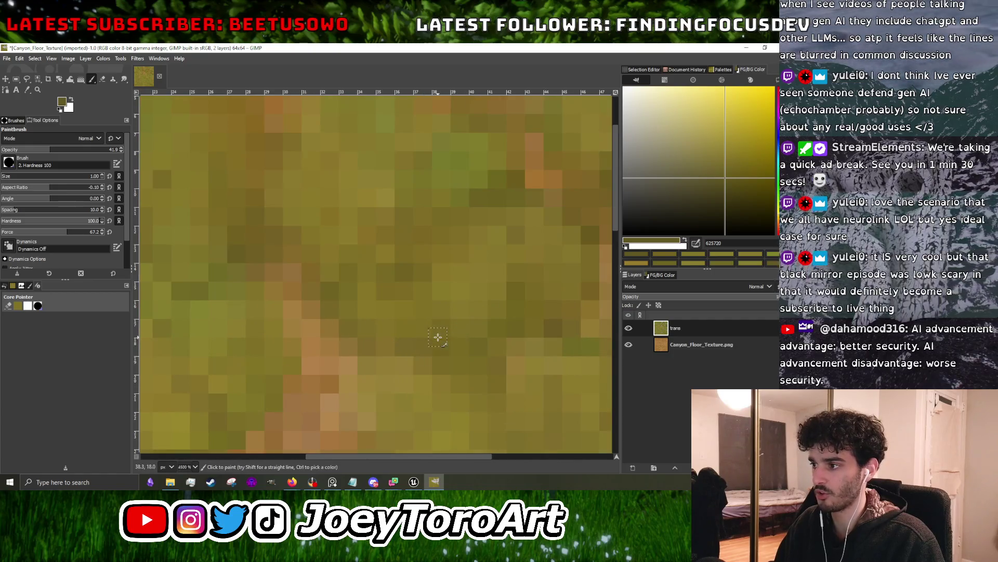
scroll(449, 316, "down", 1)
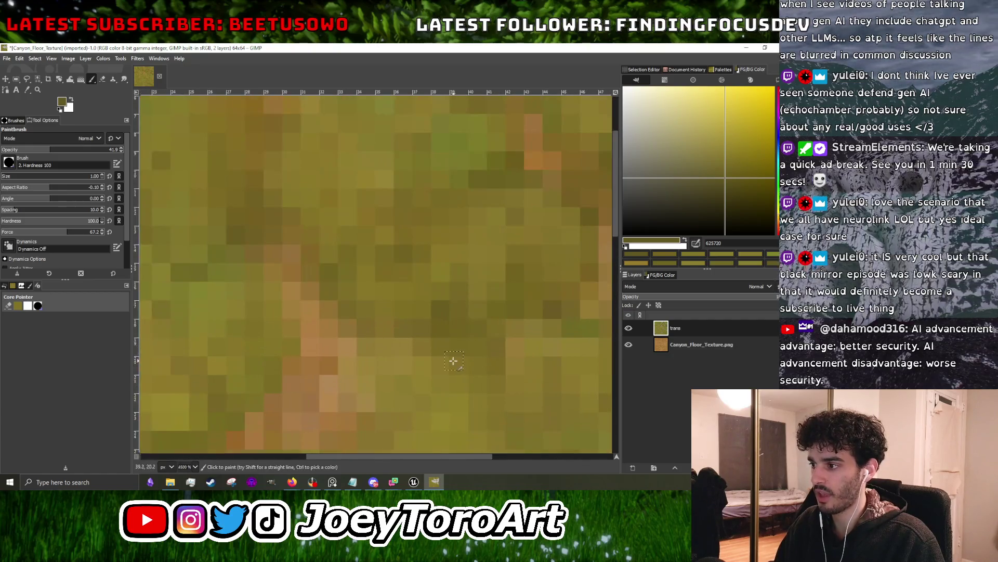
scroll(378, 343, "down", 1)
scroll(377, 350, "up", 1)
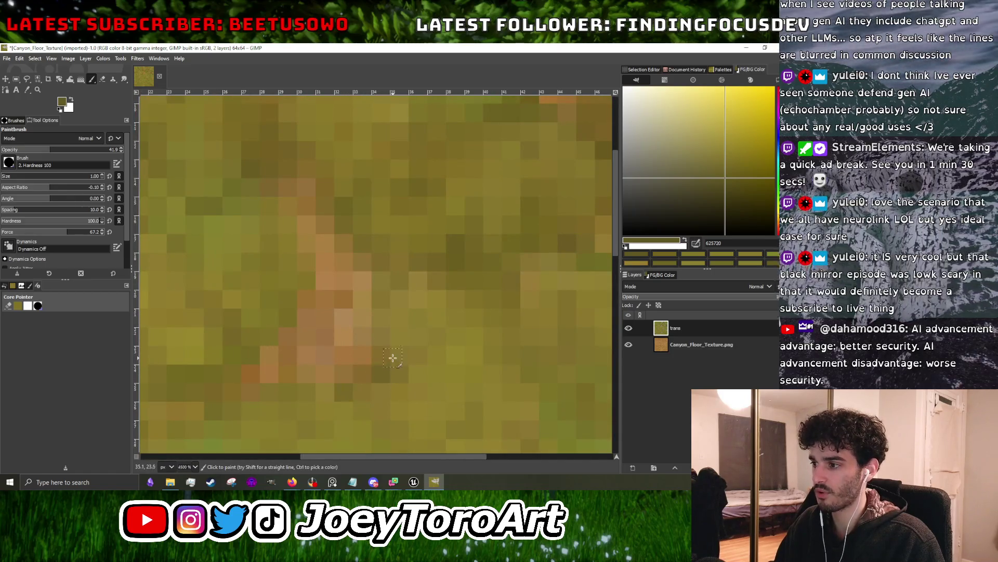
scroll(396, 317, "down", 1)
key("shift+e")
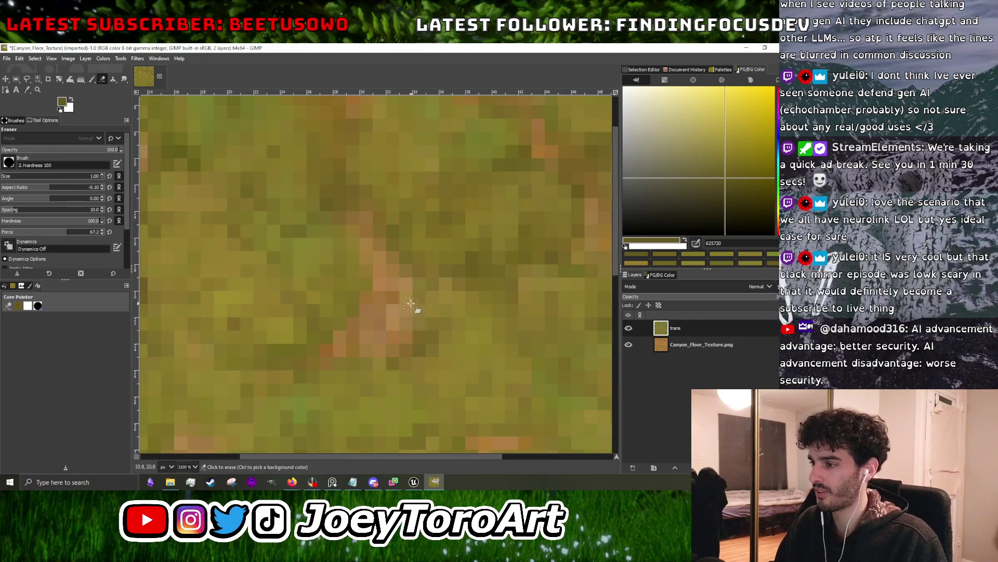
left_click_drag(416, 327, 423, 301)
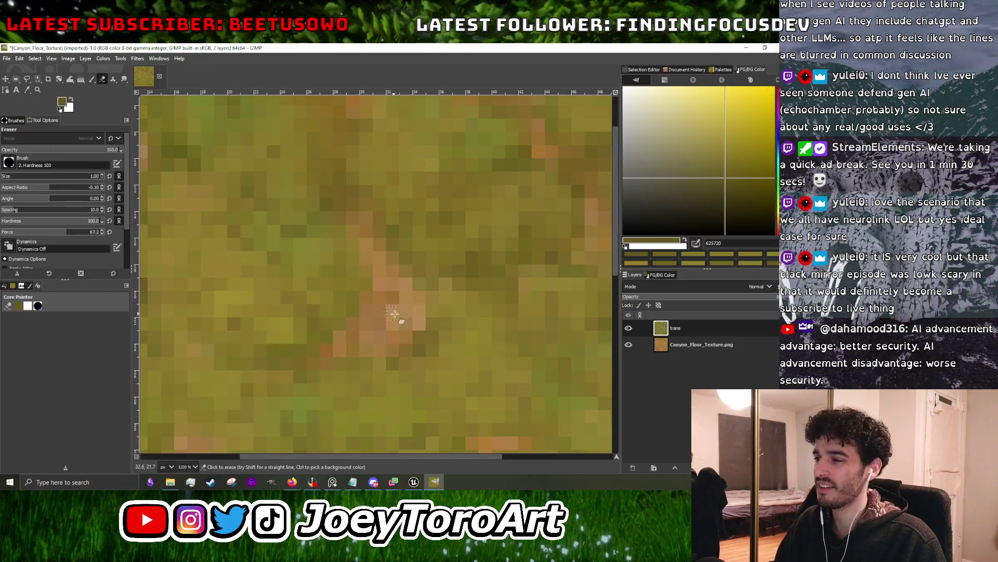
- Back on the Paintbrush, sample a dirt colour, then olive-brown 736327, from the texture
left_click(92, 81)
scroll(358, 322, "down", 2)
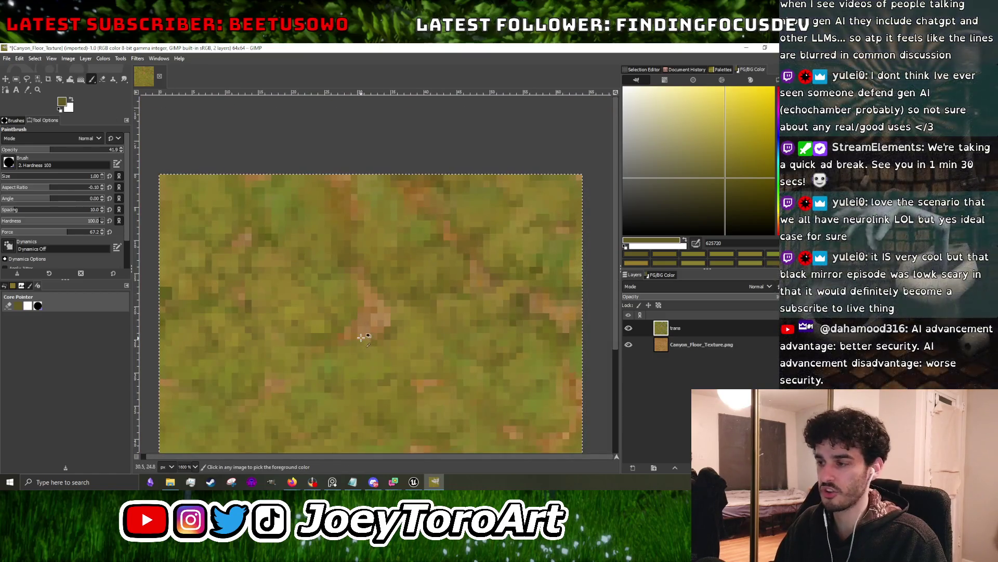
scroll(362, 339, "up", 3)
left_click(356, 301, "ctrl")
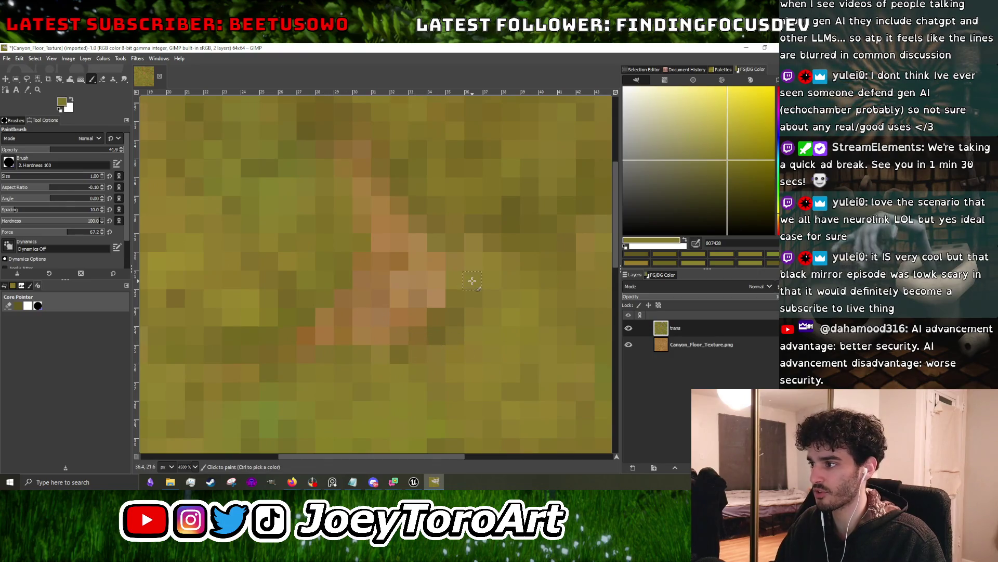
scroll(472, 281, "down", 7)
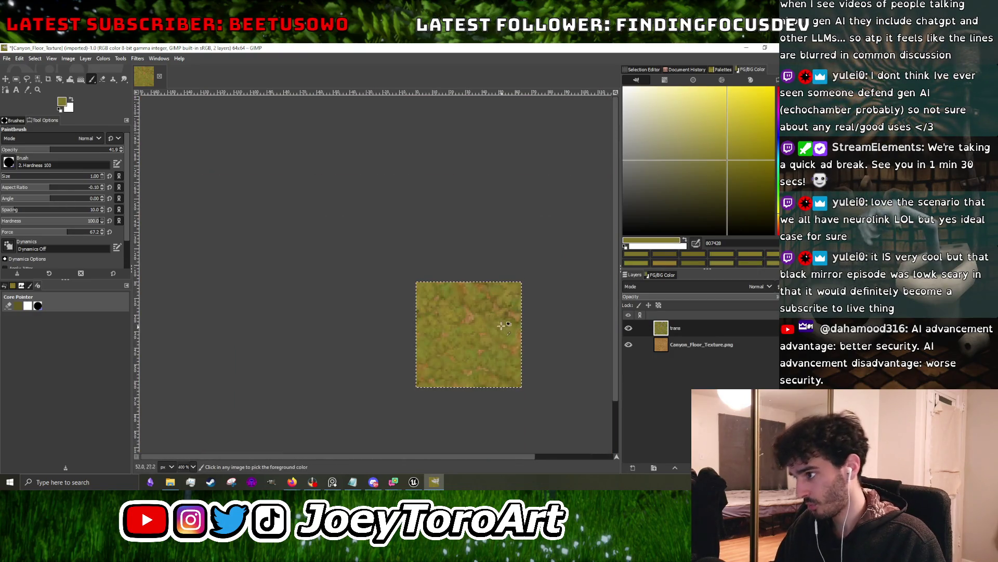
scroll(505, 328, "up", 3)
scroll(397, 320, "up", 2)
left_click(371, 321, "ctrl")
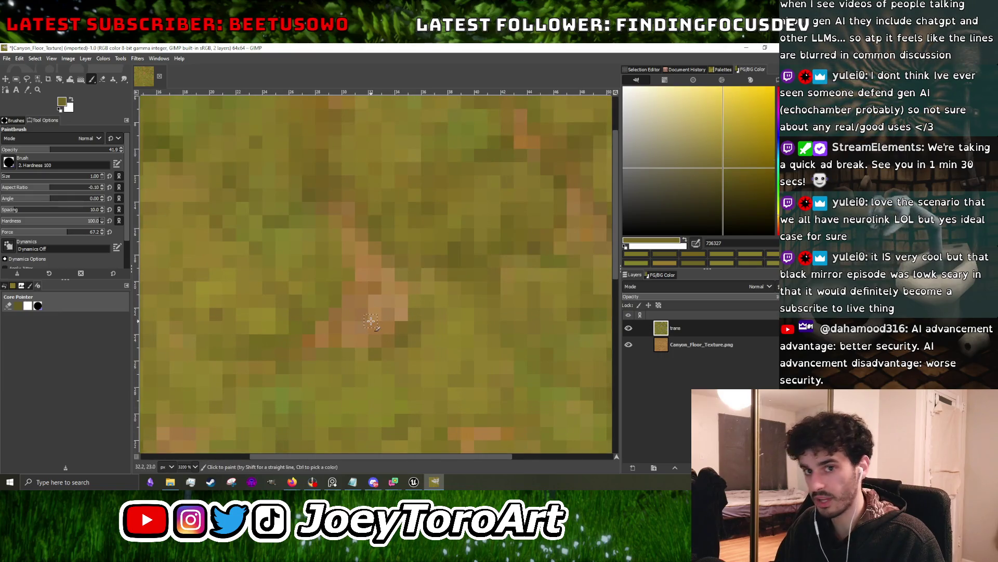
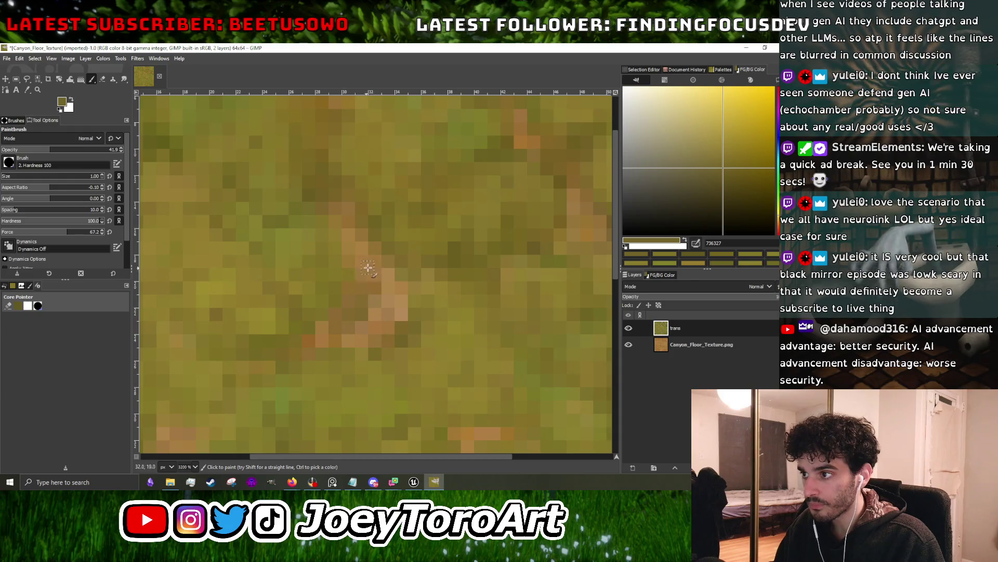
- Paint olive grass over light tan dirt pixels, sampling several olive and yellower olive tones
scroll(368, 276, "up", 1)
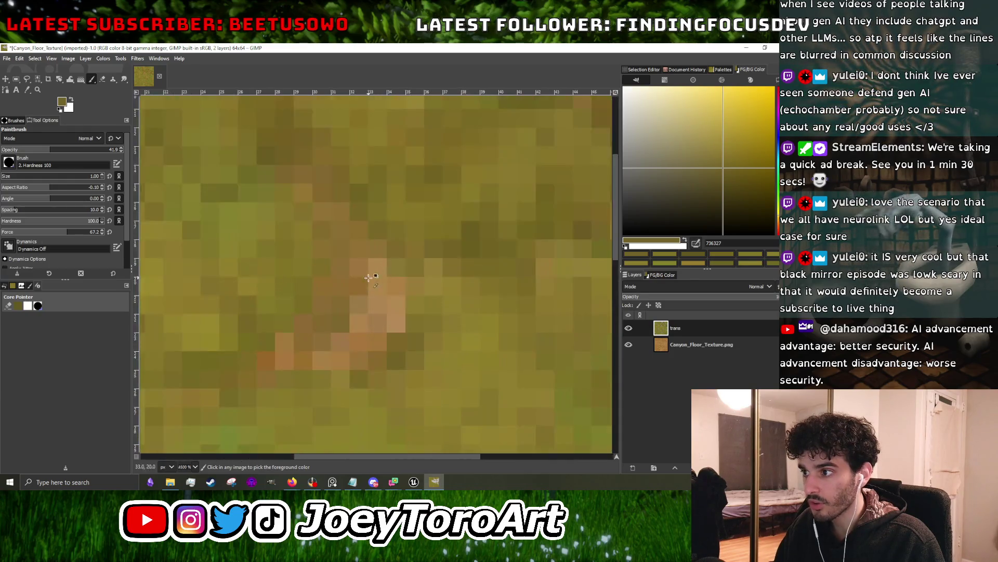
mouse_move(368, 311)
left_mouse_down()
mouse_move(373, 269)
mouse_move(389, 311)
left_mouse_up()
left_click(401, 272, "ctrl")
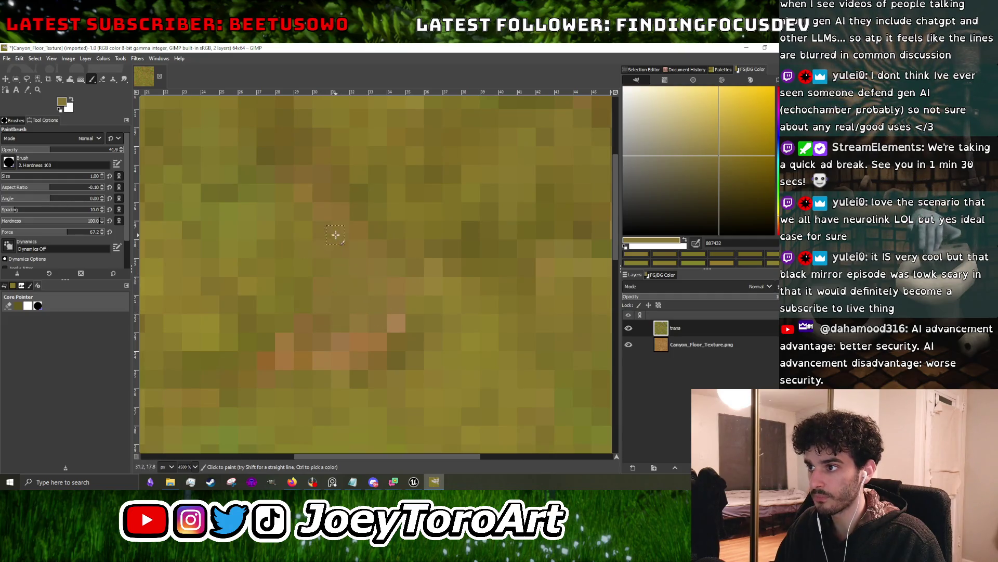
scroll(336, 235, "down", 1)
scroll(343, 272, "up", 1)
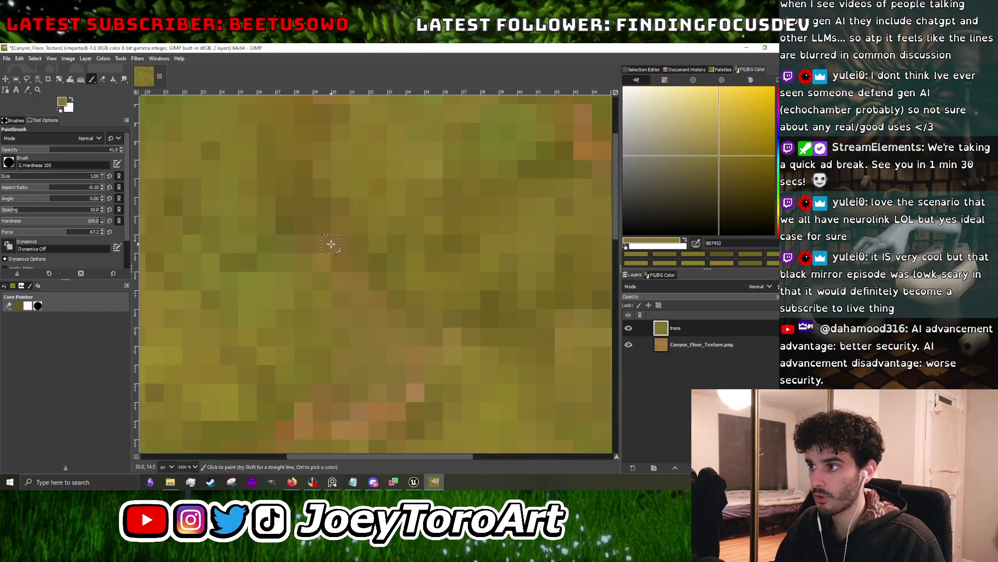
left_click(261, 289, "ctrl")
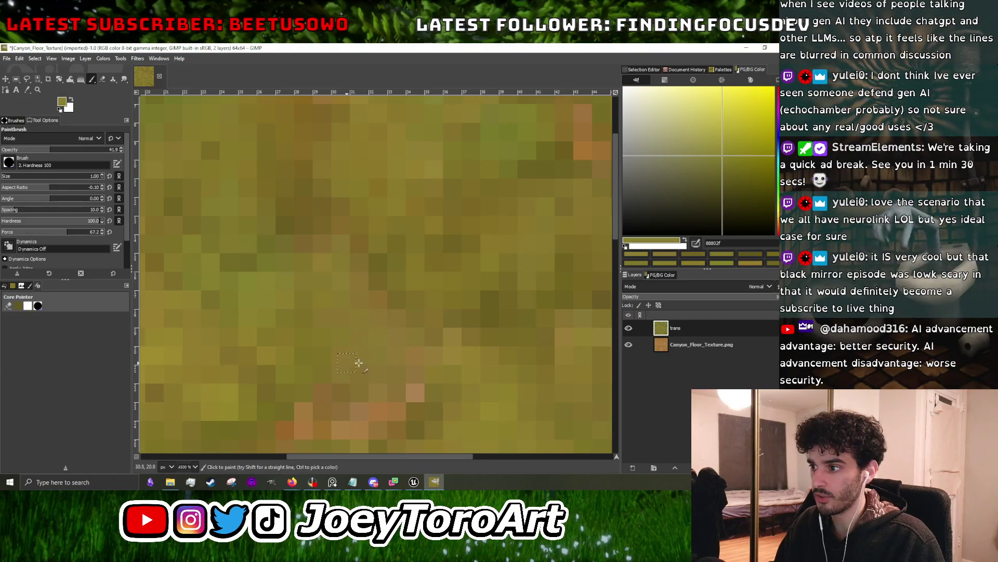
scroll(356, 295, "down", 4)
left_click(330, 283, "ctrl")
scroll(333, 286, "up", 4)
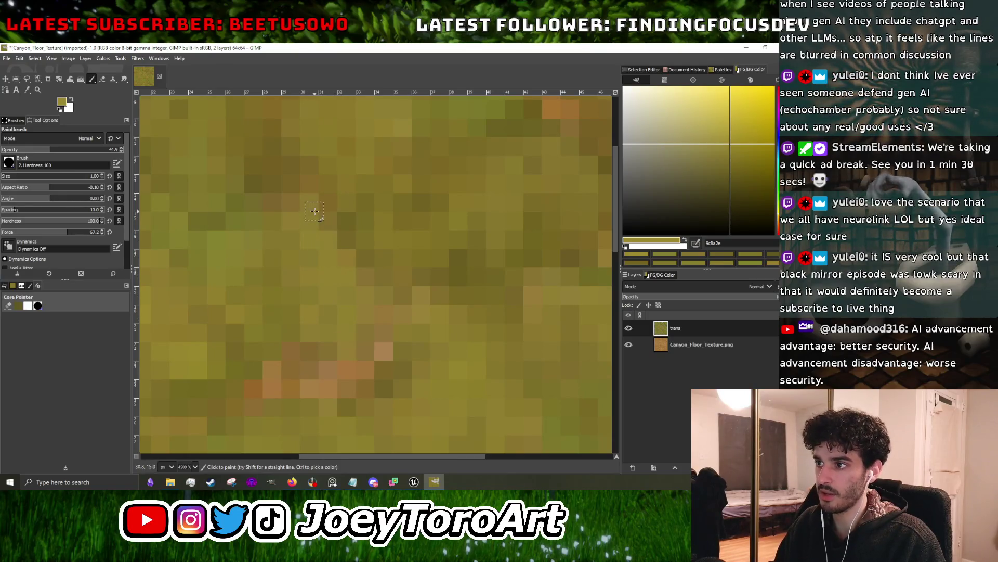
- Zoom in and out across the texture and sample a darker olive-brown tone
scroll(311, 265, "down", 5)
scroll(345, 303, "up", 4)
scroll(323, 320, "down", 3)
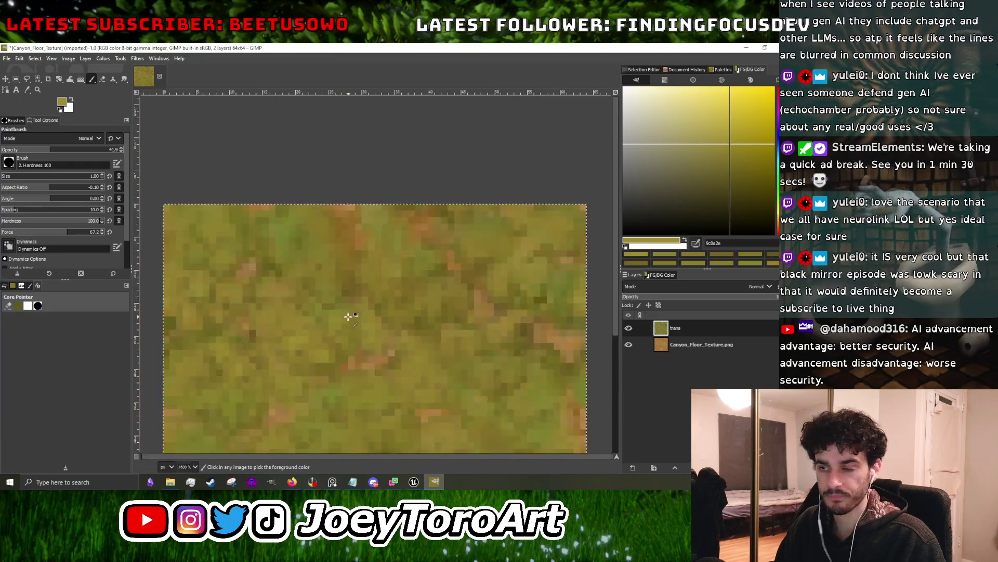
scroll(323, 289, "up", 4)
scroll(338, 251, "down", 3)
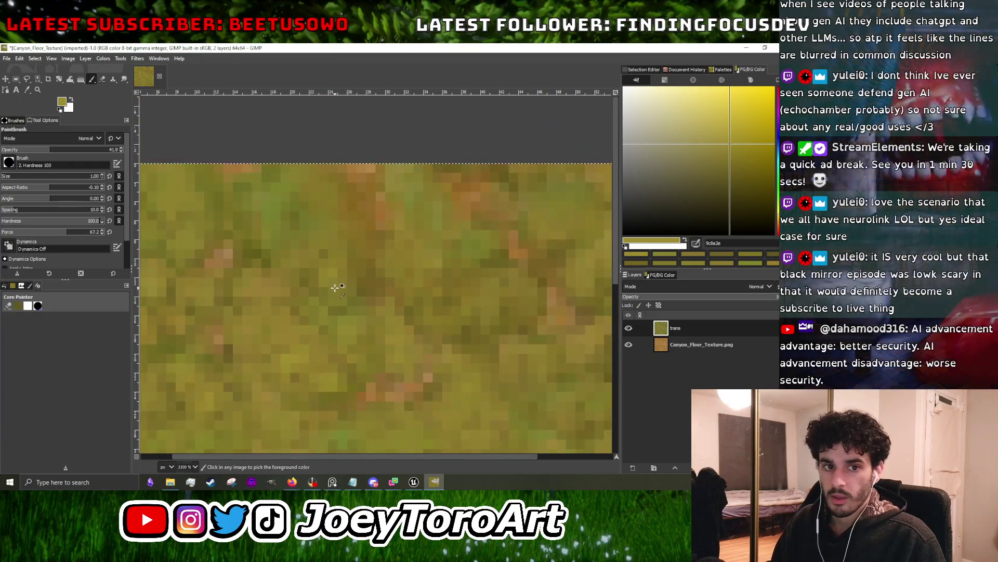
scroll(313, 326, "up", 4)
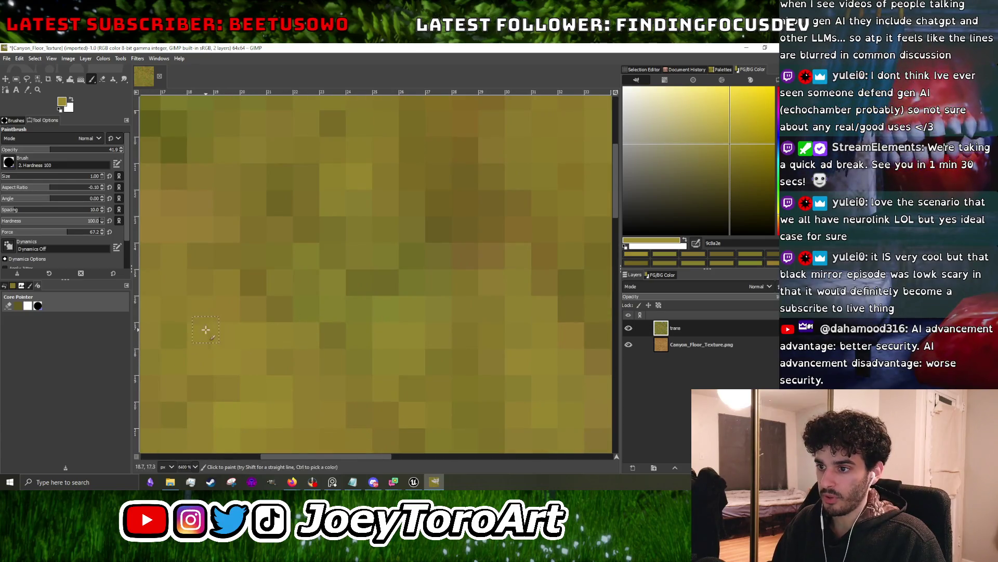
scroll(204, 317, "down", 5)
scroll(370, 357, "up", 4)
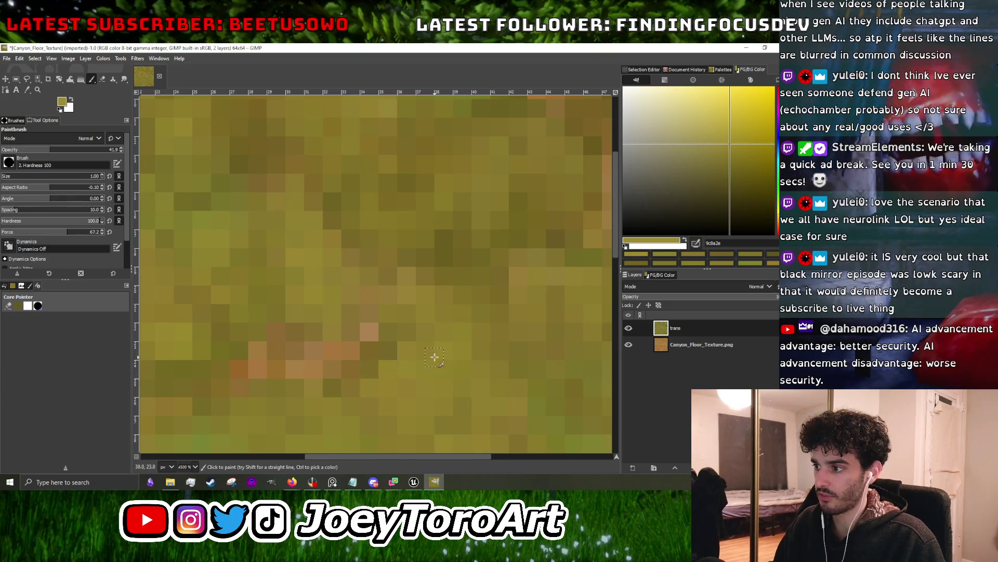
scroll(407, 375, "down", 3)
scroll(397, 329, "up", 2)
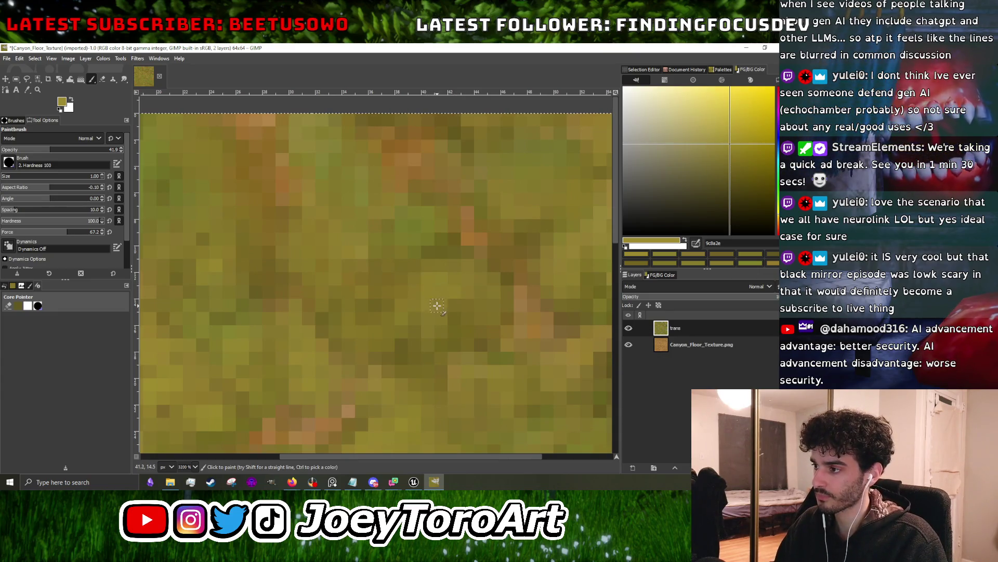
scroll(454, 301, "down", 5)
scroll(452, 301, "up", 5)
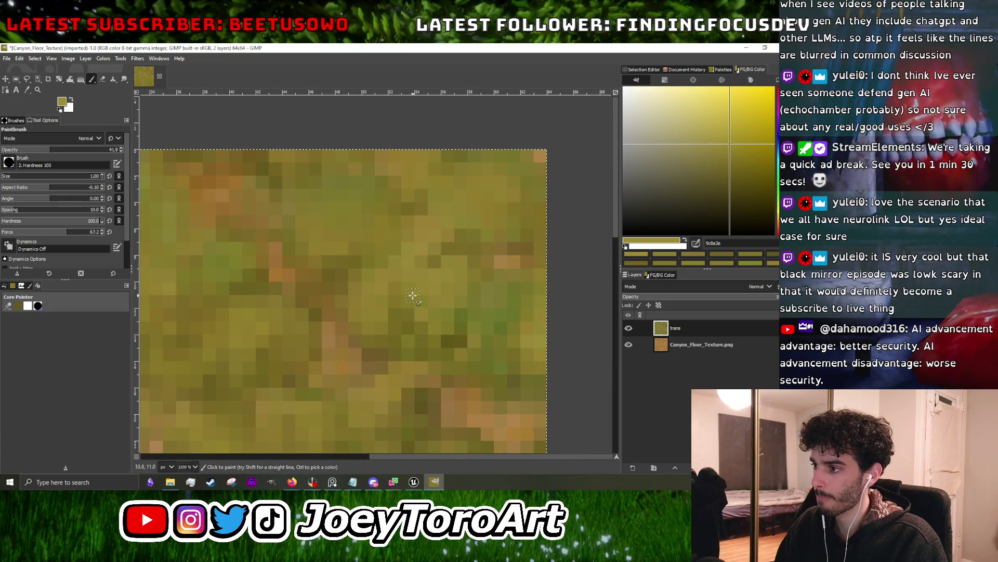
scroll(386, 298, "up", 2)
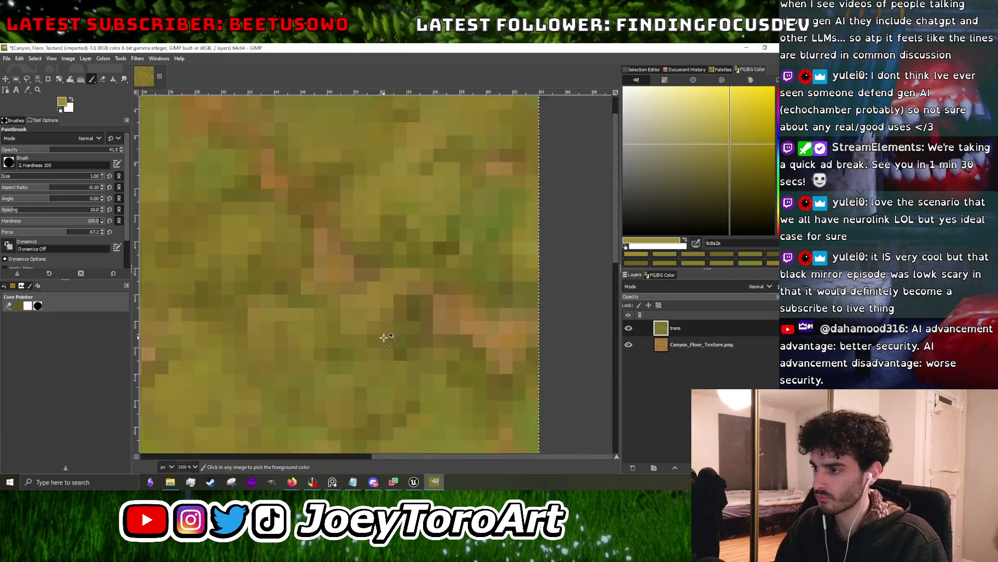
scroll(375, 281, "down", 6)
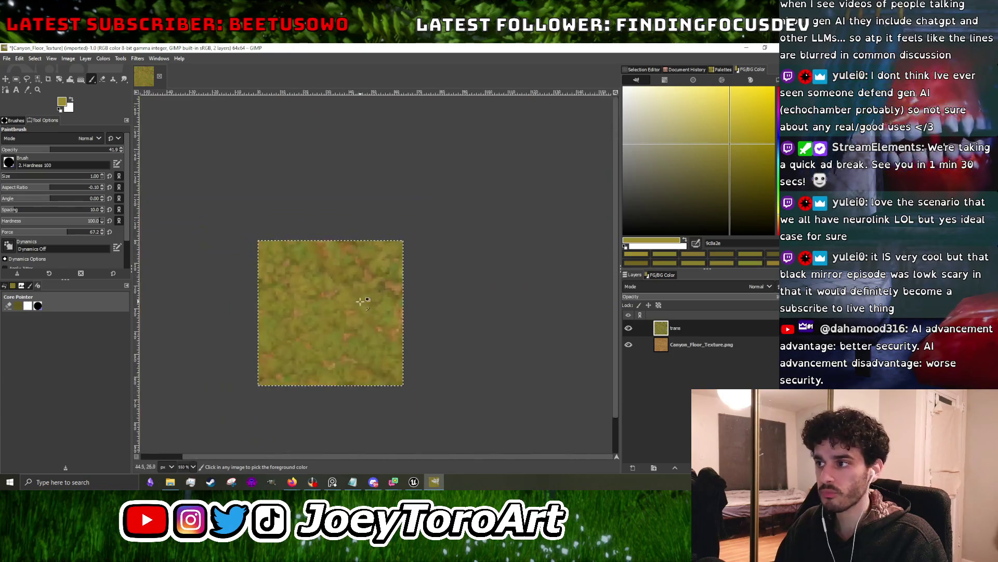
scroll(333, 273, "up", 5)
left_click(337, 279, "ctrl")
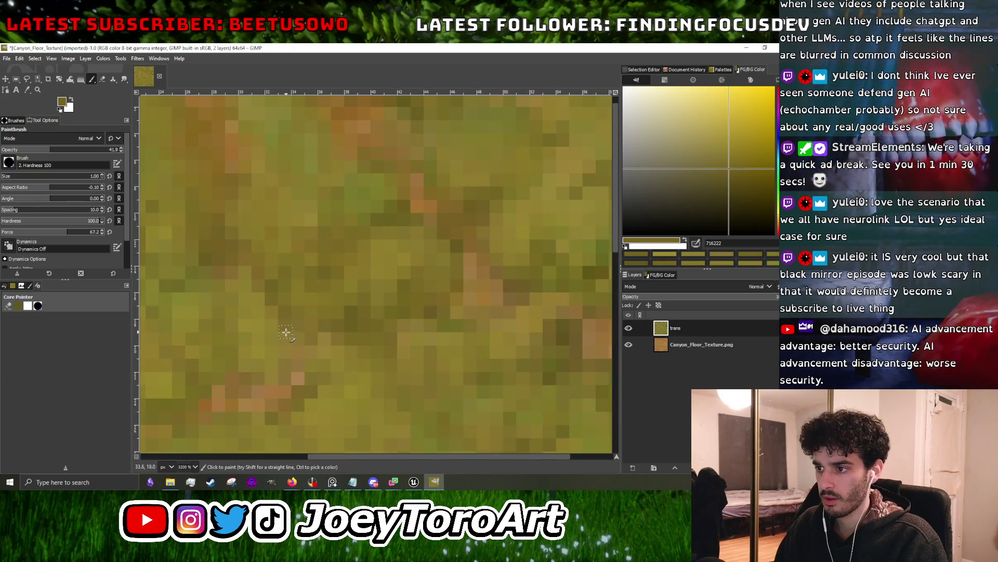
scroll(268, 315, "down", 3)
scroll(381, 315, "up", 4)
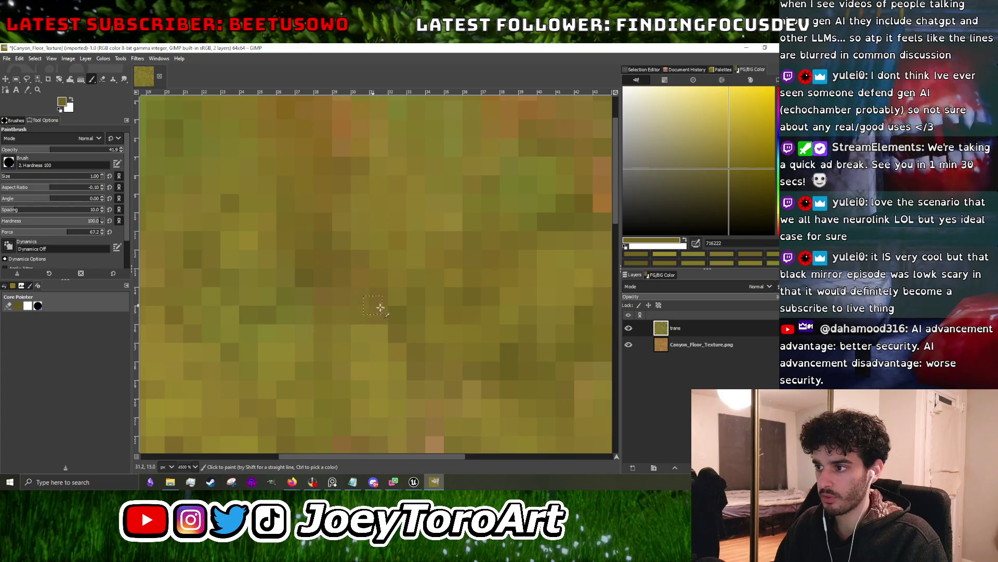
scroll(366, 302, "down", 3)
scroll(352, 313, "up", 3)
scroll(367, 301, "down", 3)
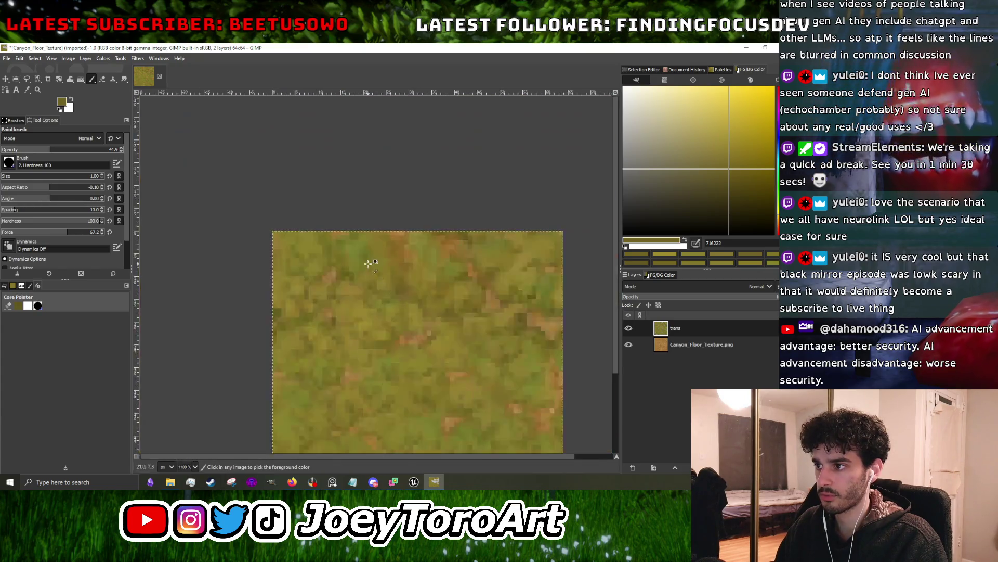
scroll(379, 297, "up", 3)
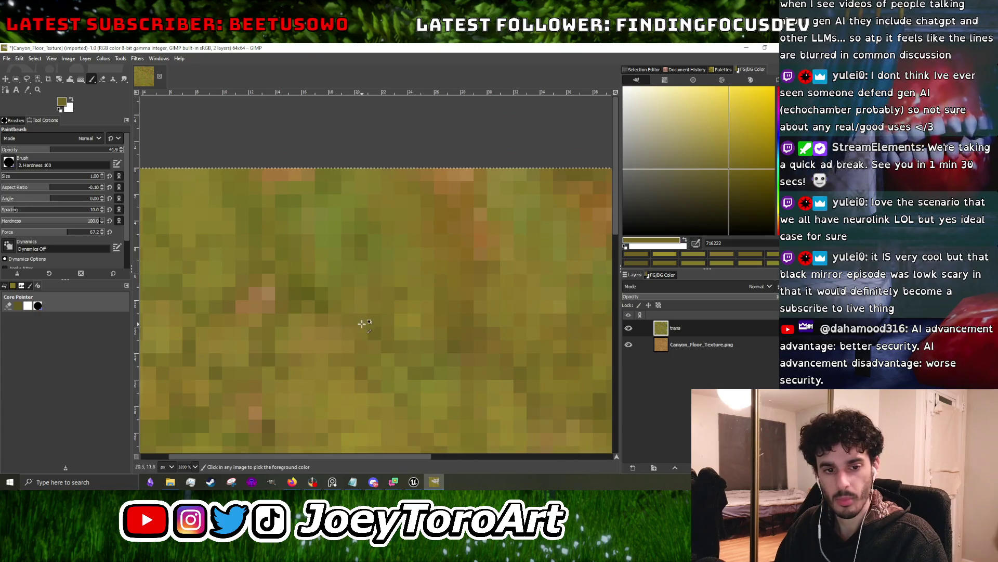
scroll(339, 317, "up", 2)
scroll(364, 312, "down", 5)
scroll(374, 294, "up", 3)
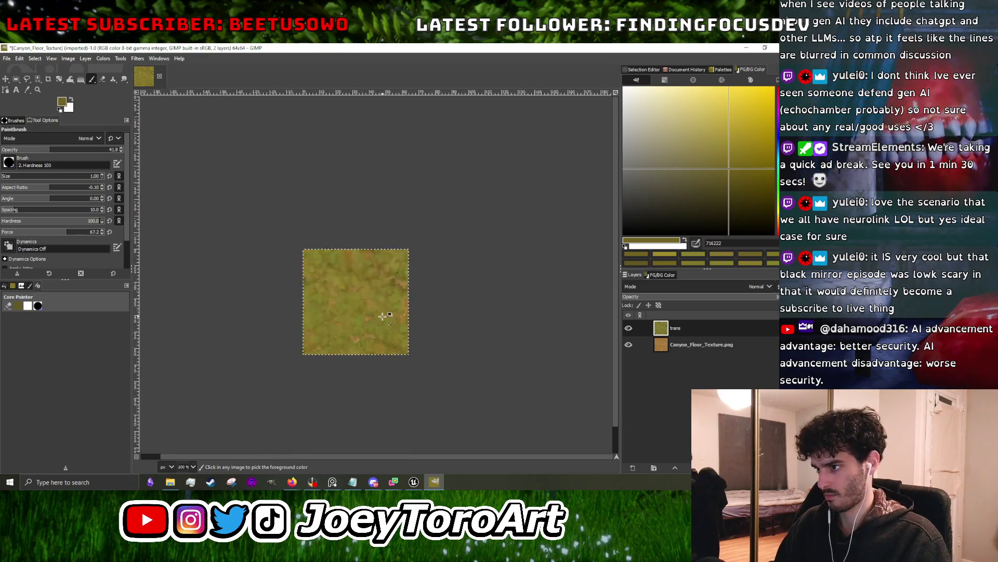
scroll(376, 303, "up", 5)
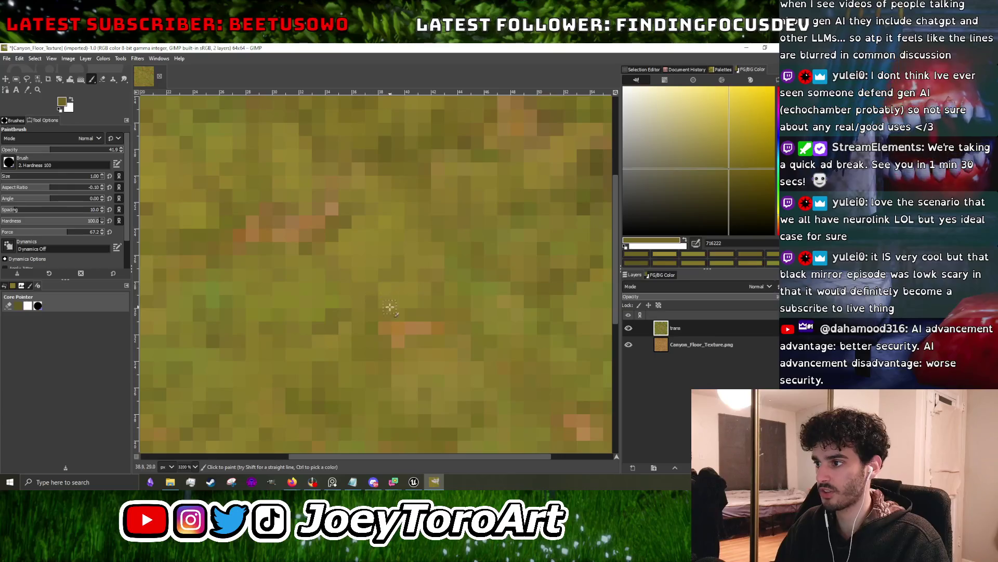
scroll(416, 304, "down", 4)
scroll(392, 357, "up", 3)
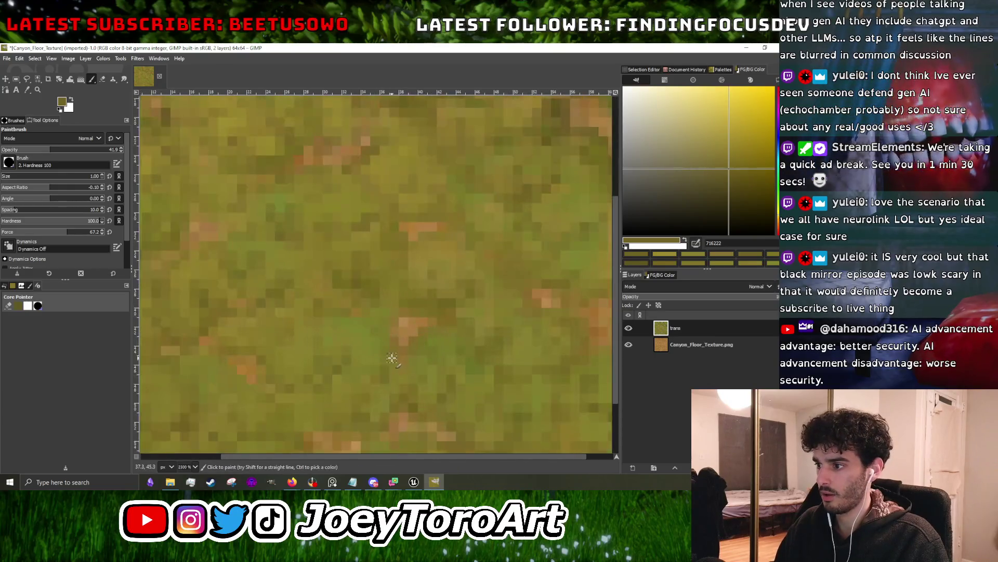
scroll(393, 355, "down", 1)
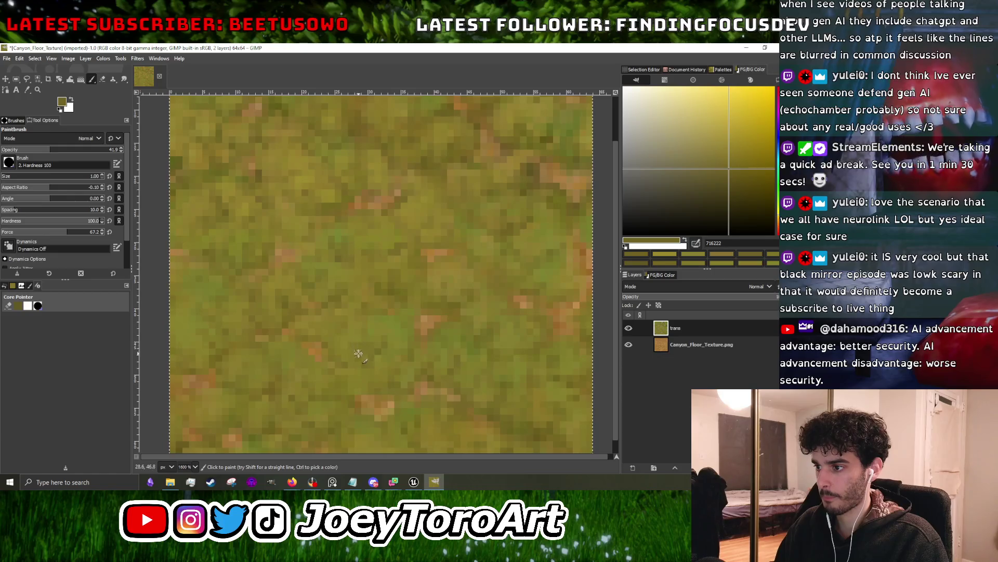
scroll(335, 368, "up", 1)
scroll(294, 359, "down", 4)
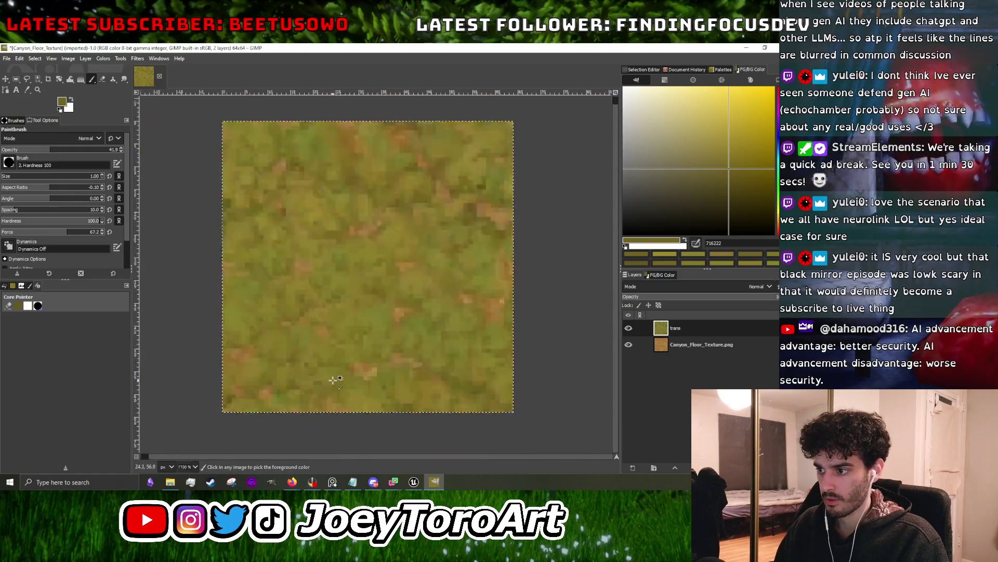
scroll(390, 398, "up", 4)
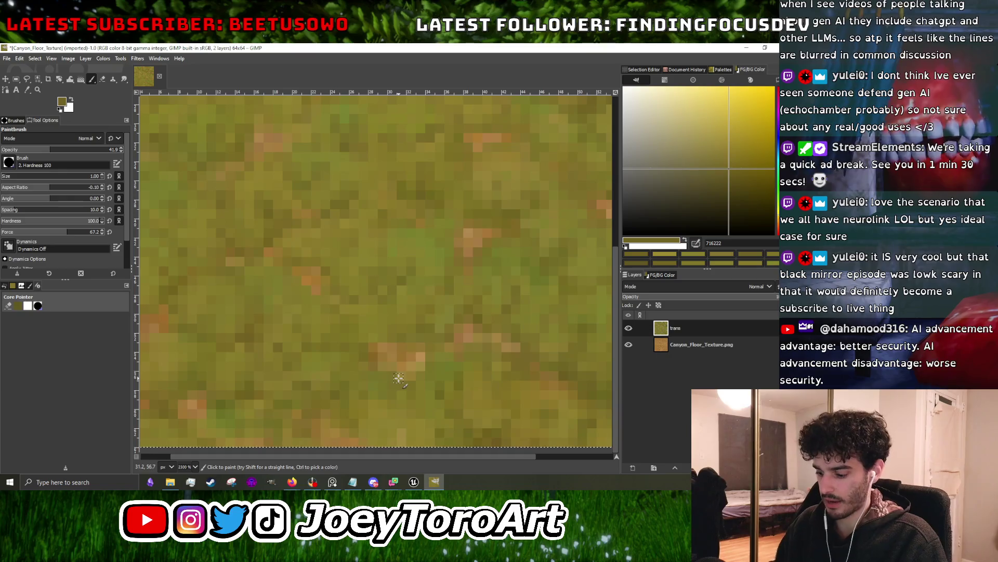
key("slash")
key("Return")
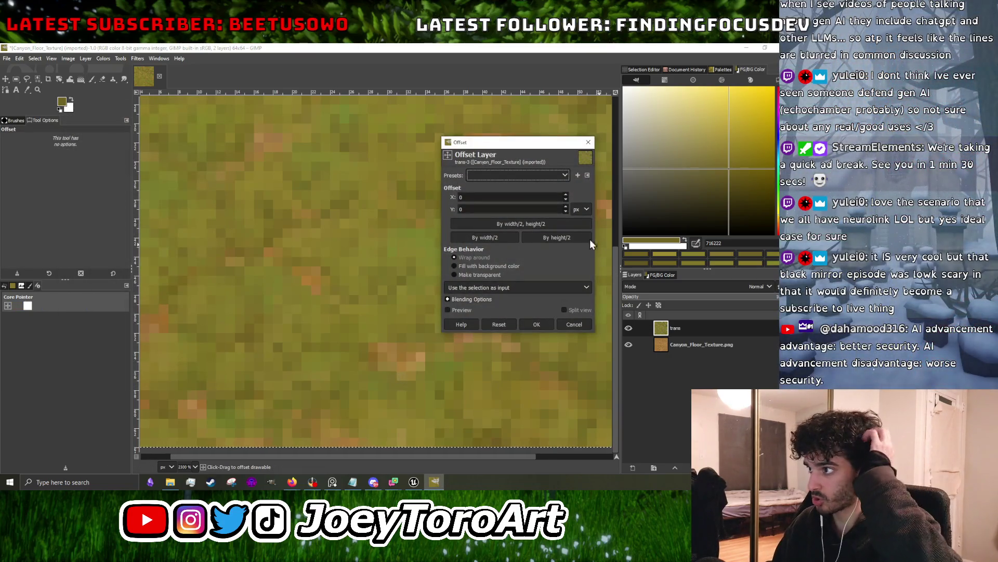
left_click(546, 225)
left_click(537, 324)
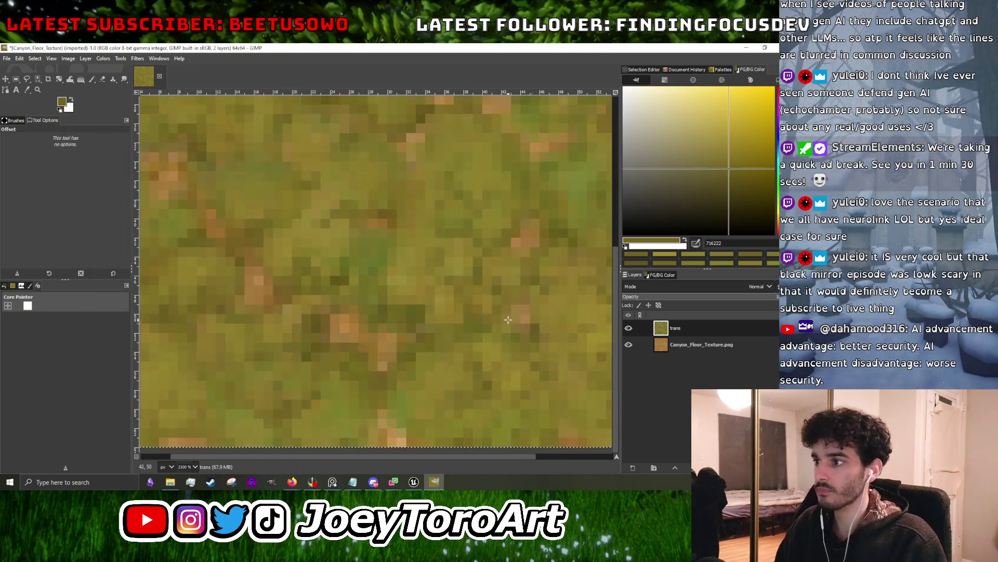
left_click(92, 79)
scroll(373, 262, "down", 5)
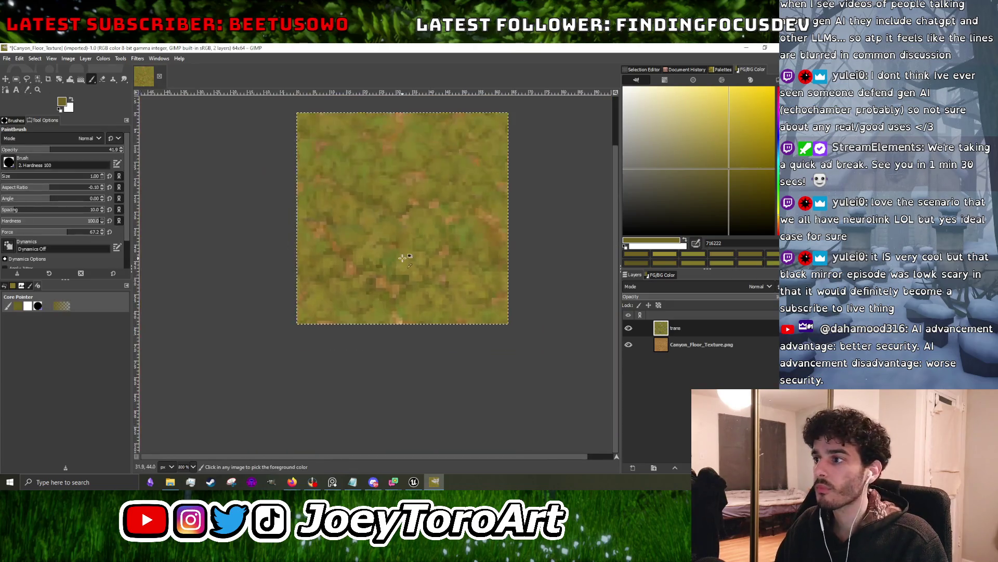
scroll(372, 262, "up", 6)
scroll(413, 294, "down", 5)
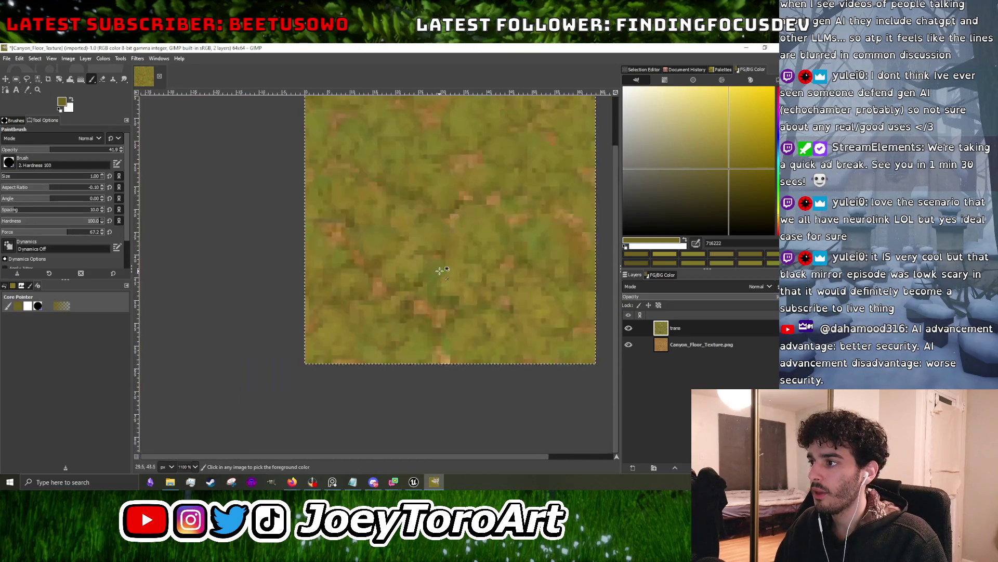
scroll(413, 294, "up", 5)
left_click(735, 194)
scroll(515, 283, "down", 1)
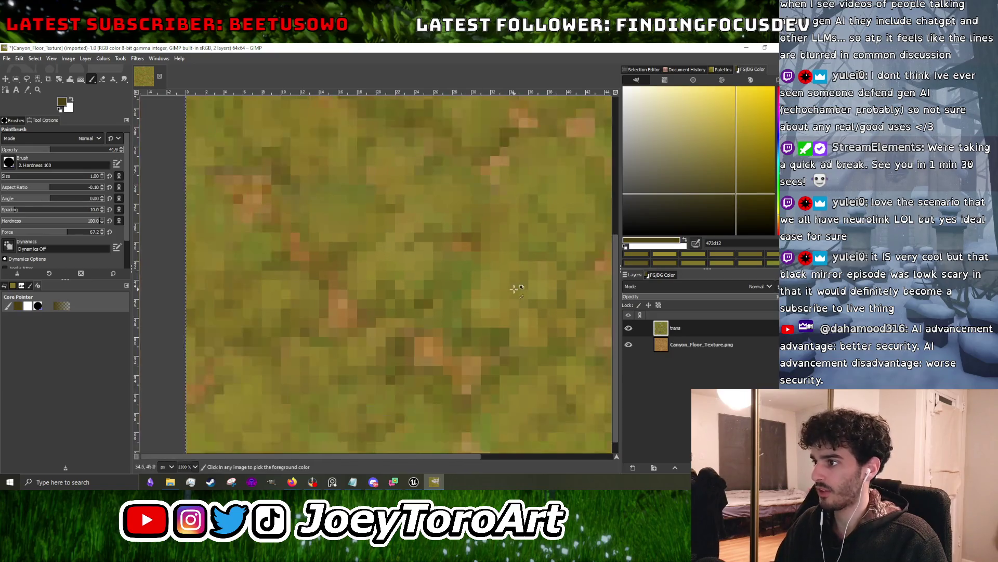
scroll(466, 259, "down", 3)
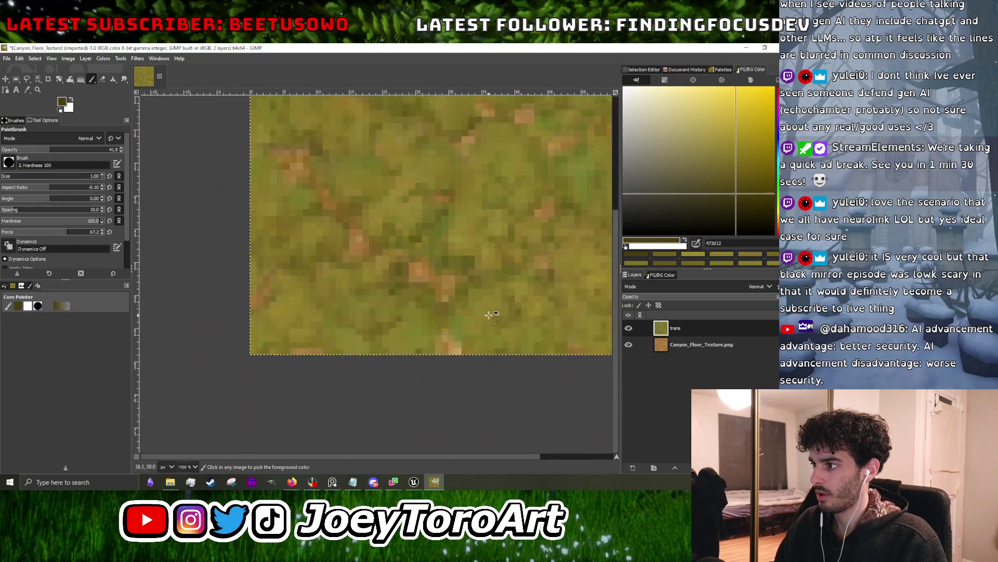
scroll(454, 262, "up", 3)
scroll(467, 257, "down", 3)
scroll(477, 296, "up", 3)
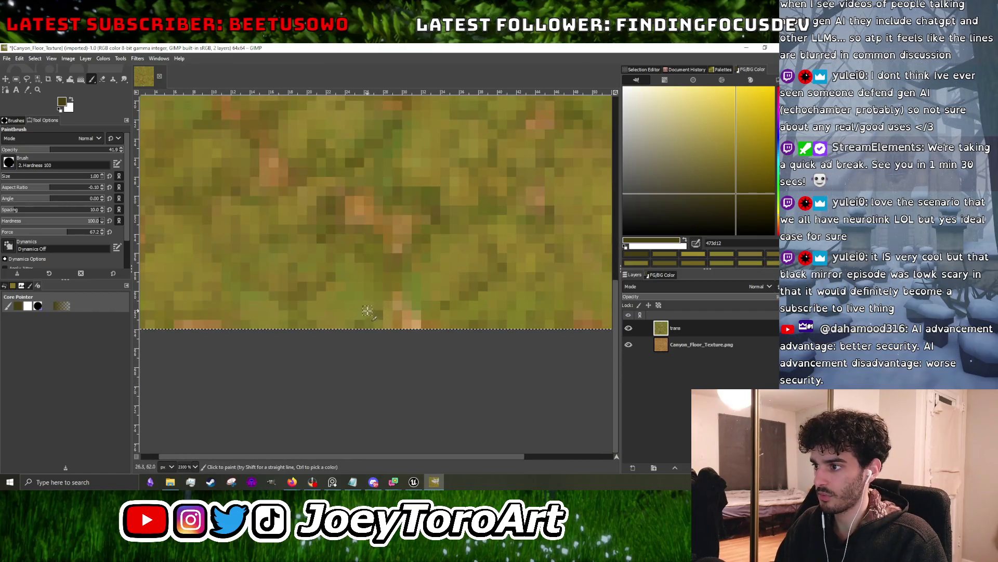
scroll(370, 311, "down", 3)
scroll(335, 321, "up", 4)
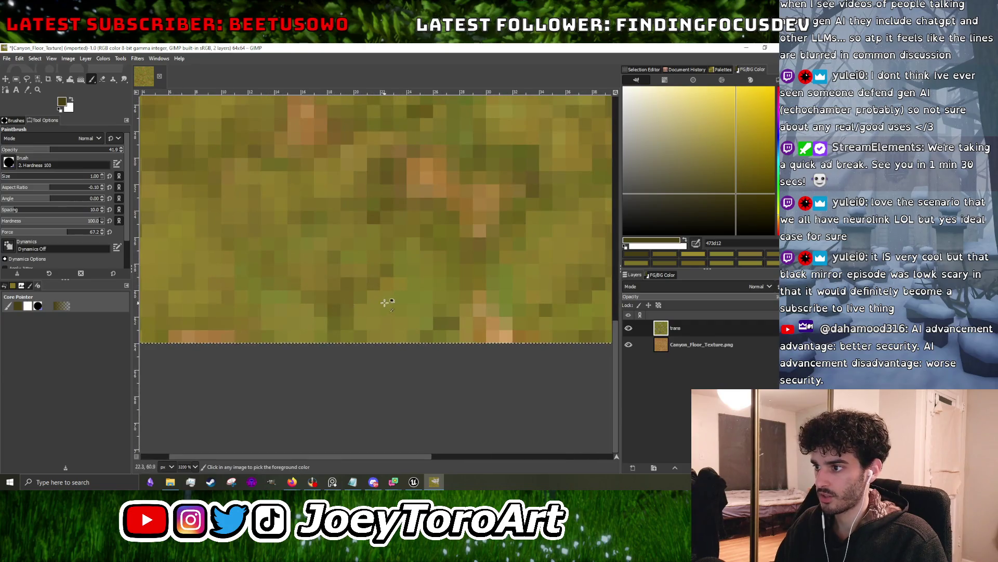
scroll(376, 299, "down", 3)
scroll(550, 258, "up", 4)
scroll(532, 284, "down", 3)
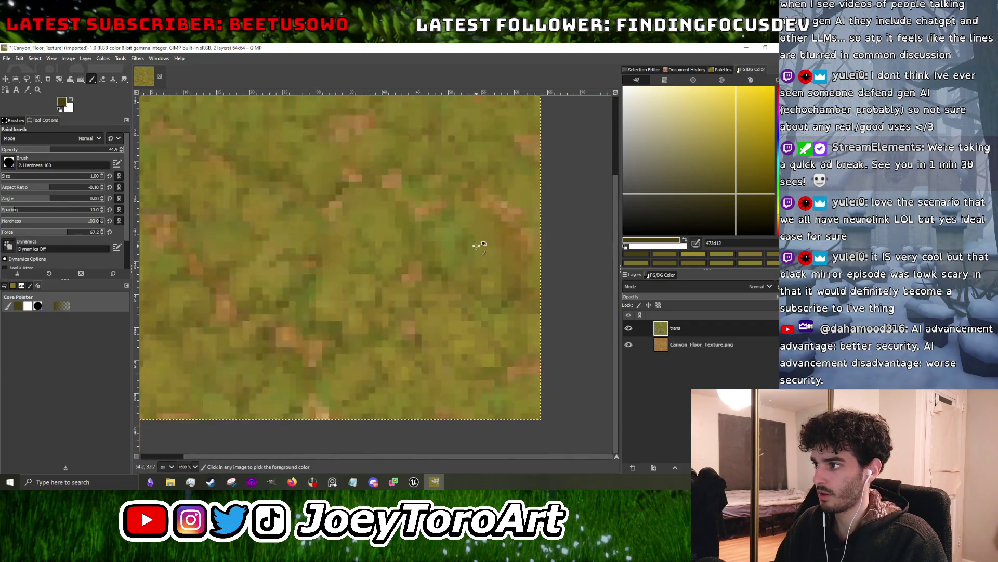
scroll(416, 250, "up", 1)
scroll(416, 265, "down", 2)
scroll(416, 275, "up", 4)
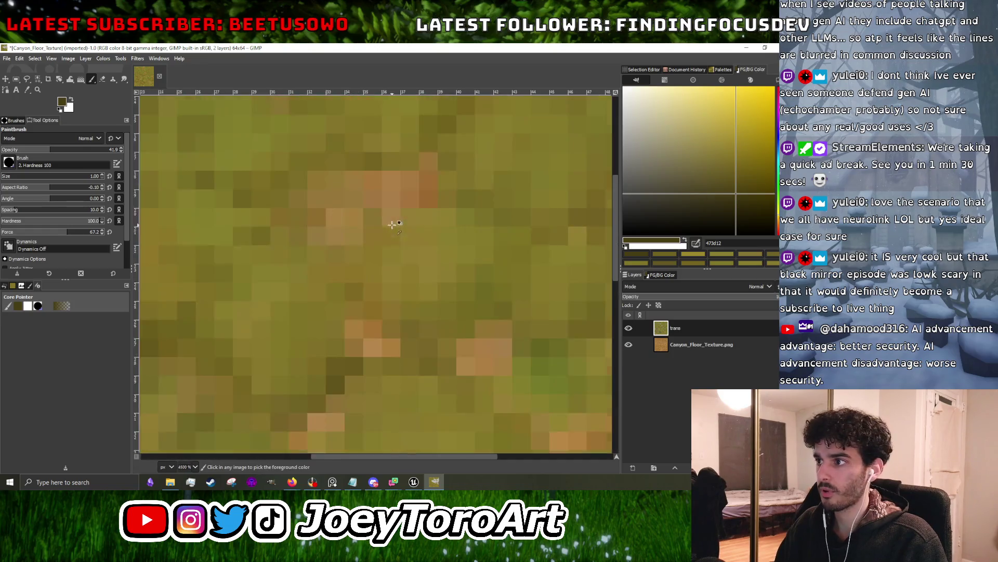
scroll(412, 151, "down", 2)
scroll(377, 237, "up", 2)
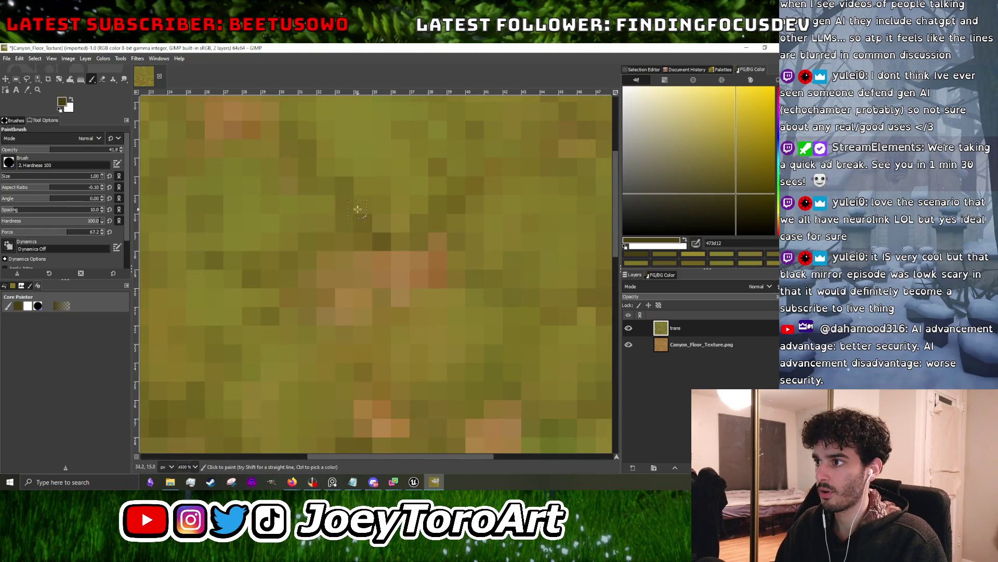
scroll(411, 288, "down", 3)
scroll(407, 287, "down", 1)
scroll(408, 287, "up", 3)
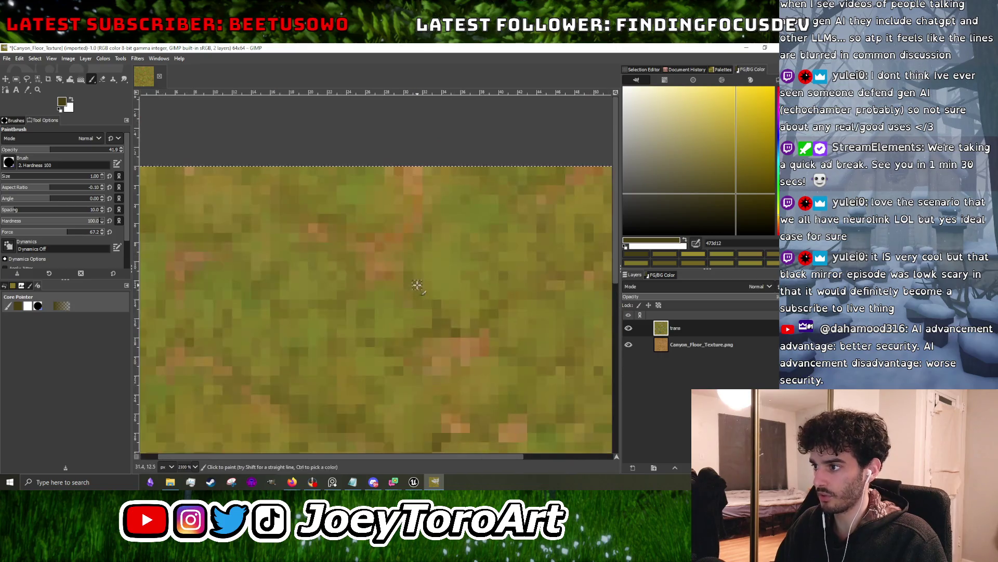
scroll(412, 286, "down", 3)
scroll(376, 296, "up", 3)
scroll(384, 312, "down", 1)
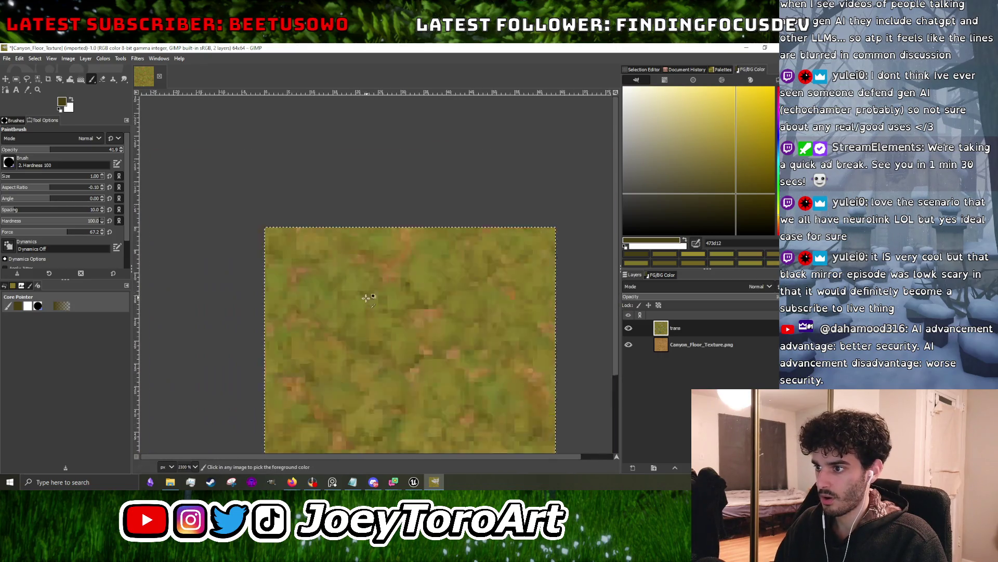
scroll(379, 325, "down", 3)
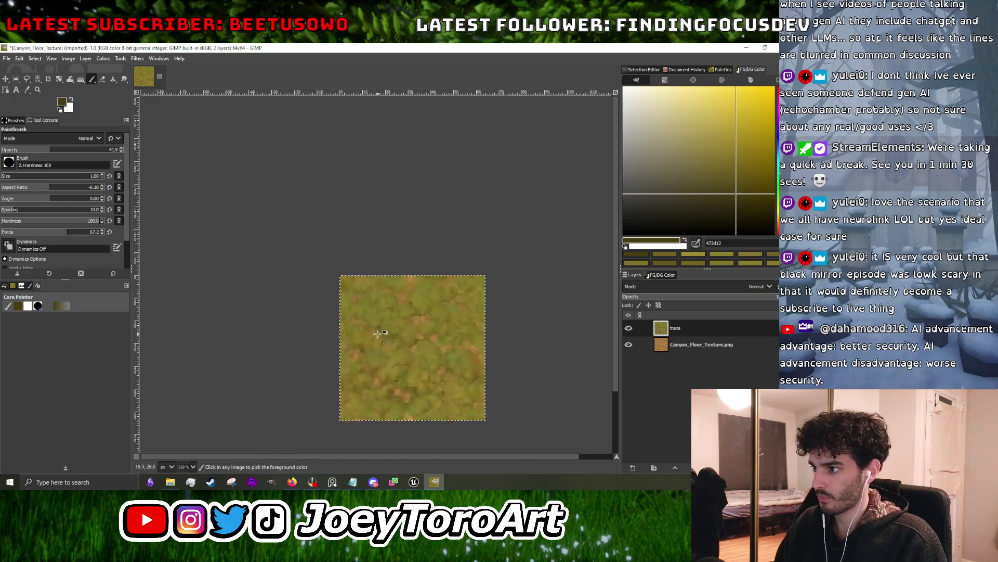
scroll(364, 340, "up", 3)
scroll(347, 355, "down", 2)
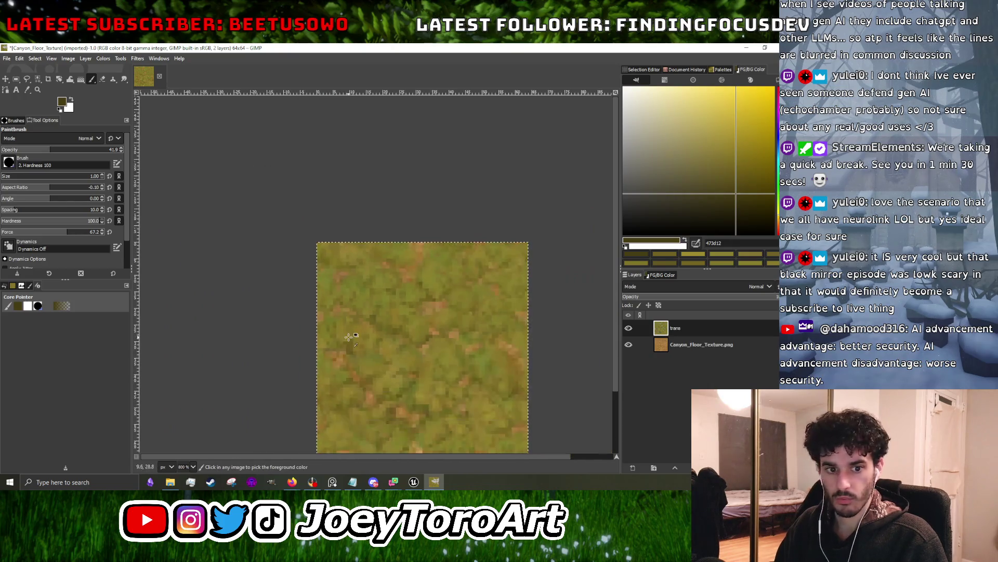
scroll(361, 359, "up", 4)
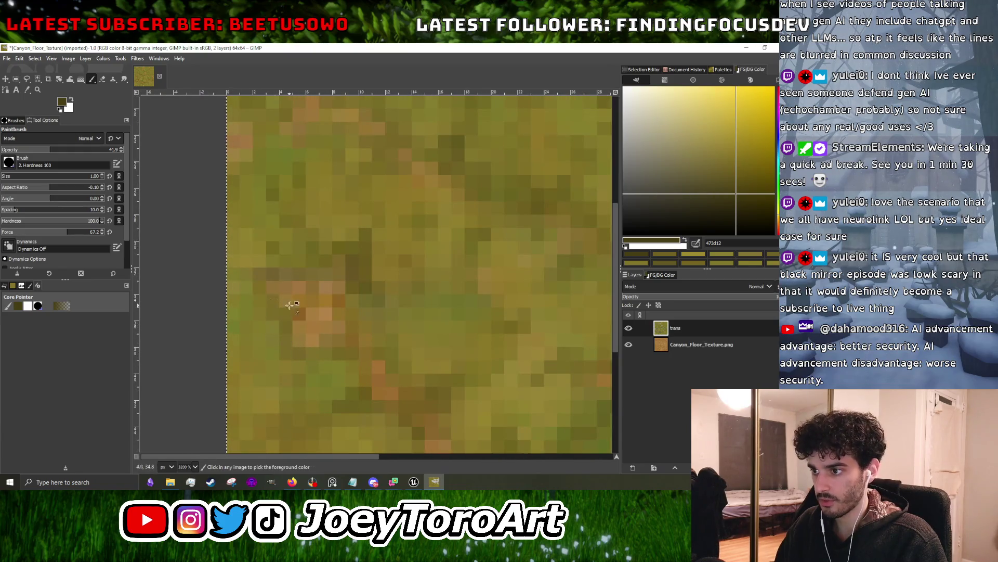
scroll(273, 307, "down", 3)
scroll(431, 297, "up", 2)
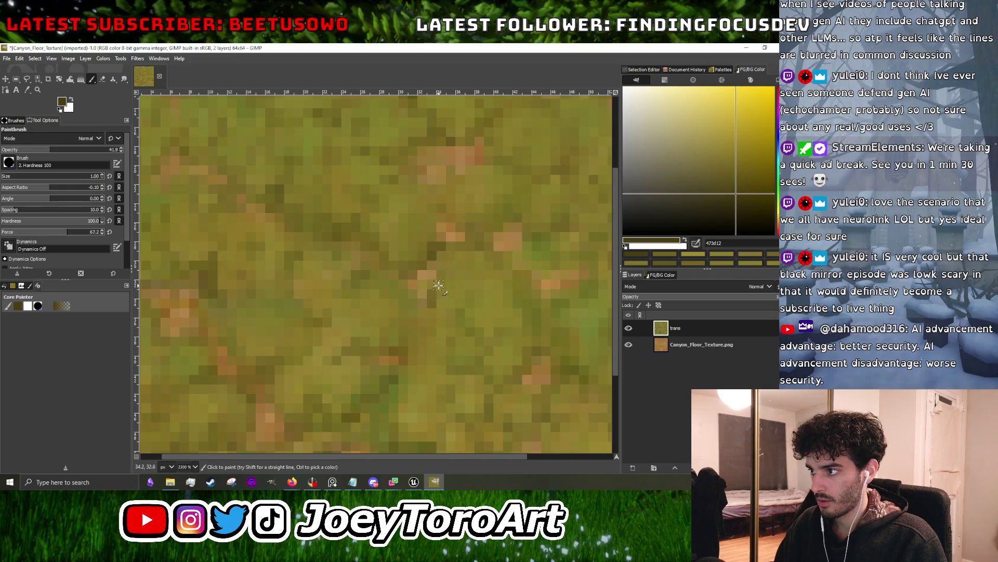
scroll(426, 296, "down", 1)
scroll(403, 350, "down", 3)
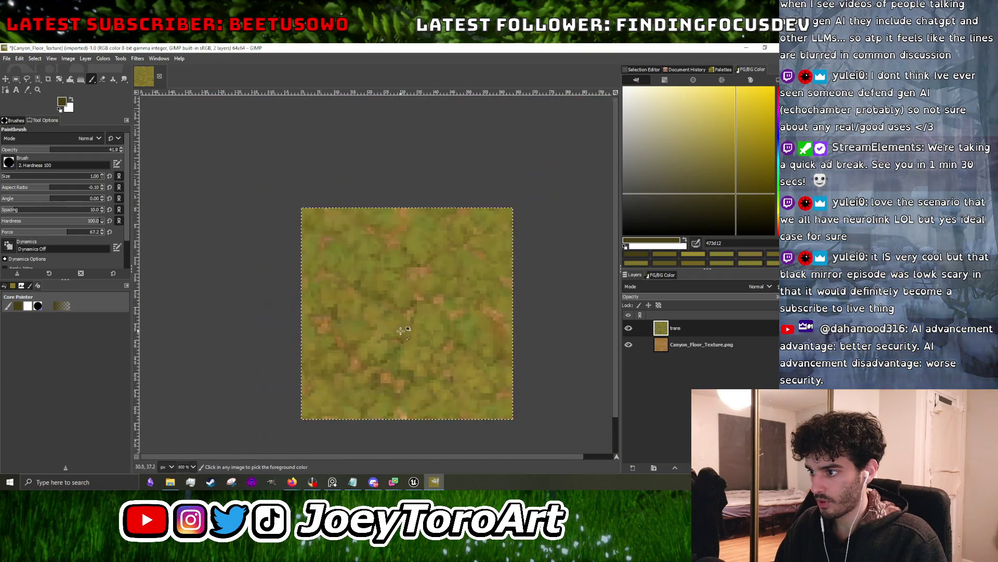
scroll(334, 338, "up", 5)
scroll(354, 338, "down", 4)
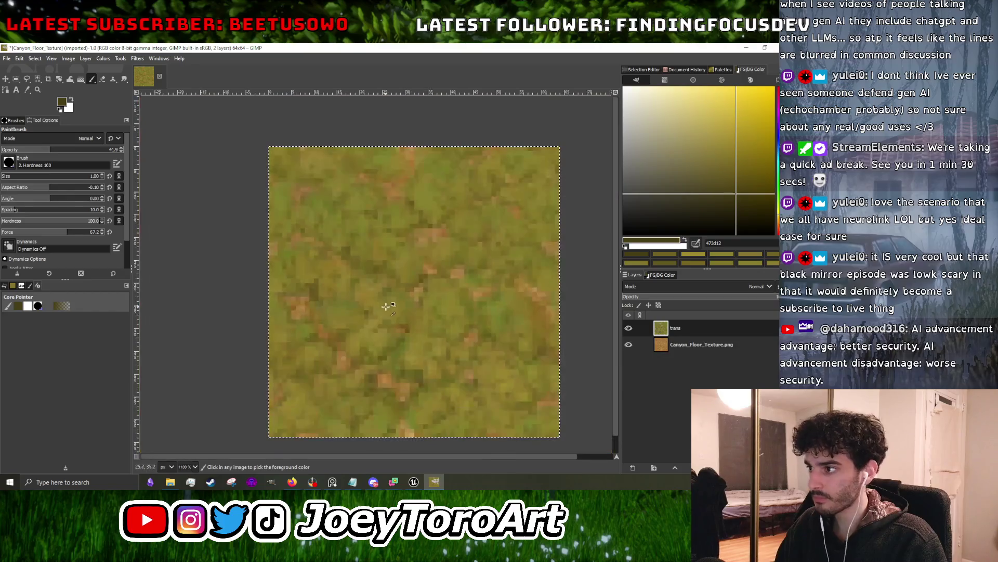
scroll(434, 282, "up", 4)
scroll(435, 296, "down", 4)
scroll(452, 267, "up", 3)
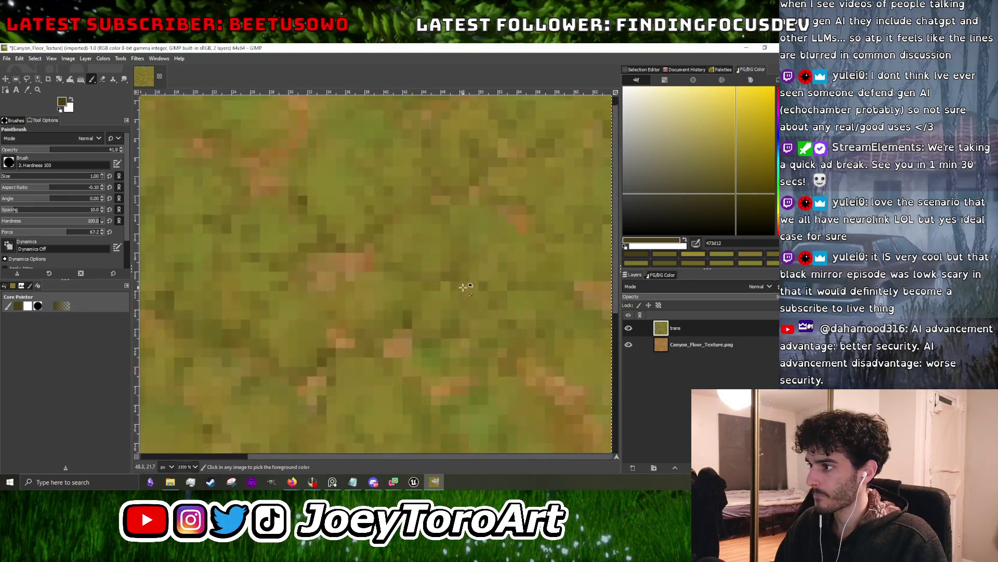
scroll(460, 291, "down", 4)
scroll(461, 307, "up", 5)
scroll(462, 309, "down", 4)
scroll(480, 348, "up", 3)
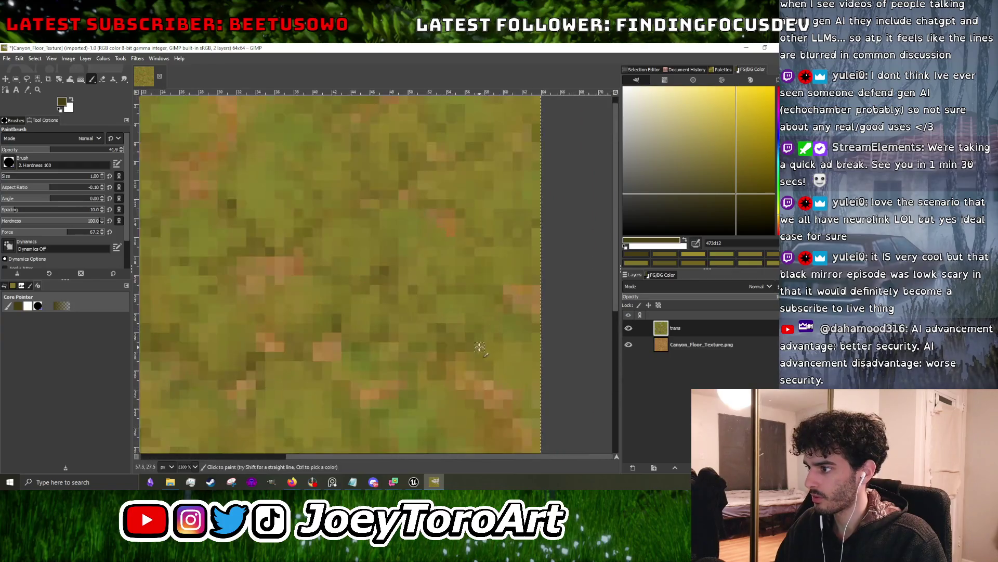
scroll(511, 386, "down", 3)
scroll(485, 401, "up", 4)
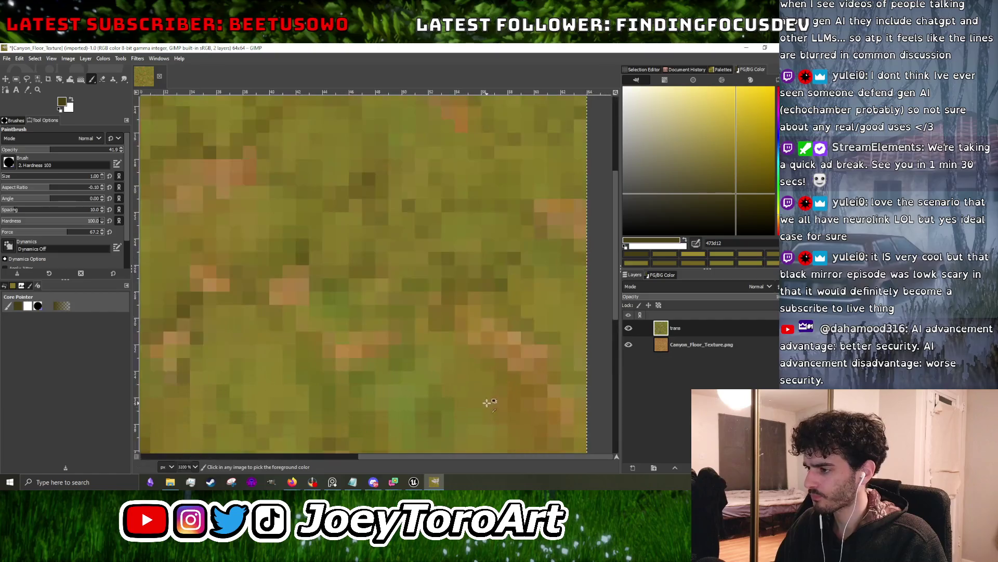
scroll(492, 358, "down", 3)
scroll(494, 370, "up", 3)
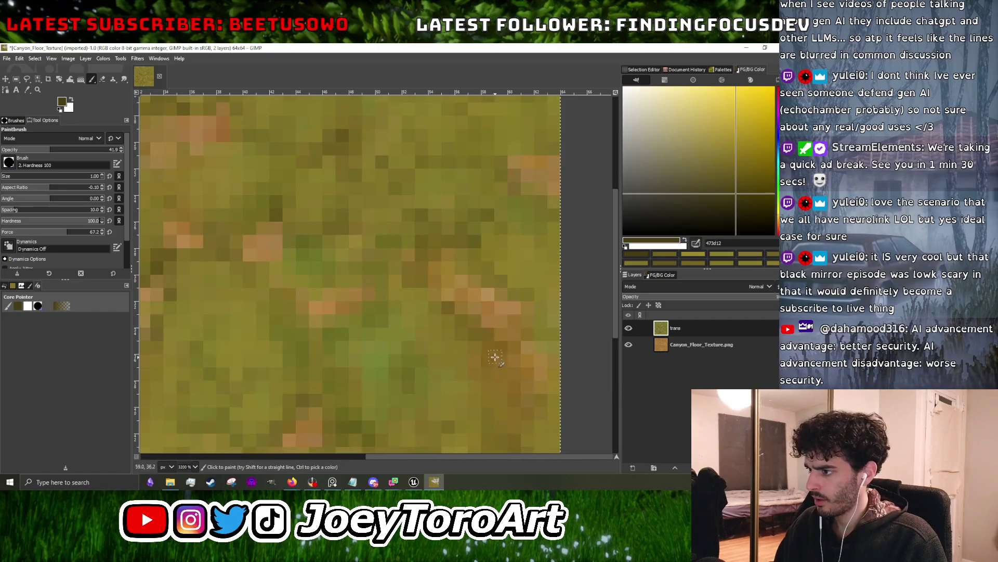
scroll(483, 364, "down", 3)
scroll(494, 346, "up", 4)
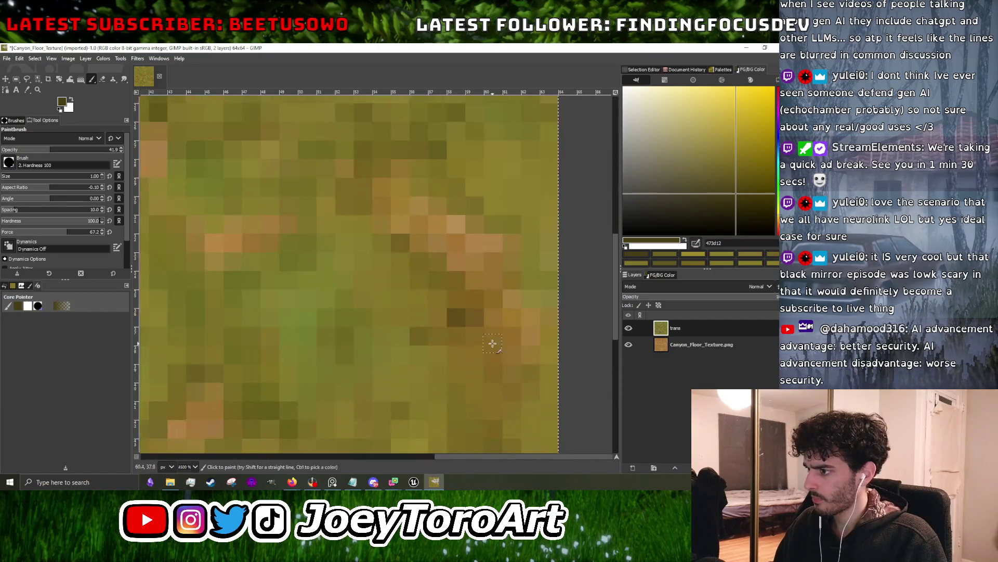
scroll(481, 364, "down", 5)
scroll(489, 364, "up", 4)
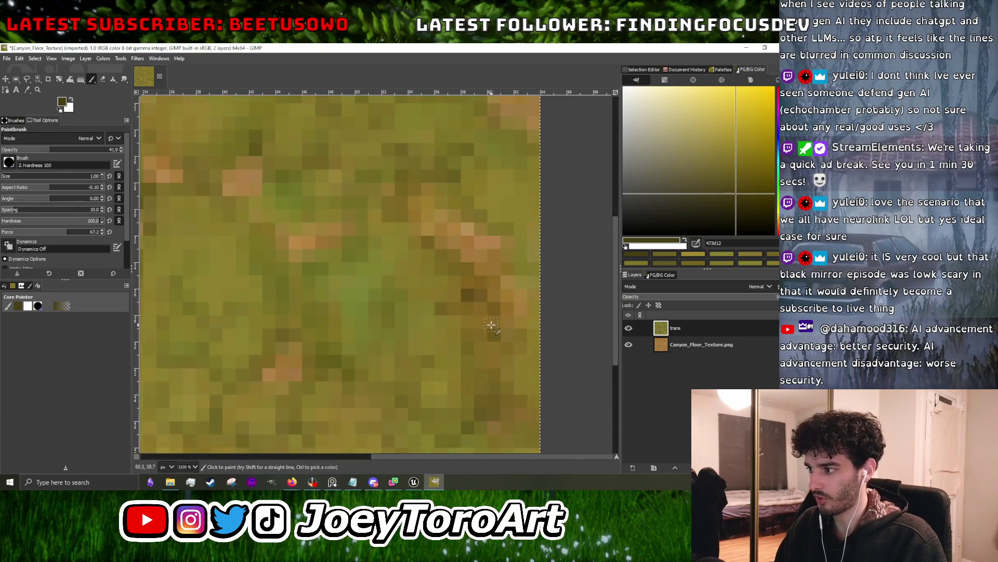
scroll(484, 359, "down", 4)
scroll(489, 349, "up", 3)
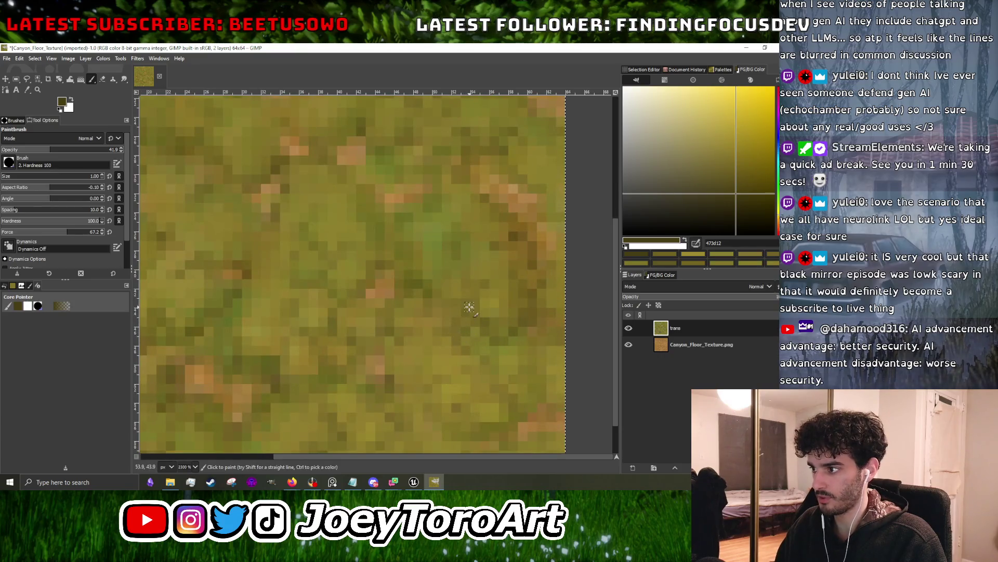
scroll(465, 312, "down", 4)
scroll(463, 297, "up", 4)
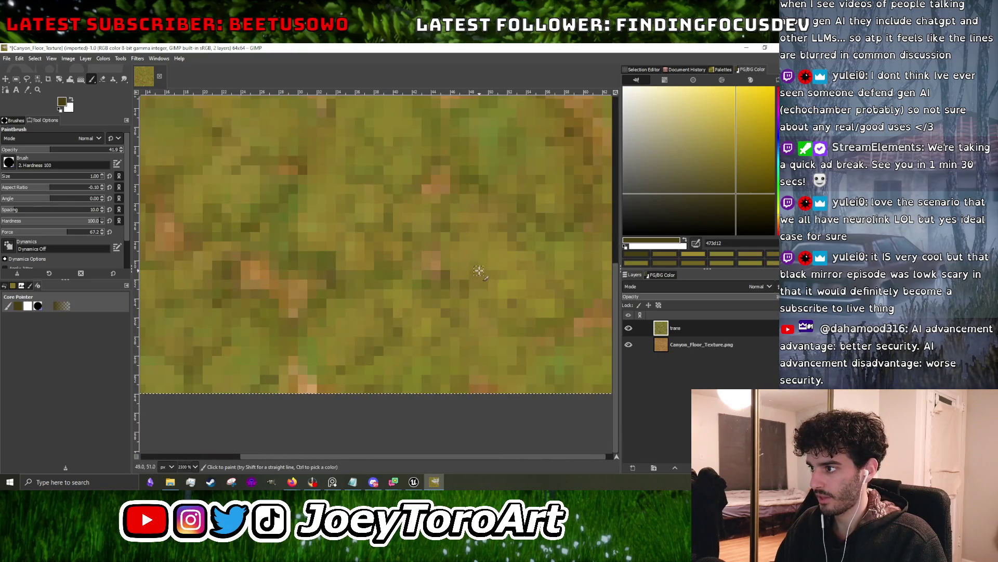
scroll(478, 278, "down", 4)
scroll(507, 319, "up", 6)
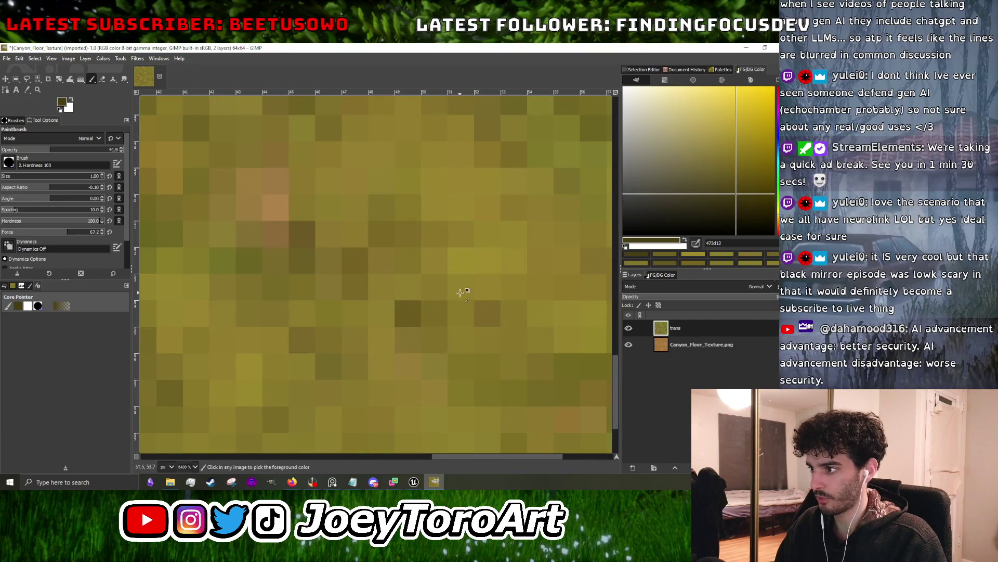
scroll(447, 299, "down", 1)
scroll(411, 296, "down", 3)
scroll(430, 329, "up", 1)
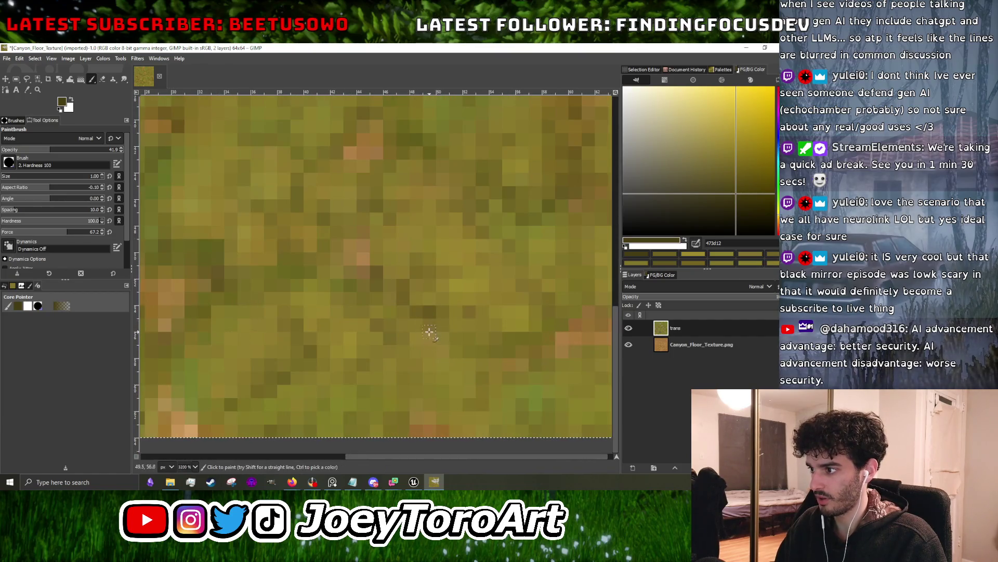
scroll(468, 354, "down", 2)
scroll(483, 358, "up", 3)
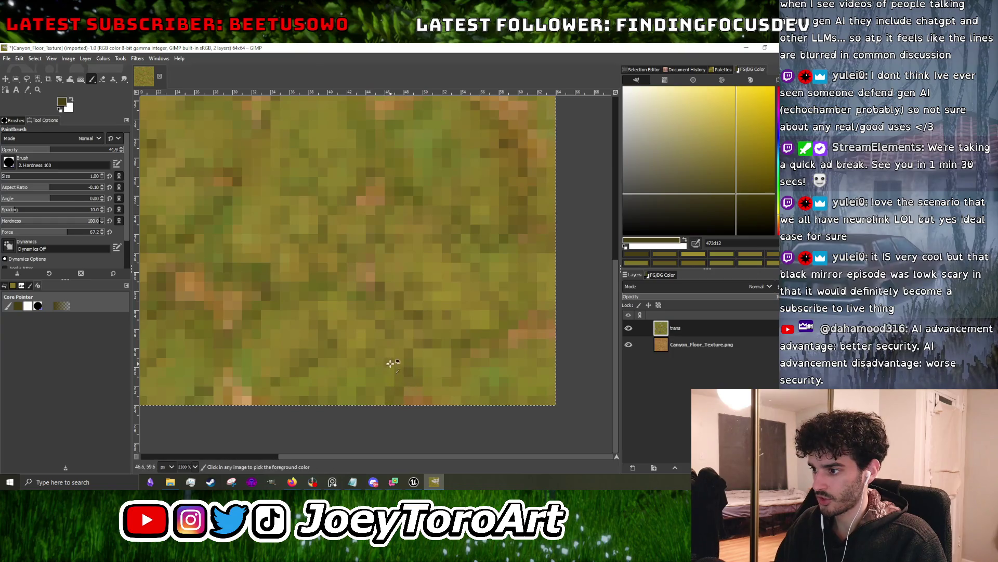
scroll(369, 374, "up", 1)
scroll(356, 352, "down", 4)
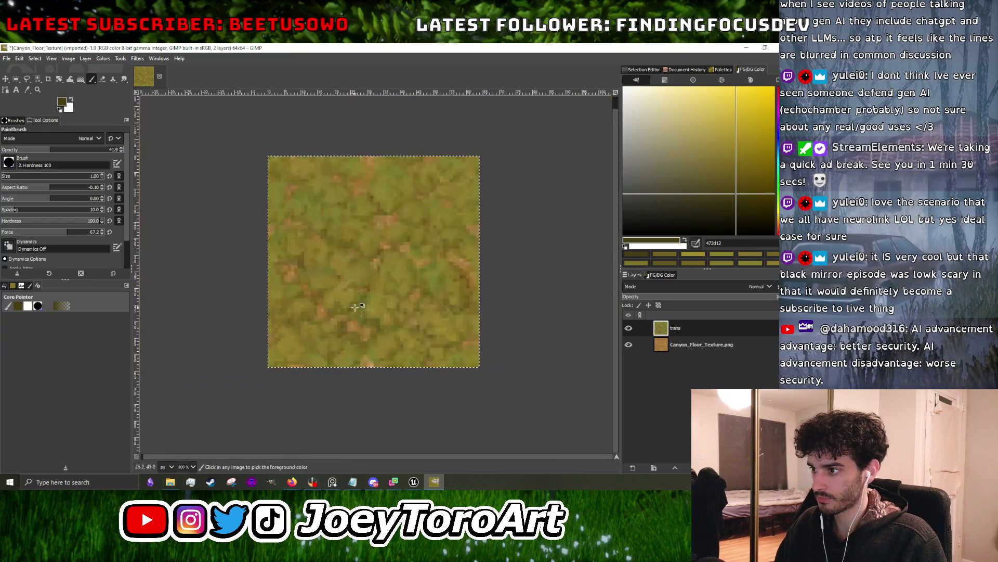
scroll(329, 292, "up", 4)
scroll(294, 301, "down", 4)
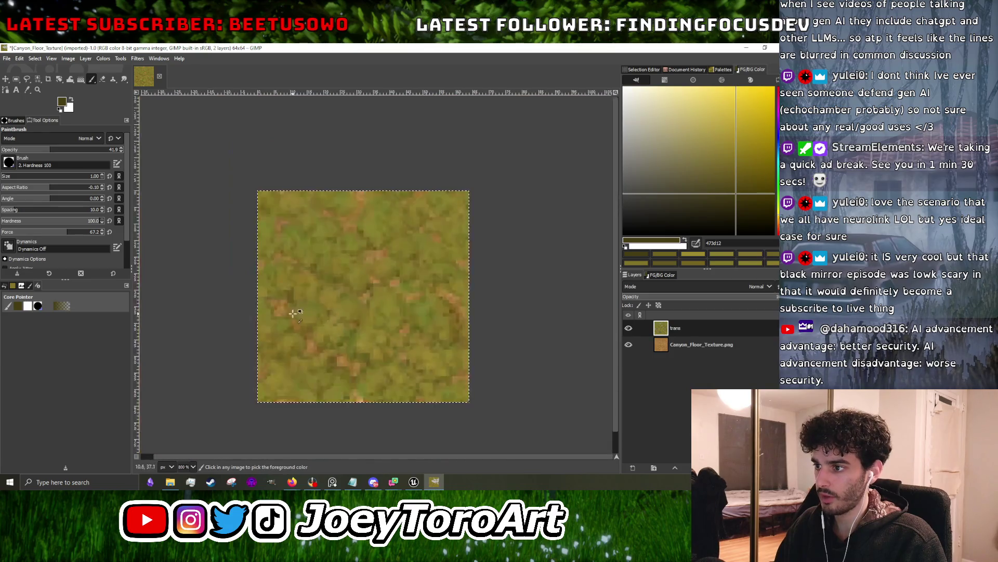
scroll(323, 323, "up", 3)
left_click(325, 329, "ctrl")
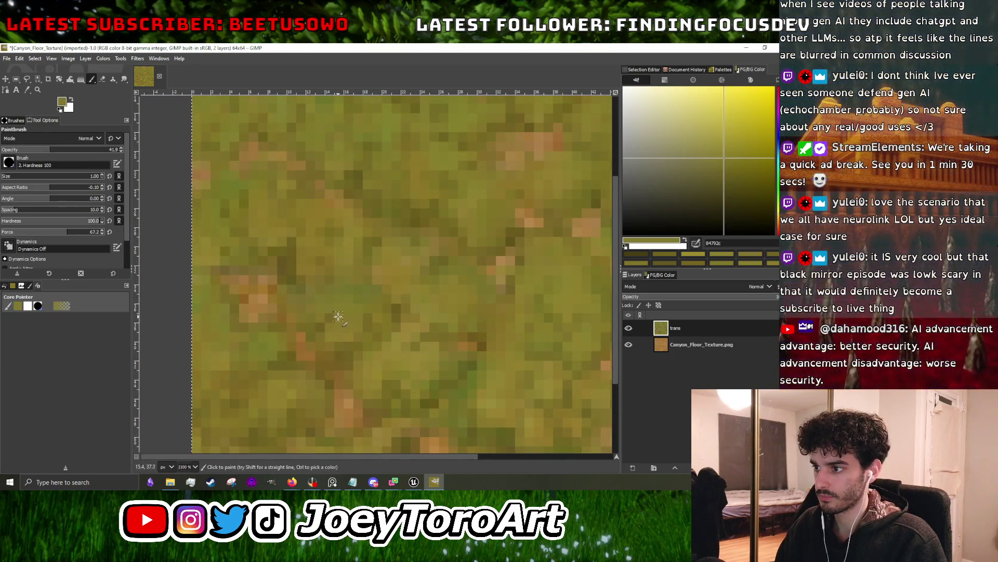
scroll(328, 333, "down", 3)
scroll(367, 316, "up", 4)
scroll(368, 316, "down", 3)
scroll(343, 369, "up", 3)
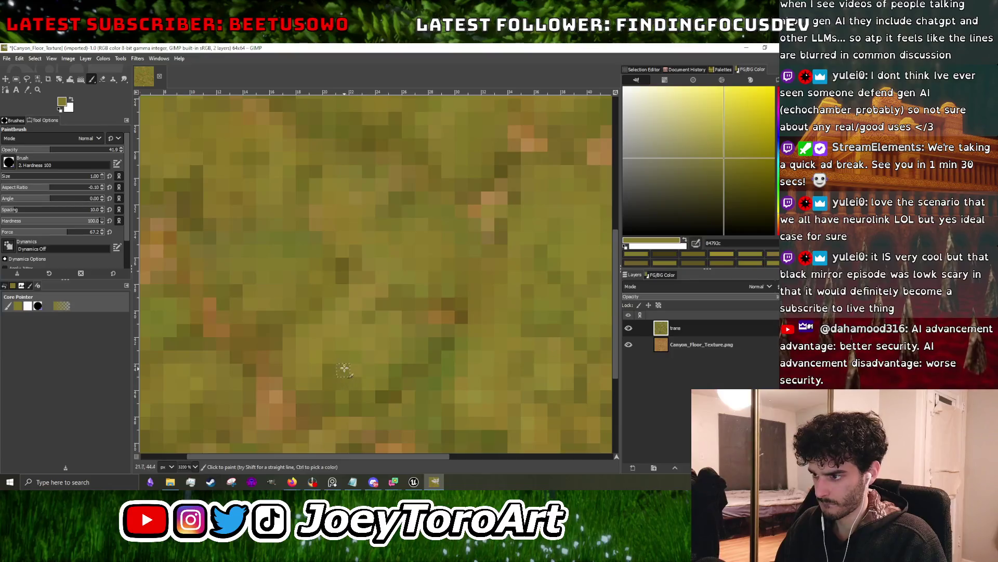
scroll(411, 346, "down", 3)
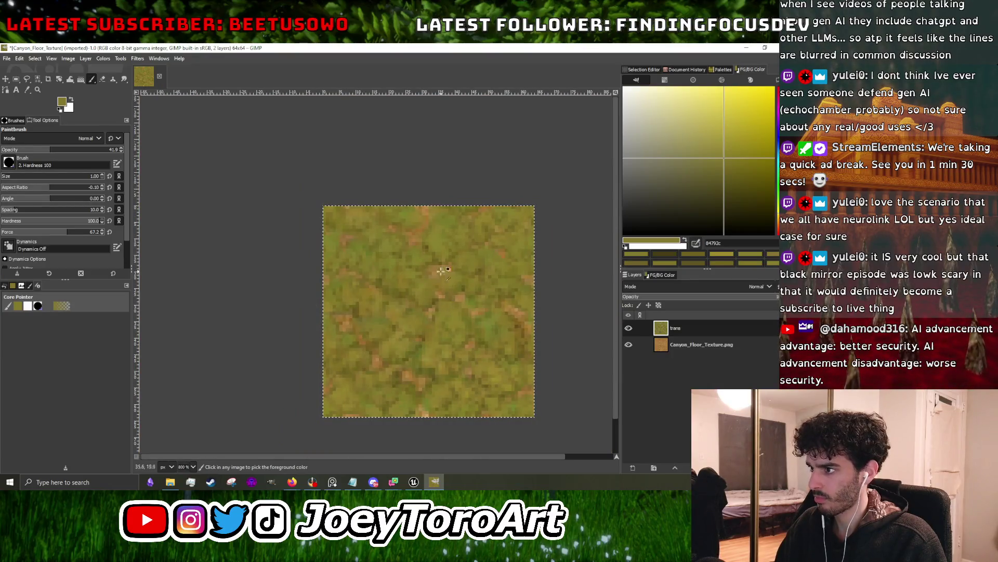
left_click(438, 306, "ctrl")
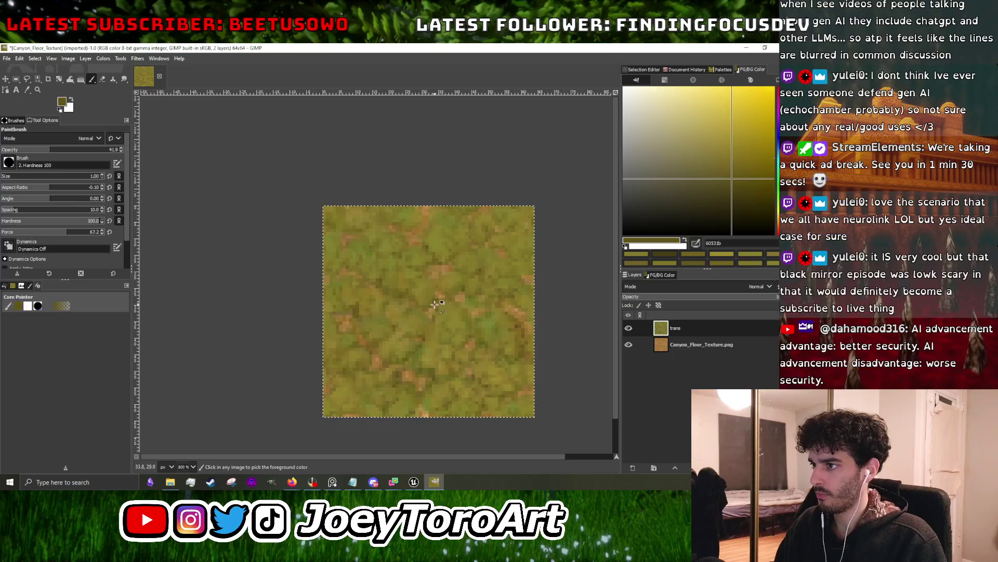
scroll(364, 213, "up", 3)
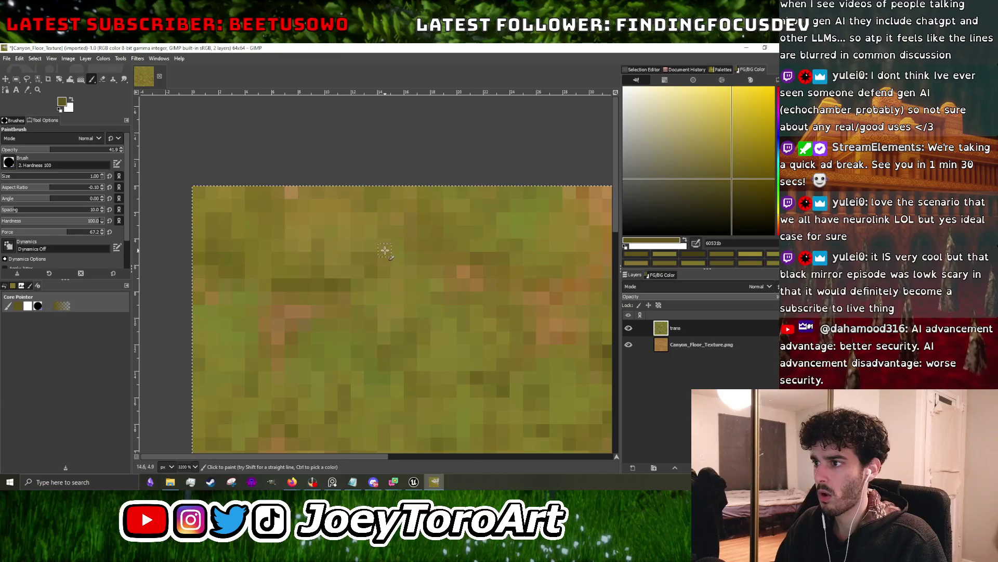
scroll(416, 260, "up", 1)
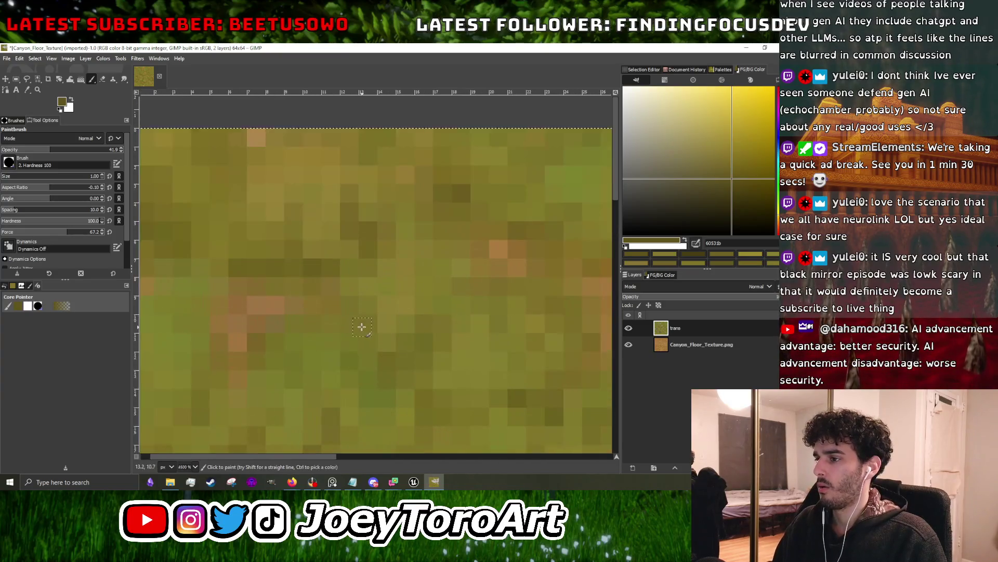
scroll(374, 344, "down", 5)
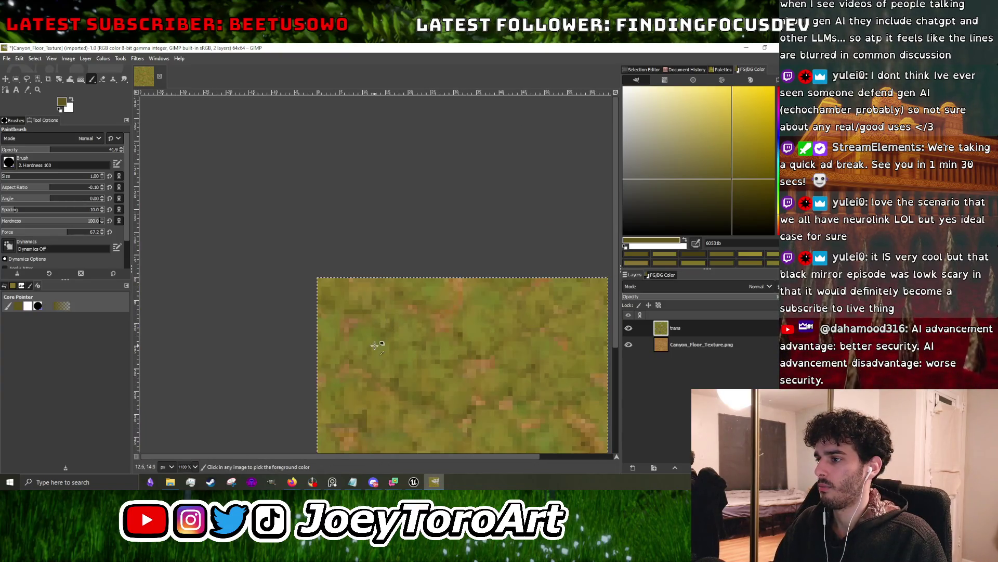
scroll(374, 345, "down", 1)
scroll(403, 306, "down", 2)
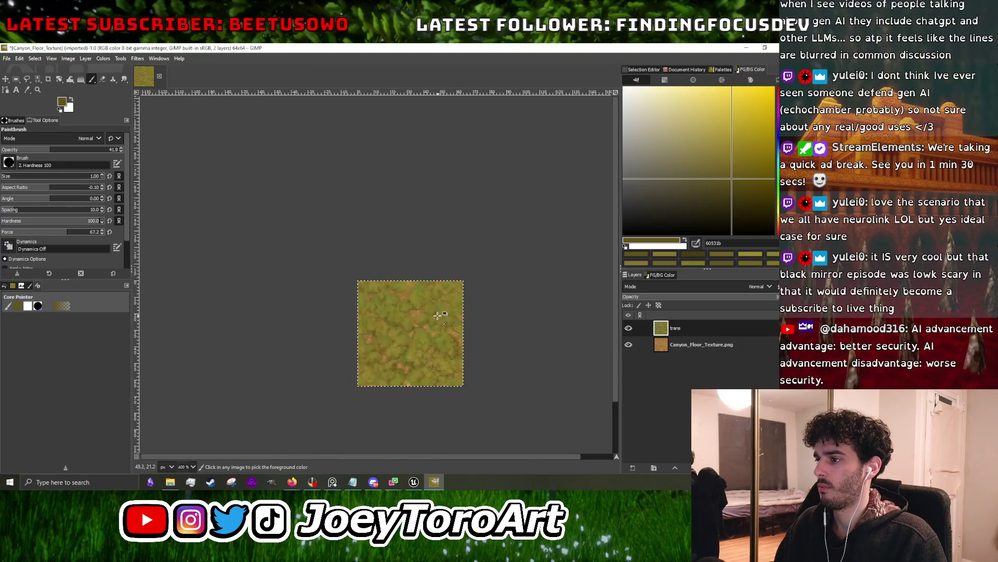
scroll(438, 314, "up", 6)
scroll(373, 340, "down", 1)
scroll(397, 318, "up", 1)
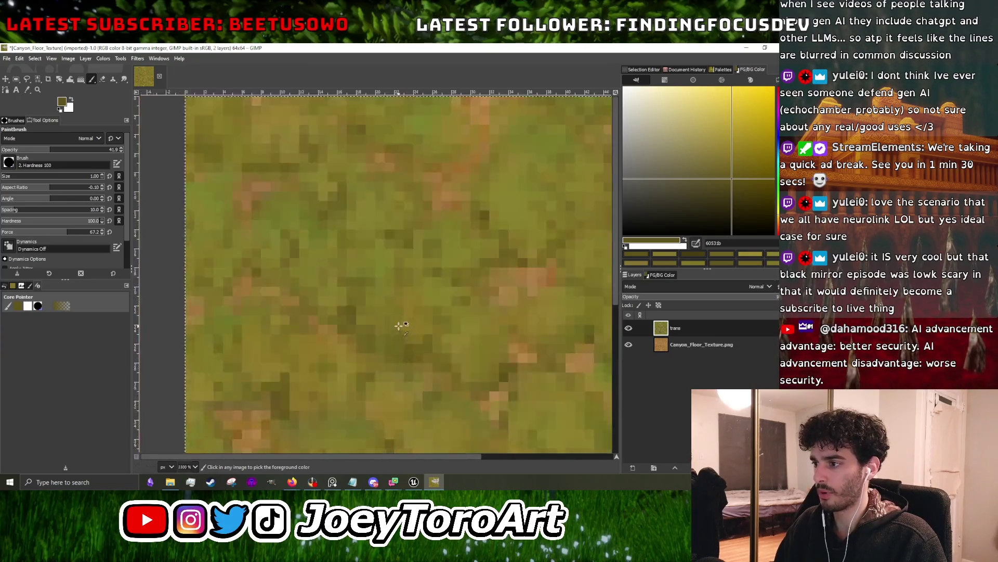
scroll(403, 297, "down", 2)
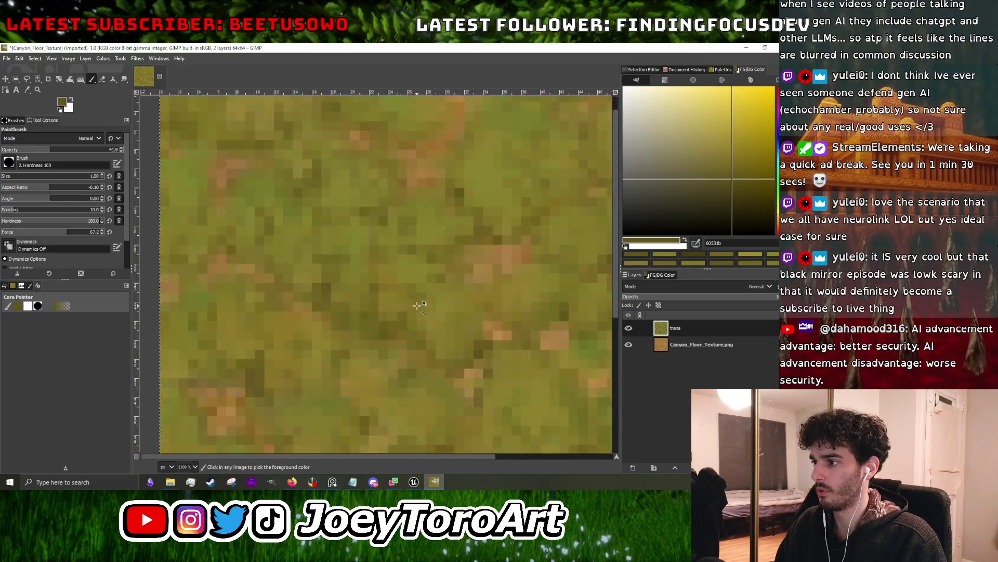
scroll(398, 312, "down", 3)
scroll(385, 328, "up", 4)
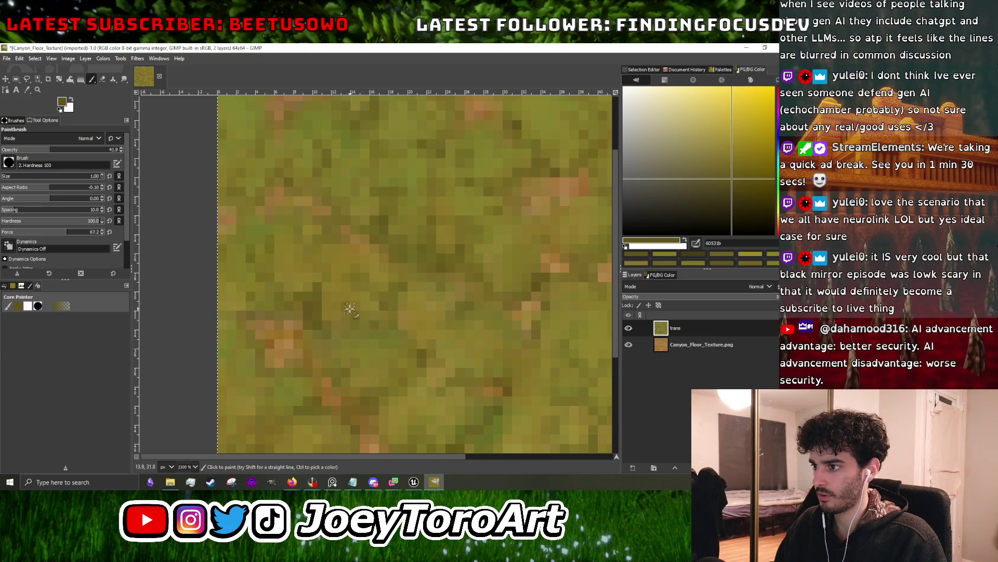
left_click(348, 319, "ctrl")
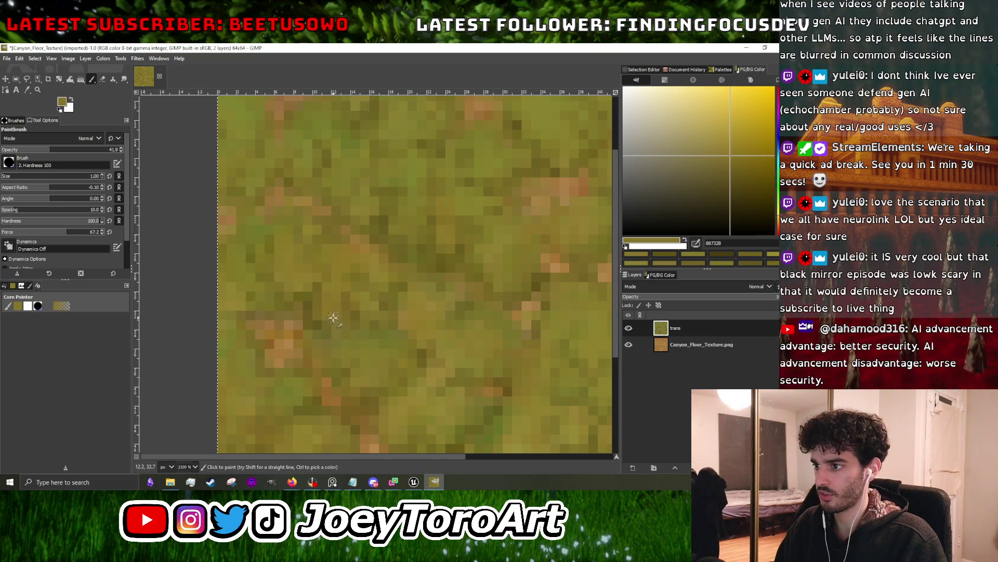
- Sample several olive and lighter green grass tones from the texture
scroll(328, 306, "down", 4)
scroll(435, 270, "up", 4)
left_click(373, 265, "ctrl")
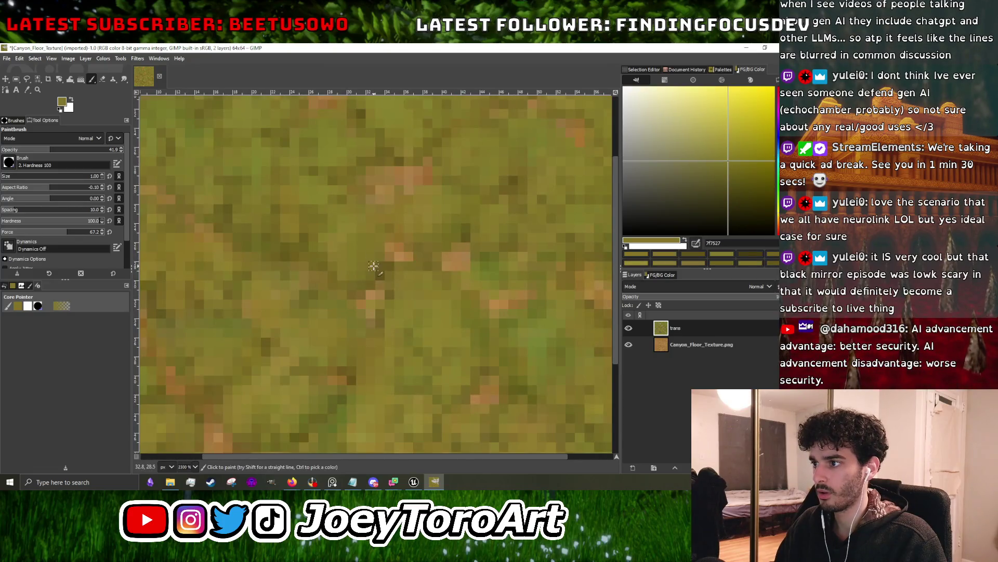
scroll(373, 272, "down", 4)
scroll(371, 226, "up", 4)
left_click(403, 259, "ctrl")
left_click(404, 271, "ctrl")
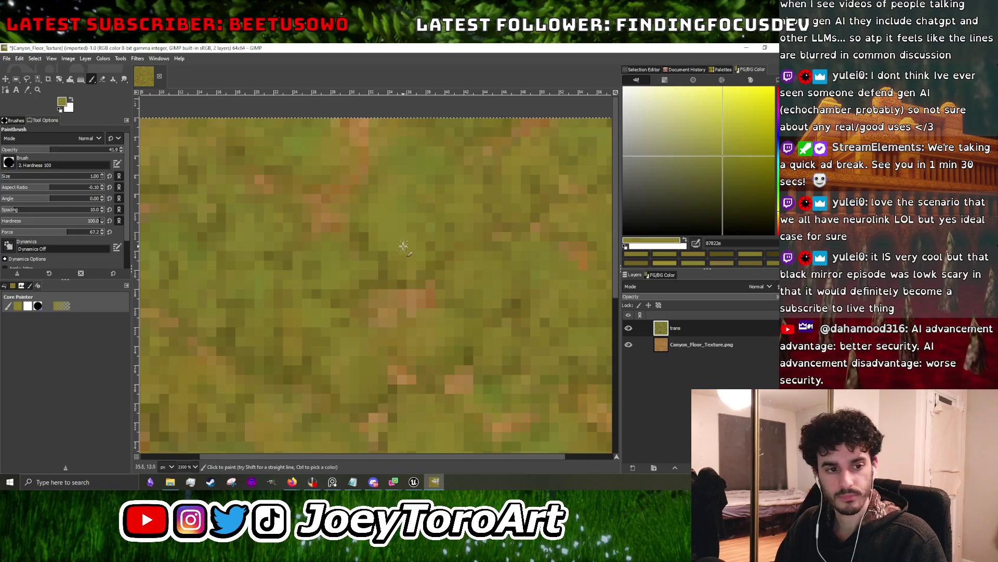
scroll(404, 270, "down", 4)
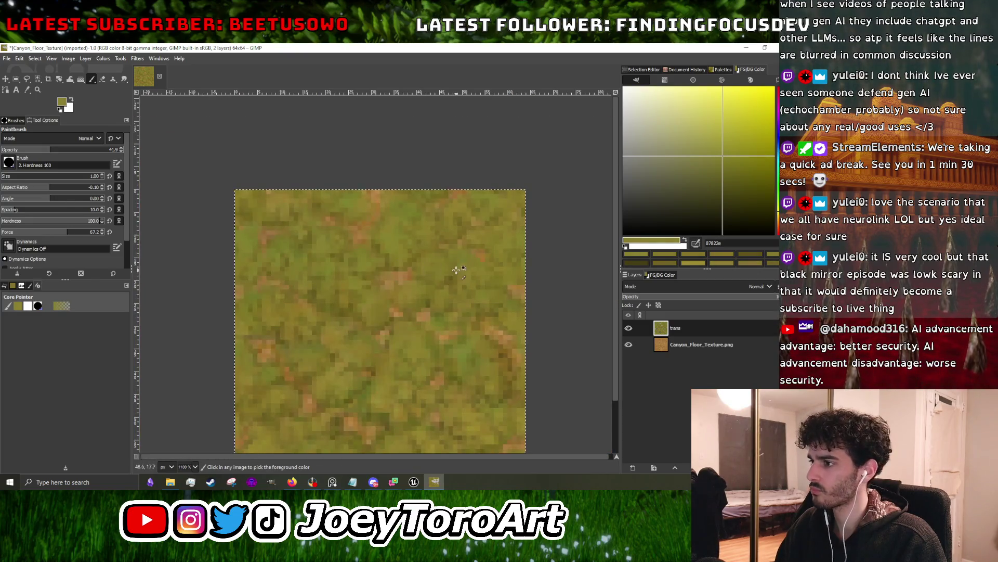
scroll(451, 274, "up", 5)
left_click(441, 281, "ctrl")
scroll(411, 265, "down", 2)
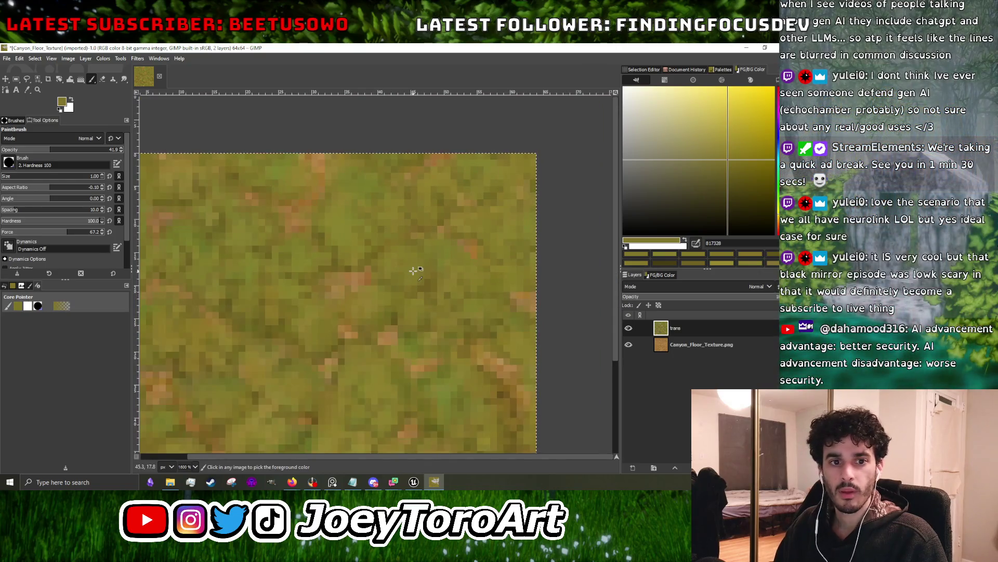
- Pick a grass colour and brighten it to a lighter yellow-olive in the FG/BG Color square
left_click(412, 264, "ctrl")
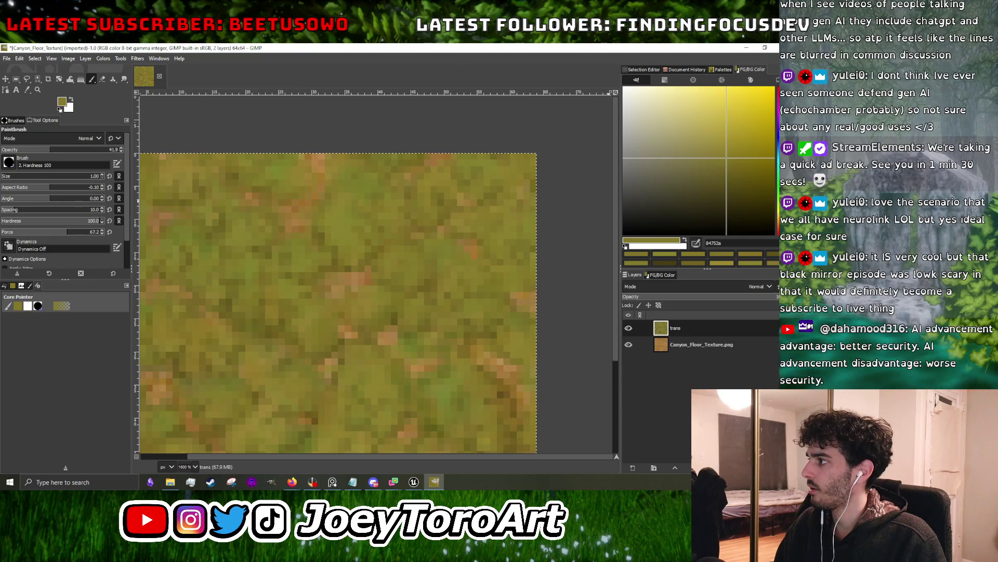
left_click_drag(723, 156, 723, 138)
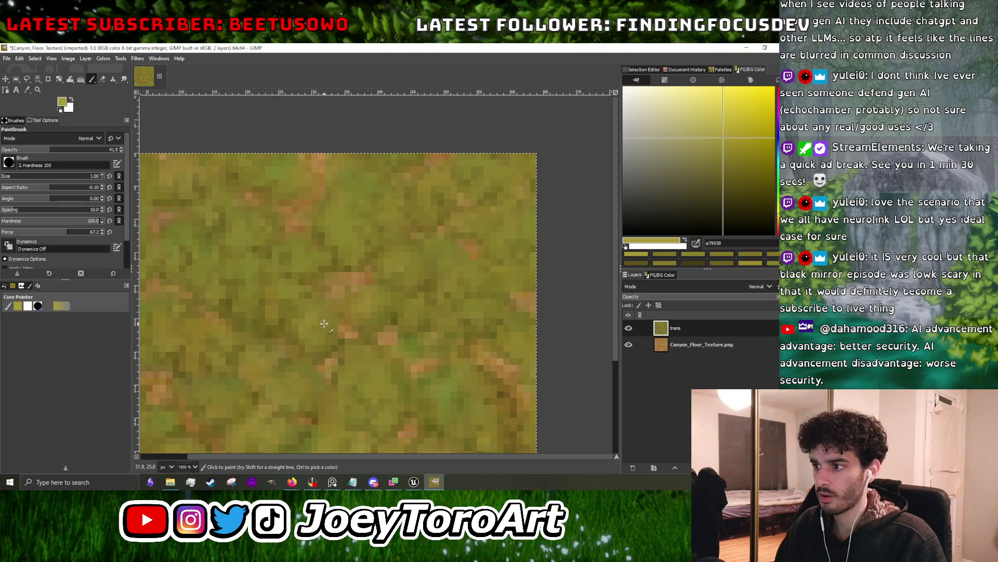
scroll(325, 333, "down", 2)
scroll(335, 341, "up", 3)
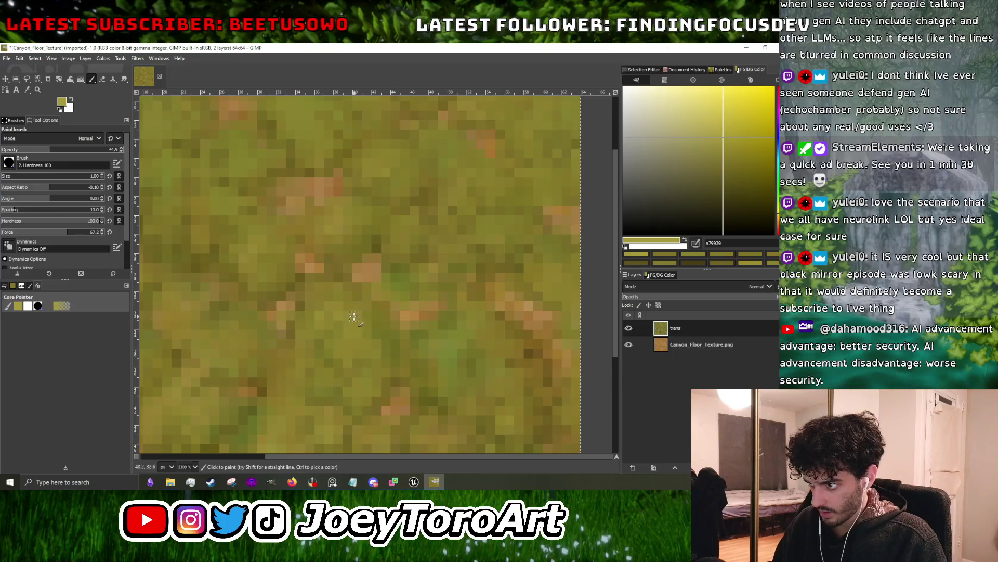
scroll(357, 346, "down", 4)
scroll(409, 340, "up", 5)
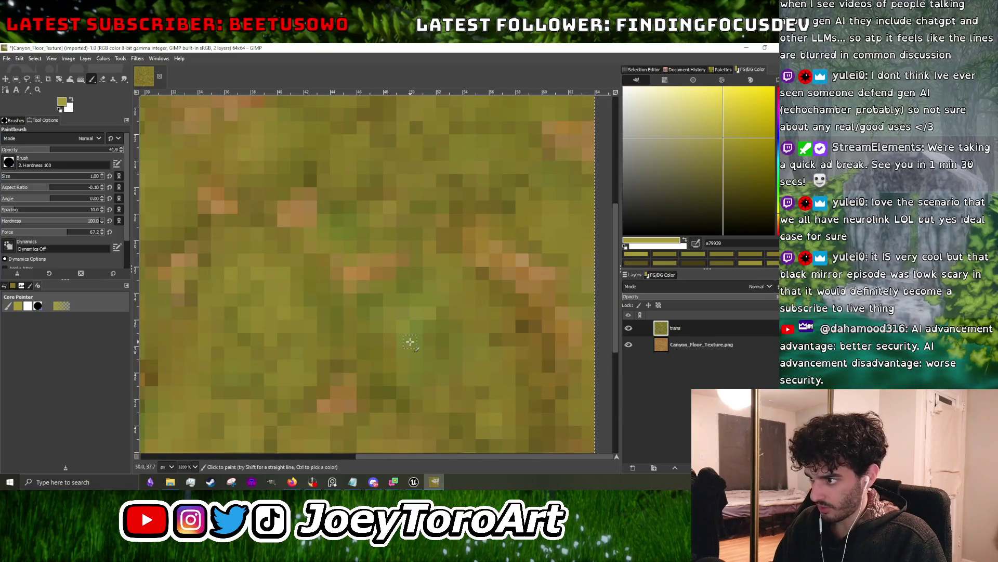
scroll(412, 354, "down", 4)
scroll(468, 312, "up", 4)
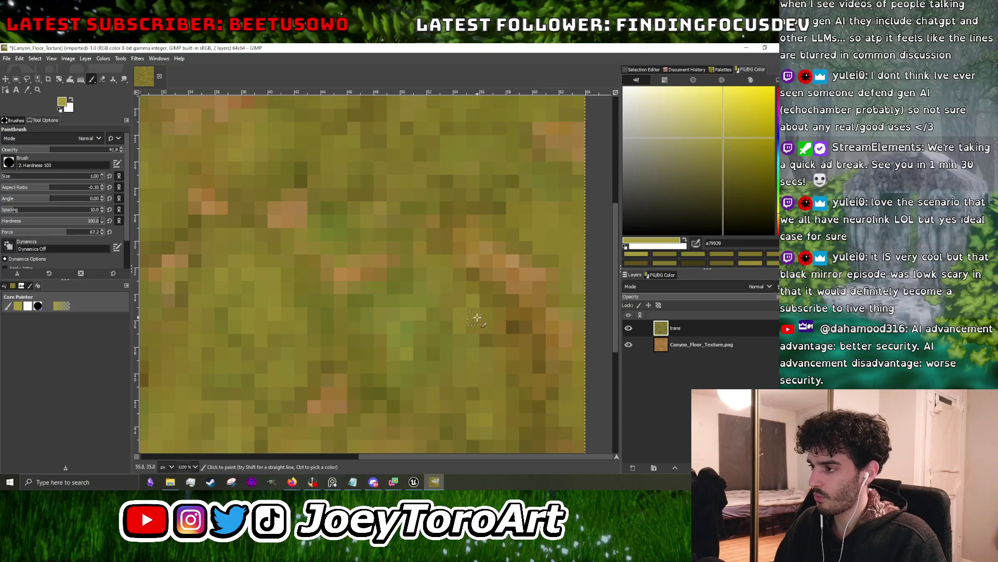
scroll(468, 354, "down", 4)
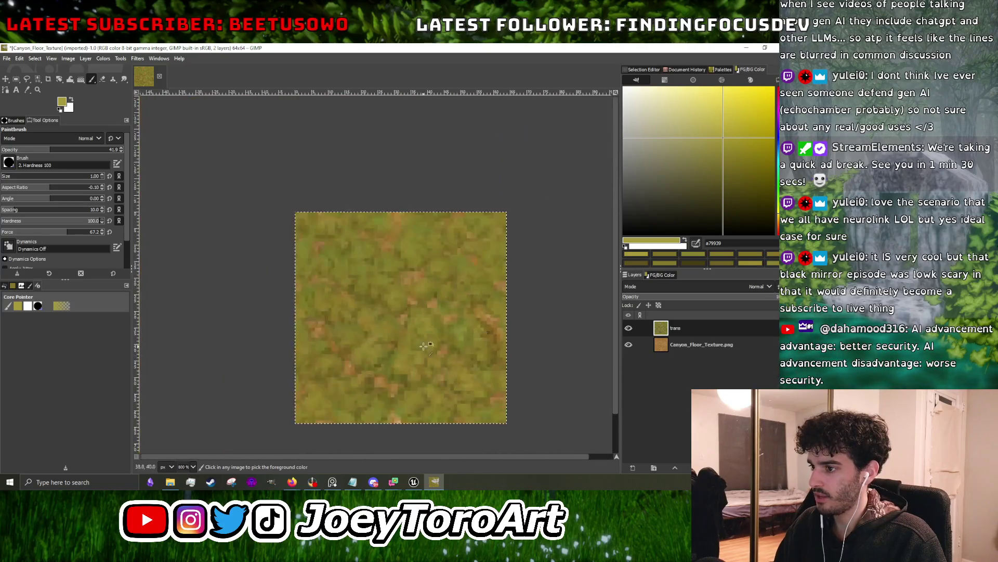
scroll(311, 350, "up", 4)
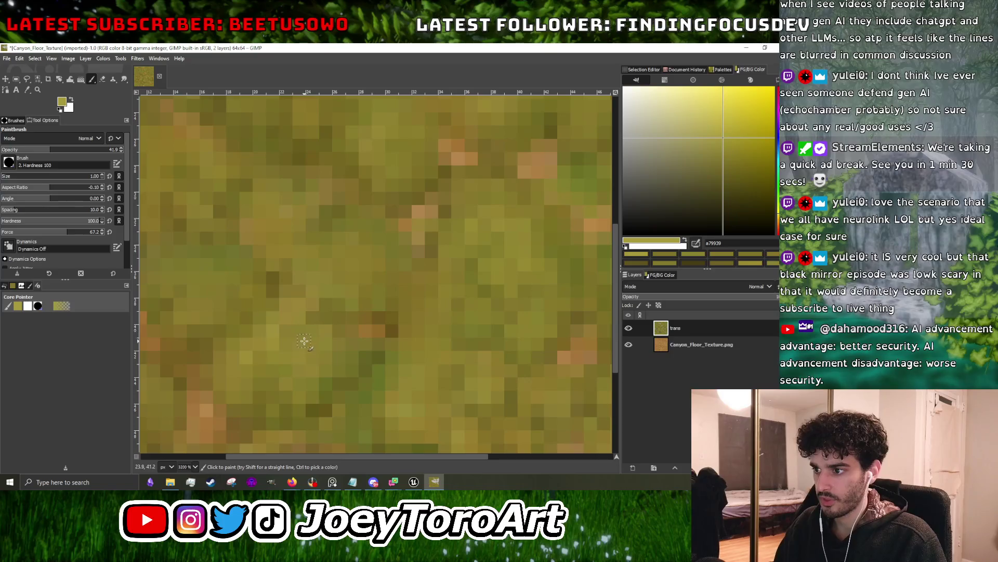
scroll(311, 350, "down", 4)
scroll(307, 329, "up", 3)
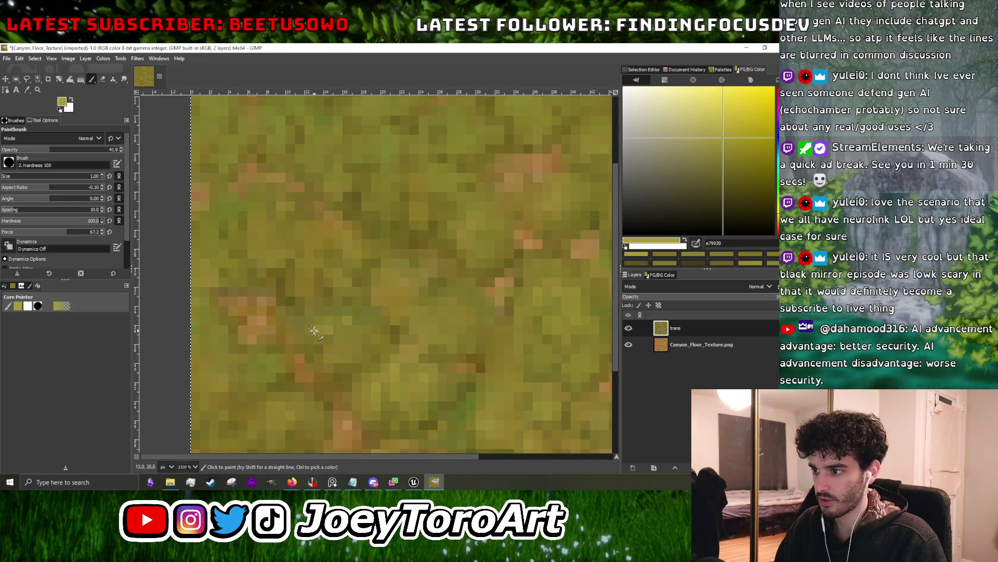
scroll(318, 286, "up", 3)
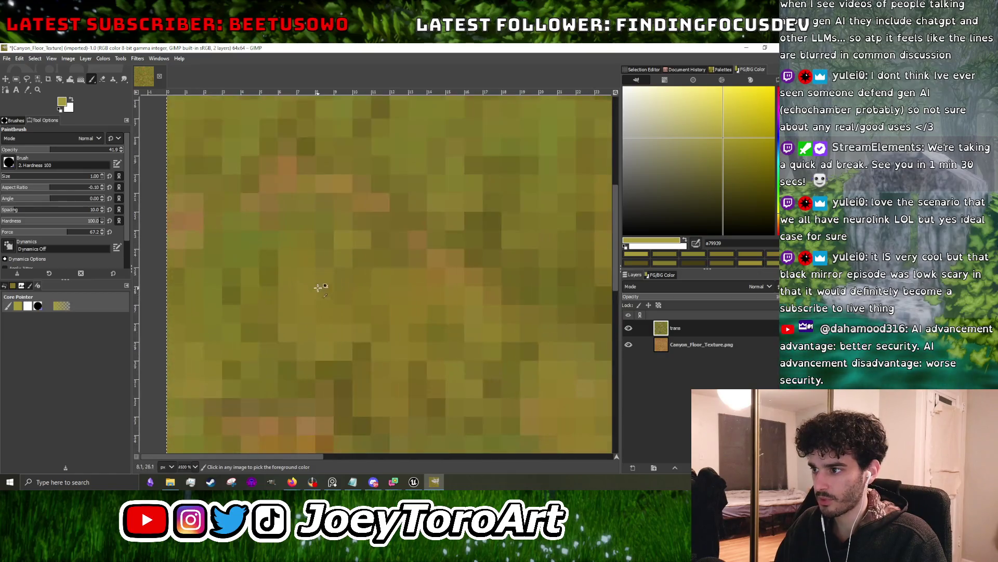
- Paint lighter yellow highlights into the grass, zooming to check the result
mouse_move(312, 344)
left_mouse_down()
mouse_move(297, 310)
mouse_move(288, 323)
left_mouse_up()
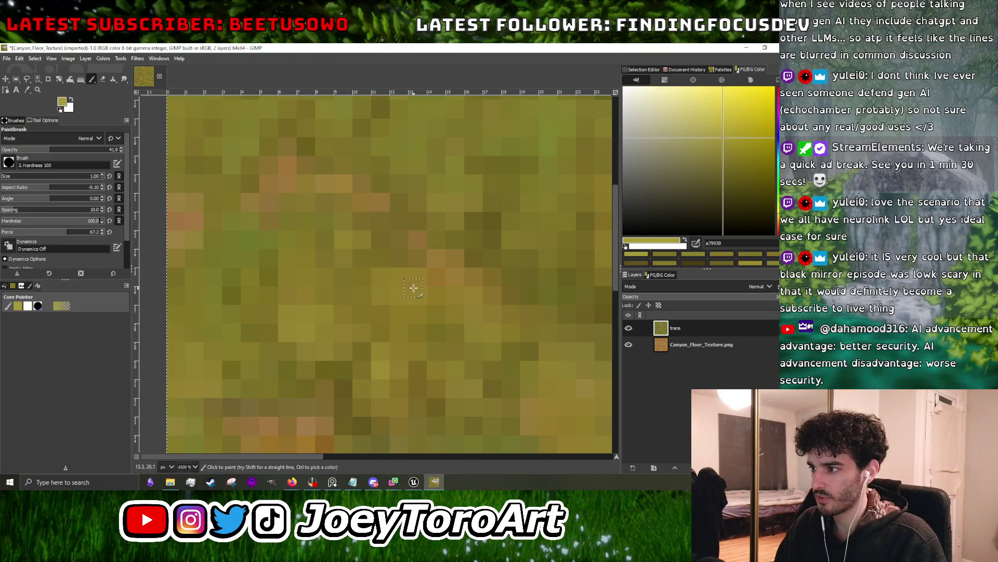
scroll(412, 286, "down", 4)
scroll(367, 340, "up", 3)
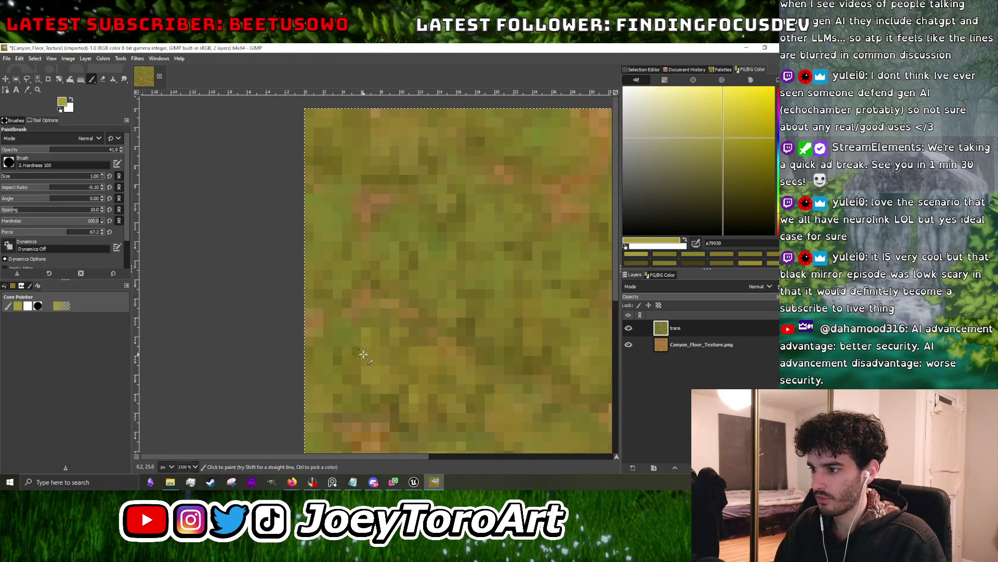
scroll(342, 279, "up", 3)
scroll(342, 280, "up", 1)
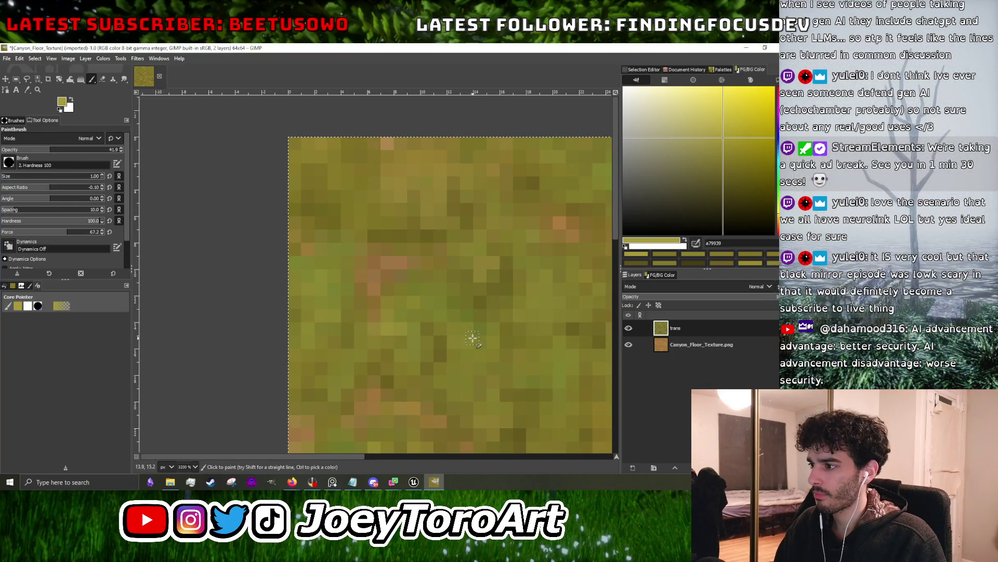
scroll(437, 312, "down", 1)
scroll(416, 283, "up", 2)
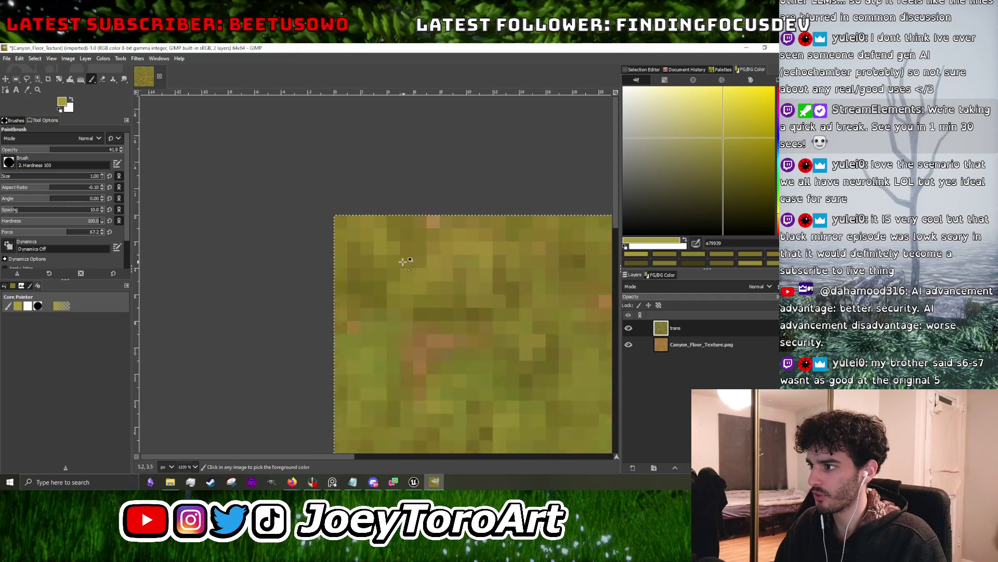
scroll(468, 266, "up", 2)
scroll(359, 275, "down", 5)
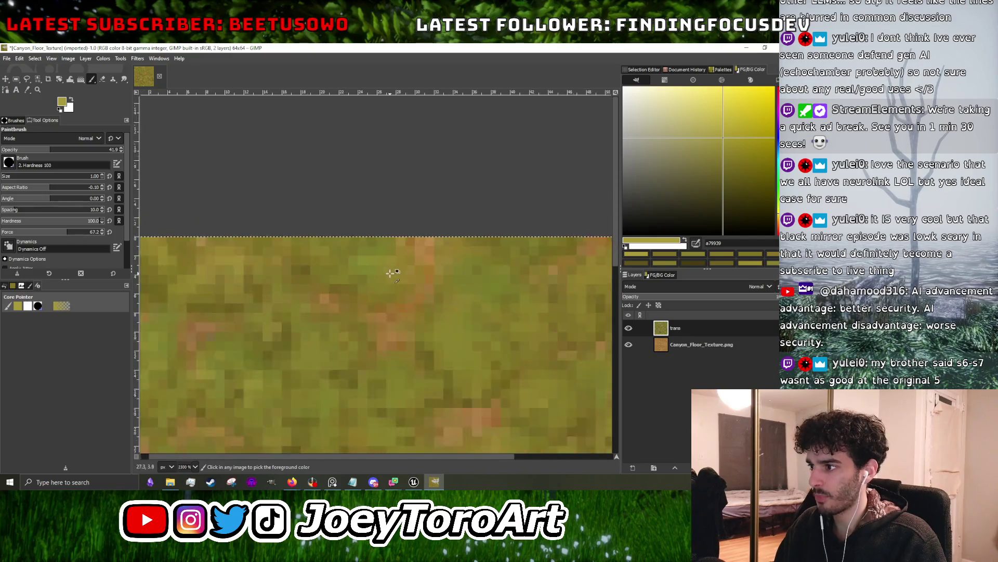
scroll(374, 290, "up", 4)
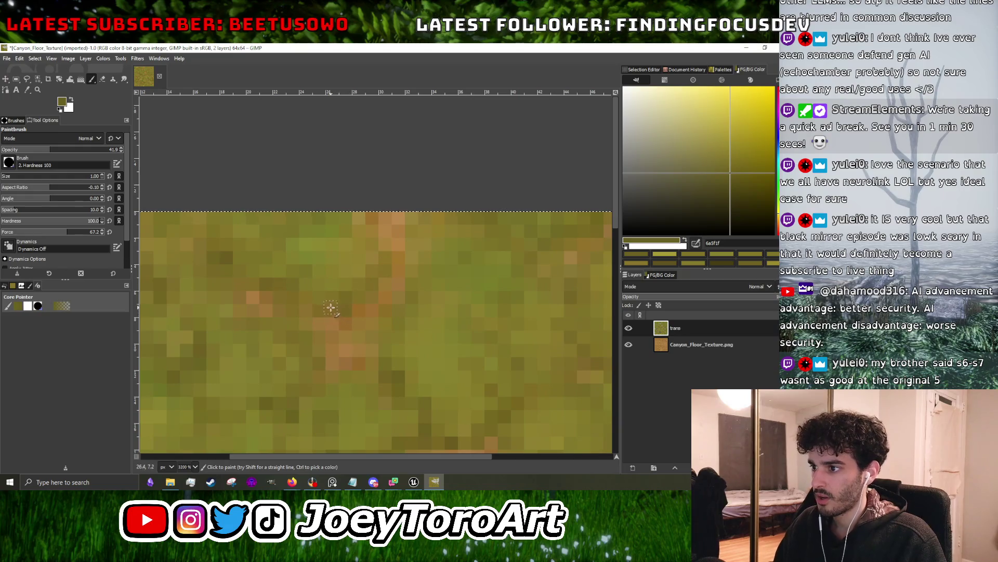
scroll(316, 284, "down", 4)
scroll(374, 276, "up", 4)
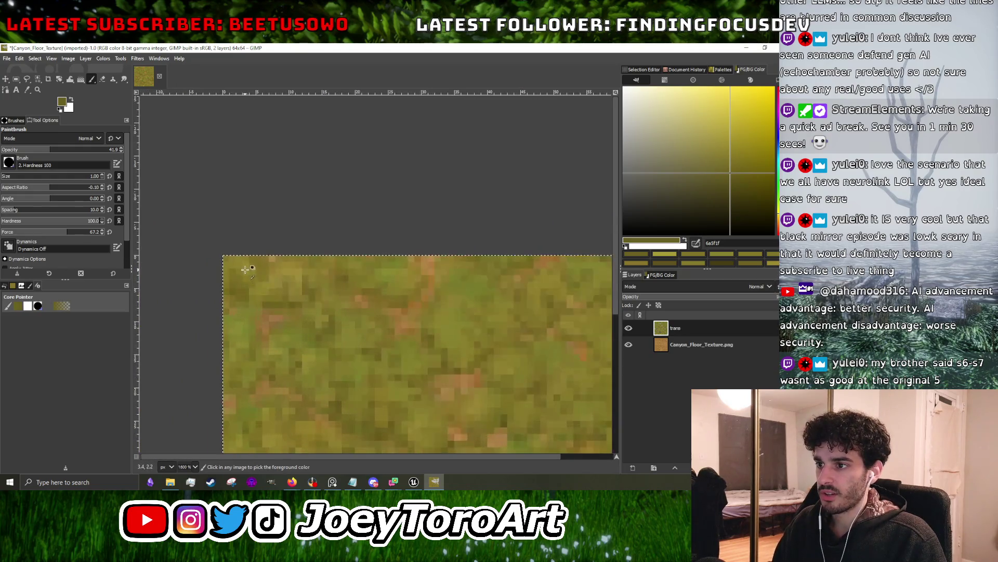
- Sample a mid olive and a lighter yellow-olive tone from the texture
left_click(375, 276, "ctrl")
scroll(444, 267, "down", 4)
left_click(406, 299, "ctrl")
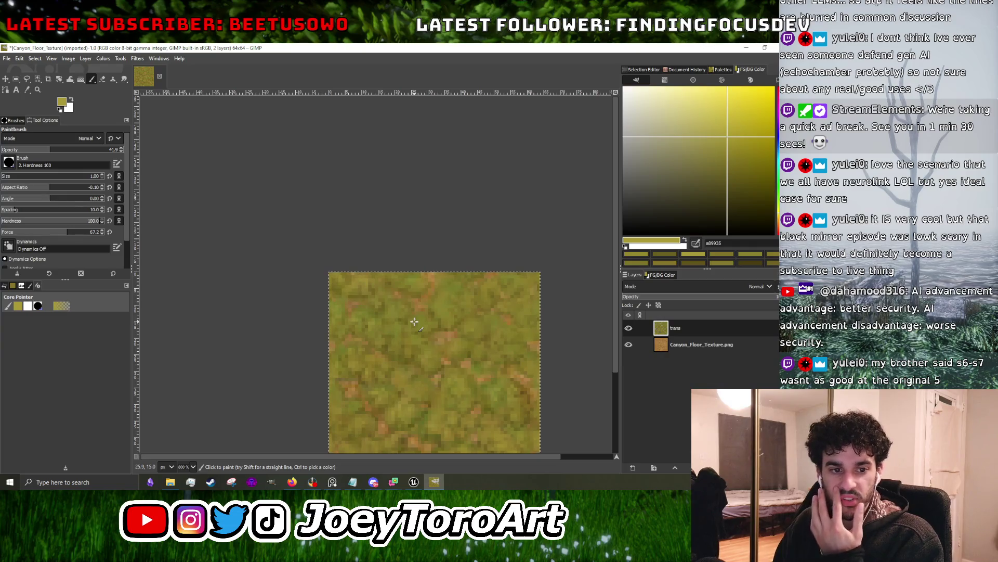
scroll(457, 318, "up", 6)
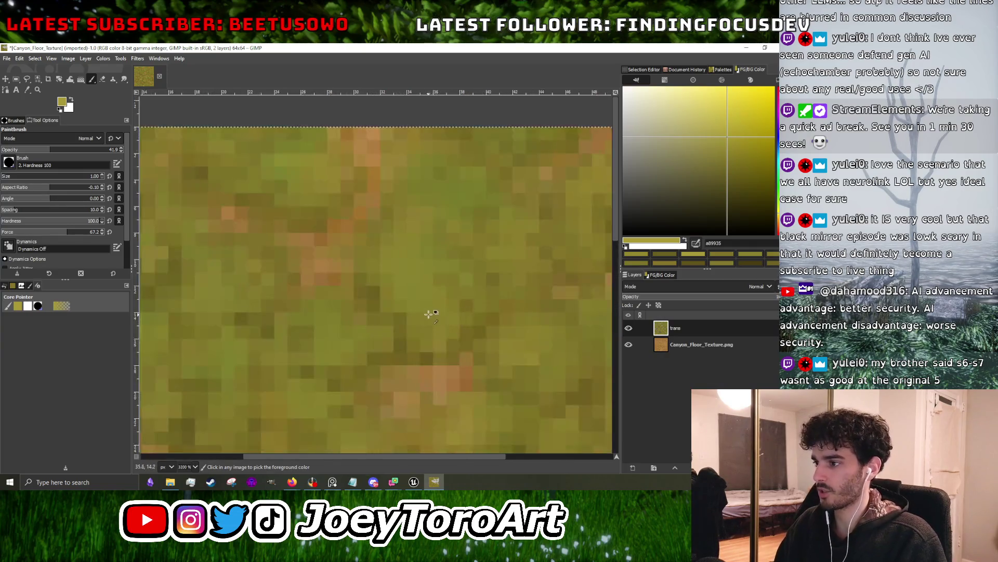
scroll(379, 309, "down", 6)
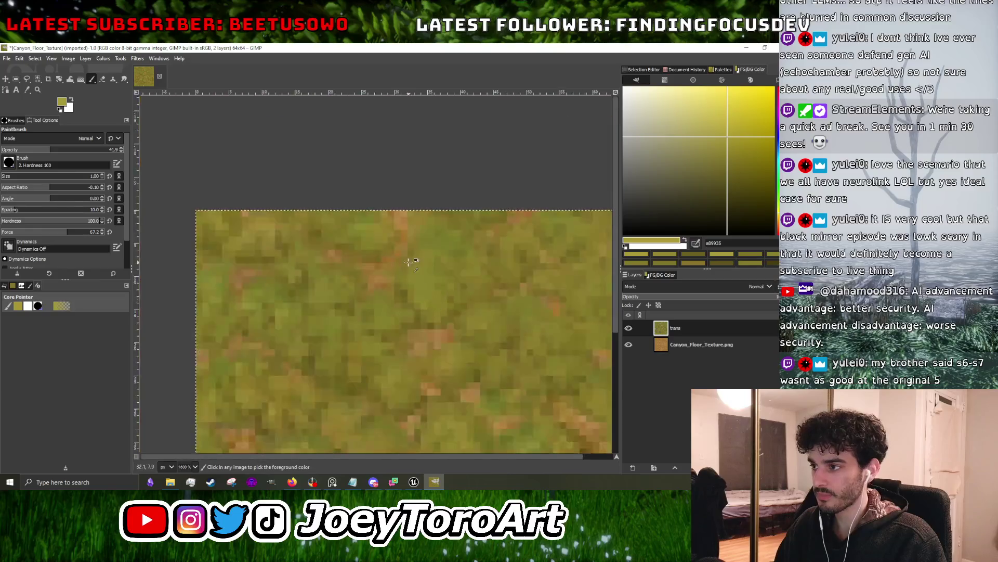
scroll(408, 259, "up", 4)
scroll(385, 325, "down", 2)
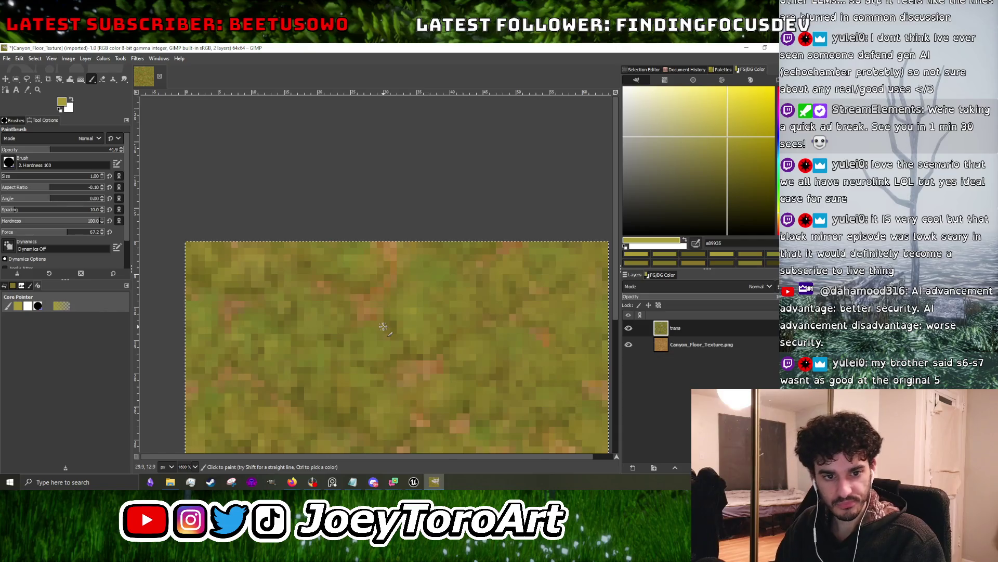
- Bring the Firefox window with the Black Mirror Google search in front of GIMP
key("ctrl")
scroll(502, 344, "up", 3)
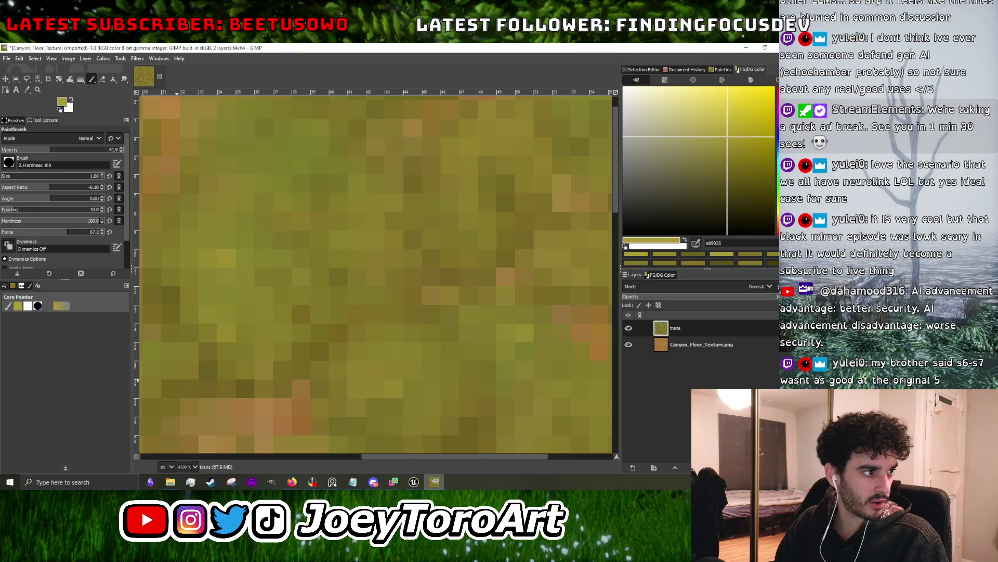
key("alt+Tab")
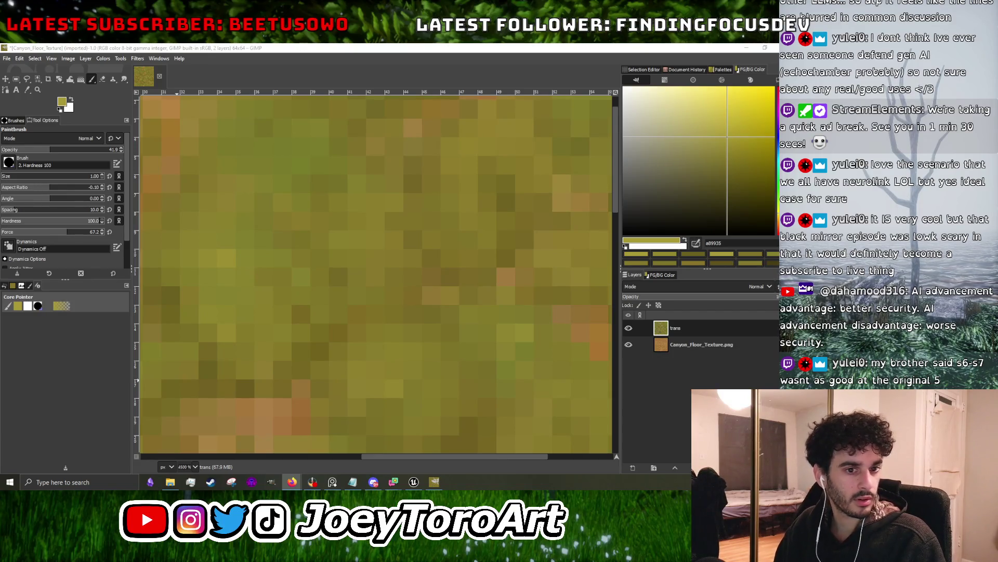
key("alt+Tab")
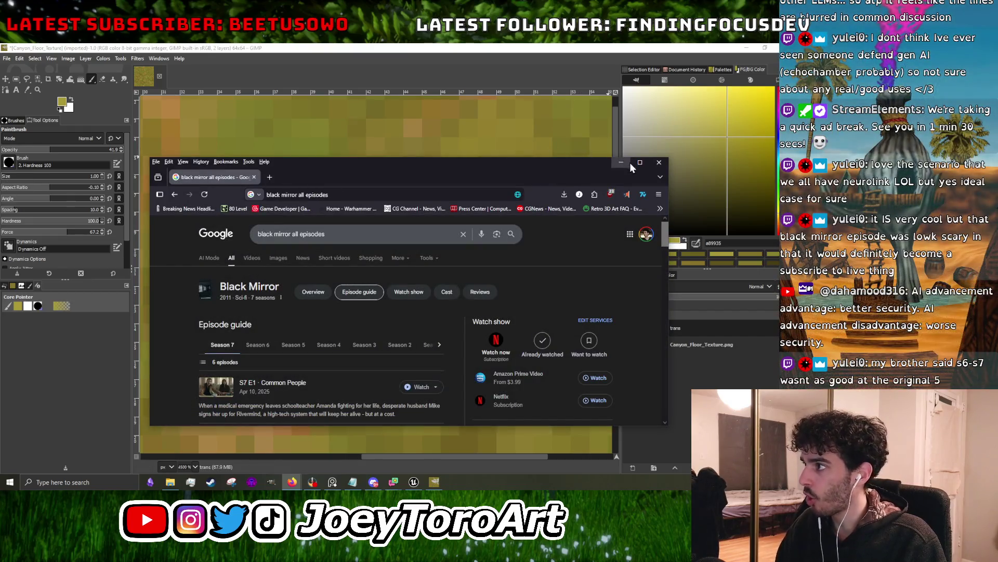
- Maximize Firefox and show Season 1's three episodes in Google's Black Mirror guide
left_click(639, 164)
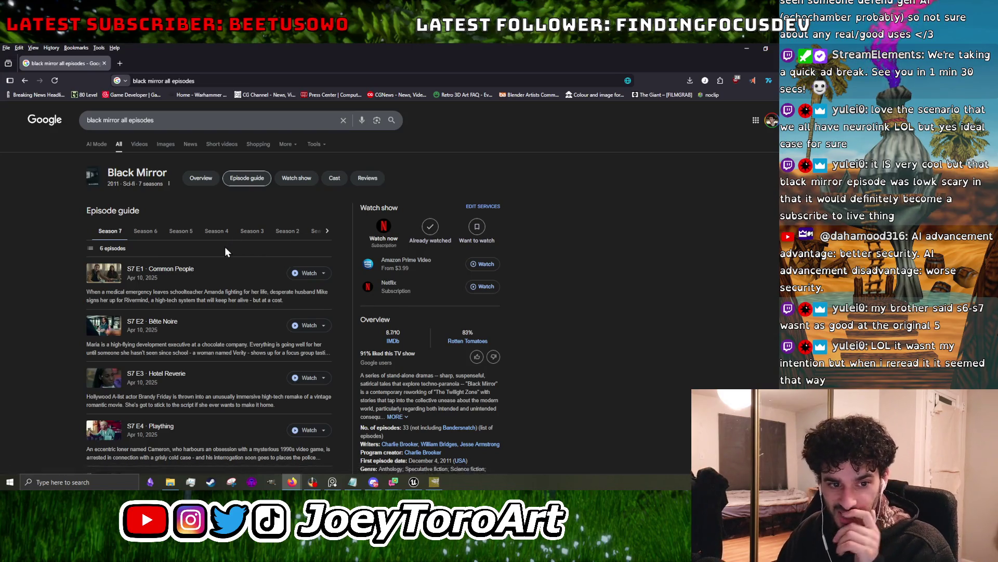
left_click(327, 232)
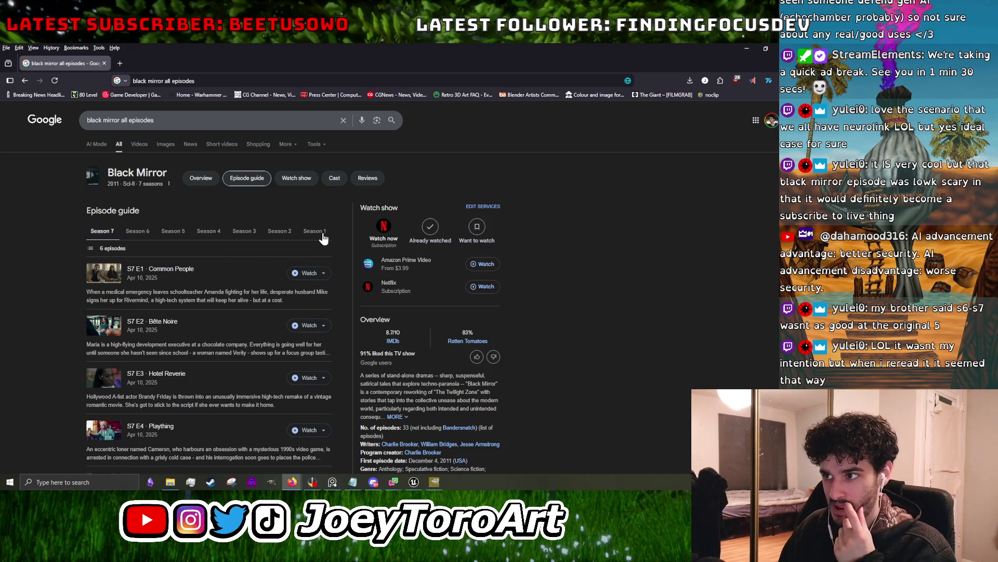
left_click(310, 231)
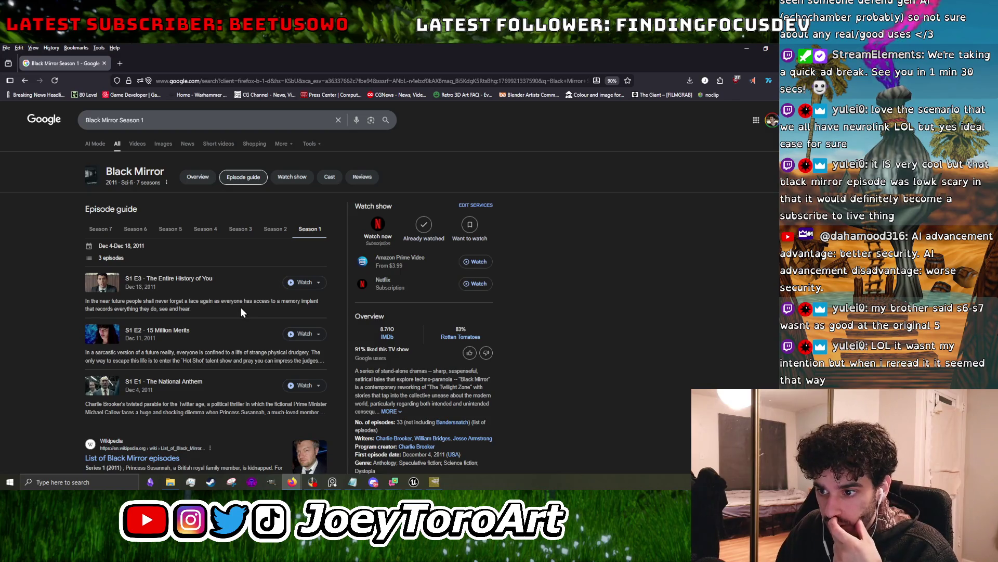
scroll(241, 311, "down", 2)
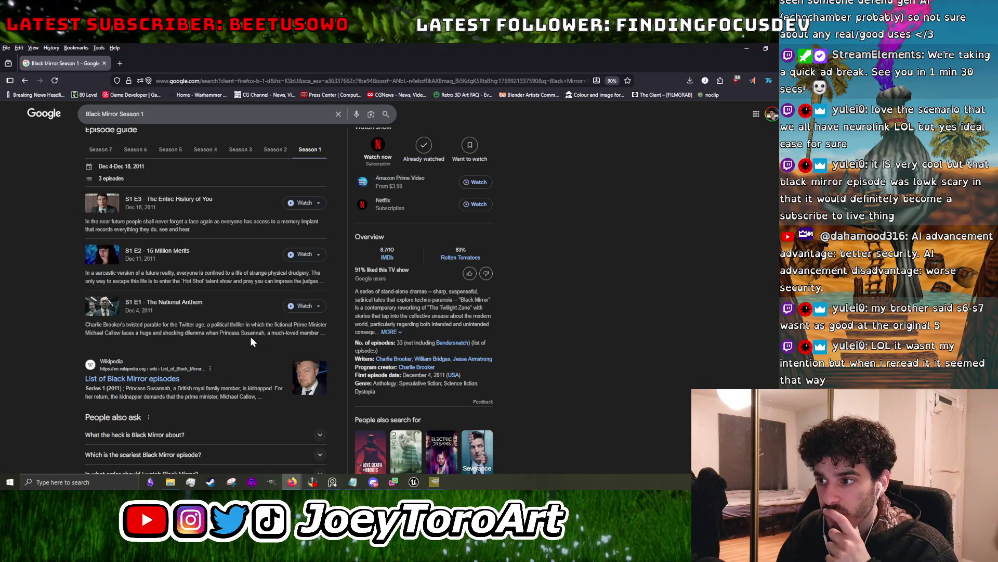
scroll(187, 194, "up", 3)
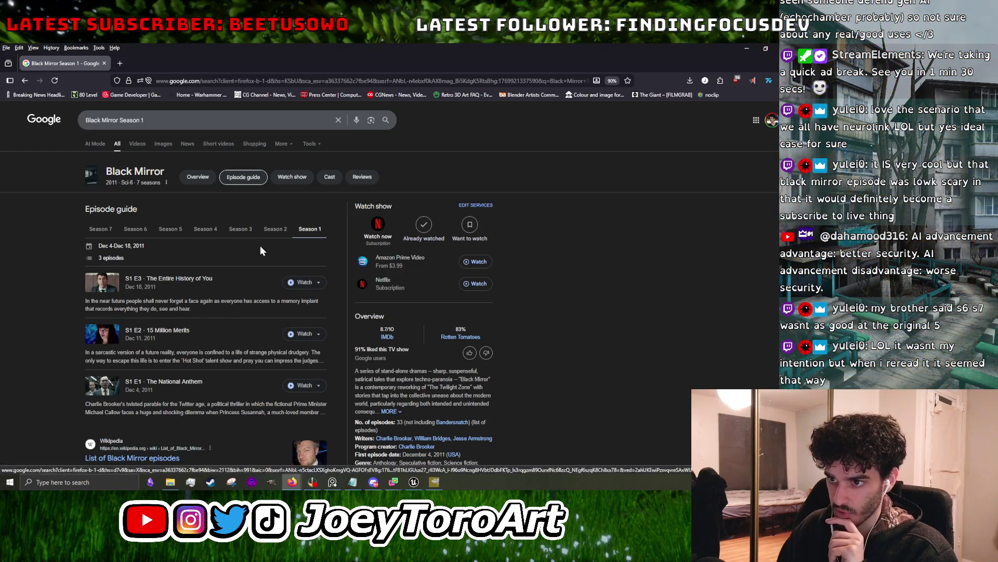
- Browse the Season 2, 3 and 4 episode lists, ending on Season 5's three episodes
left_click(274, 231)
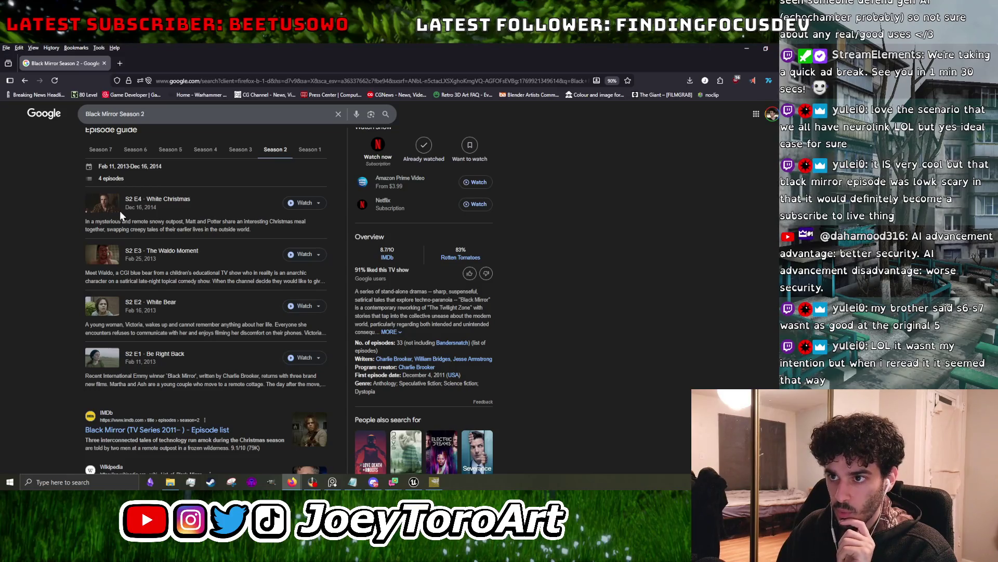
left_click(239, 150)
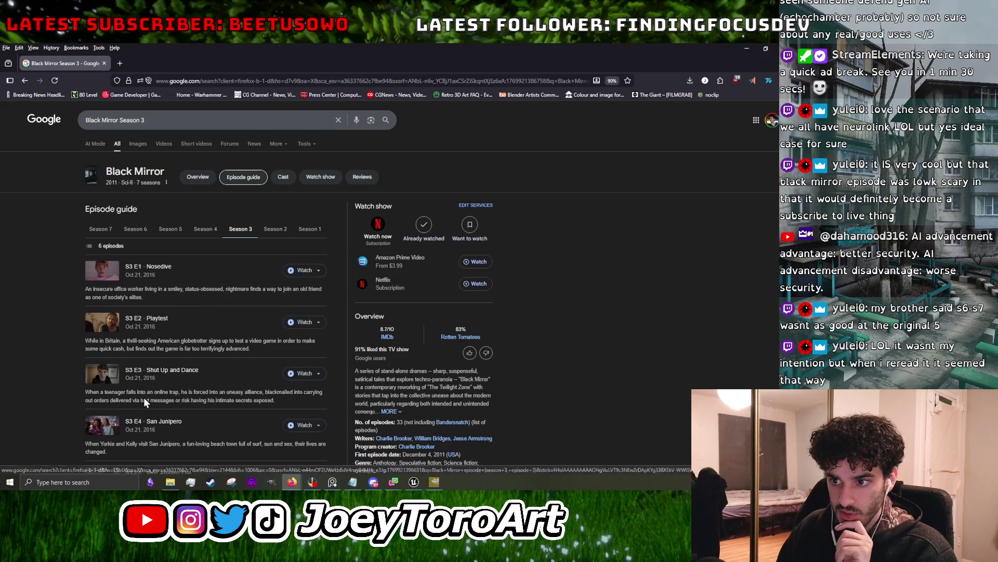
scroll(144, 396, "down", 2)
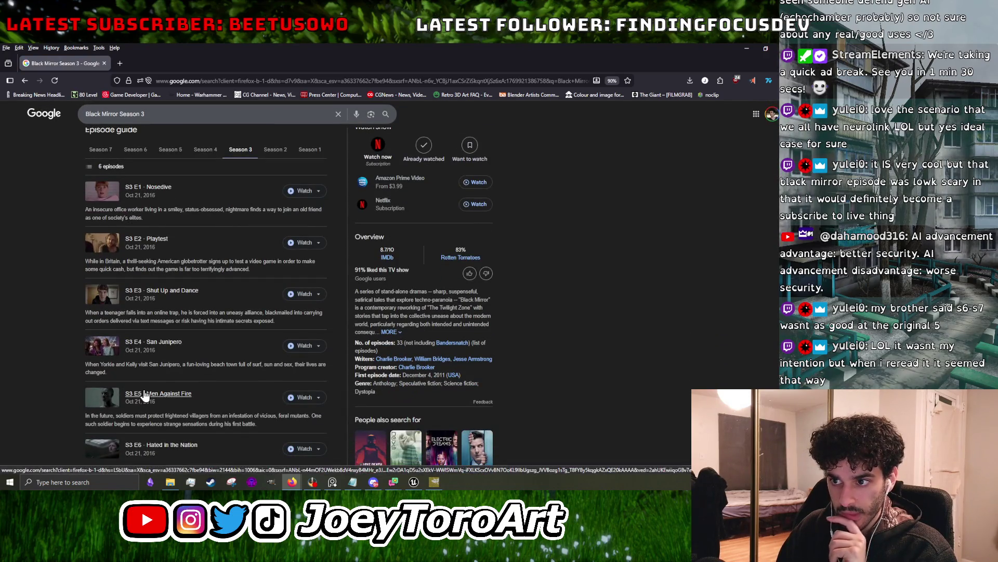
scroll(146, 395, "up", 2)
left_click(205, 229)
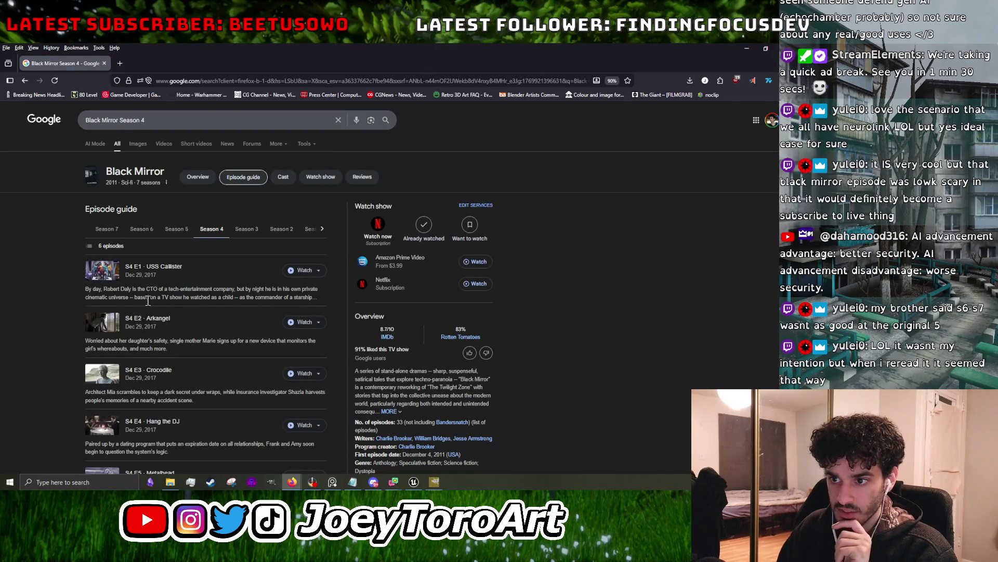
scroll(148, 307, "down", 1)
scroll(148, 308, "down", 2)
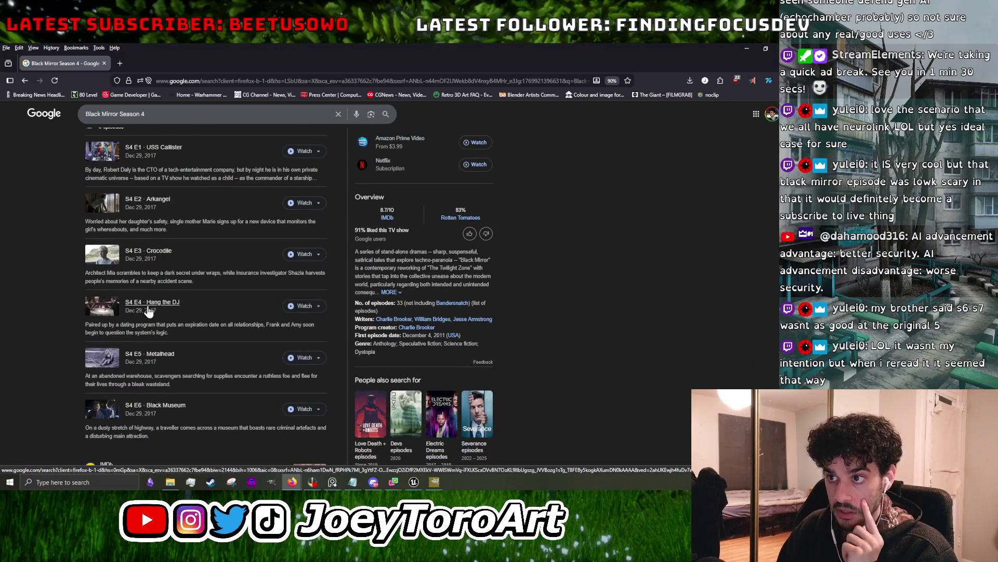
scroll(148, 310, "down", 2)
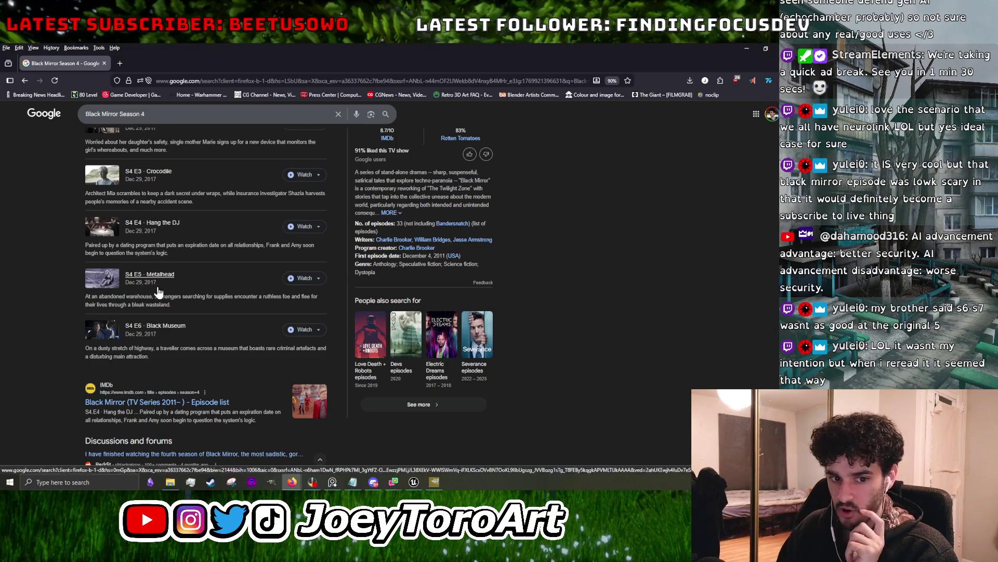
scroll(181, 338, "up", 5)
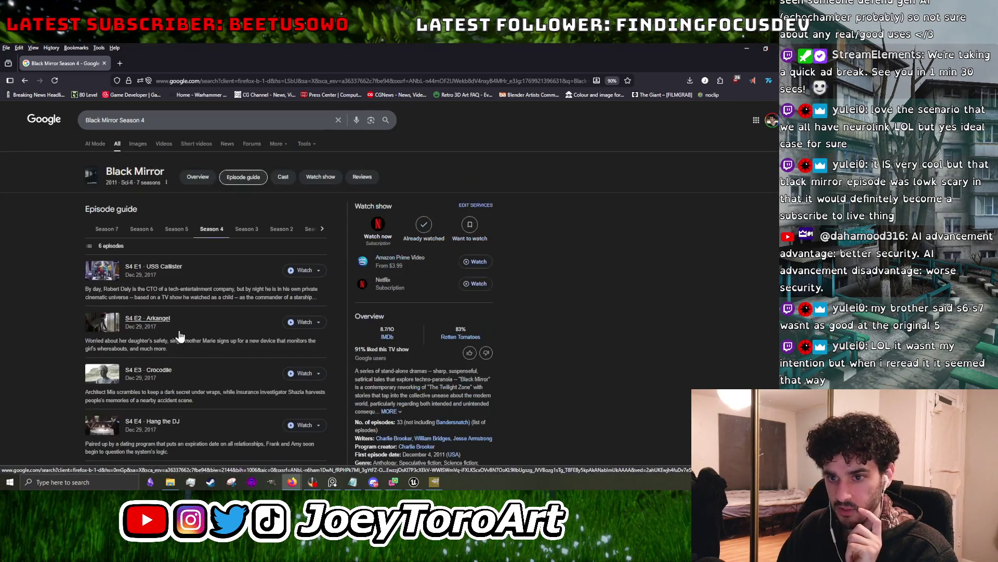
left_click(183, 229)
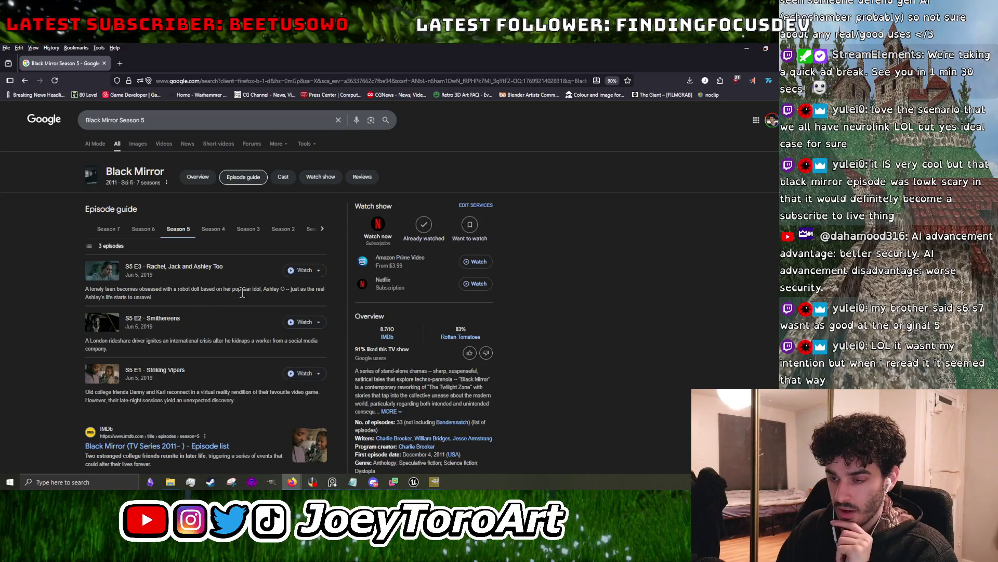
scroll(242, 293, "down", 1)
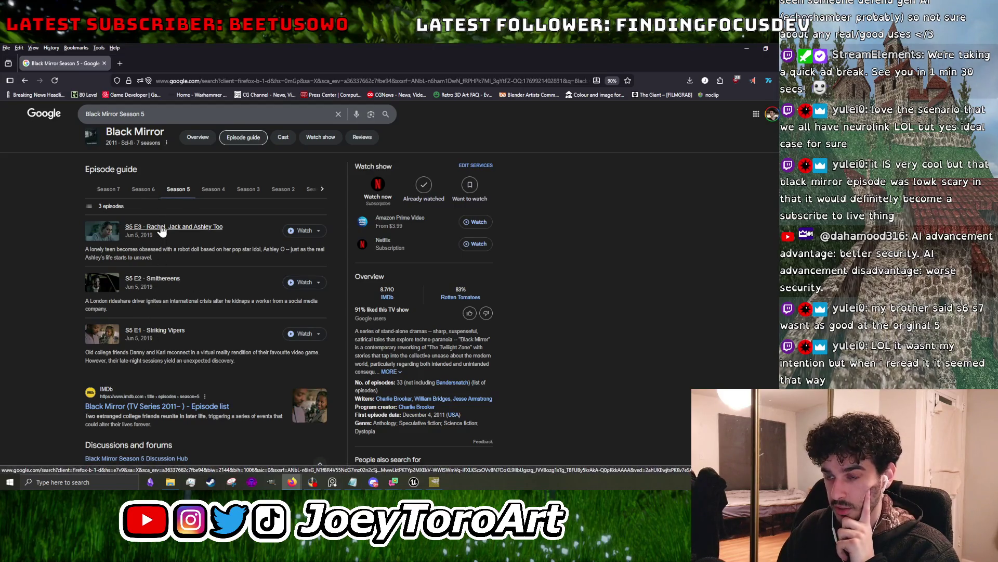
- View the Season 6 and Season 7 episode lists, then return to GIMP's grass texture
left_click(152, 193)
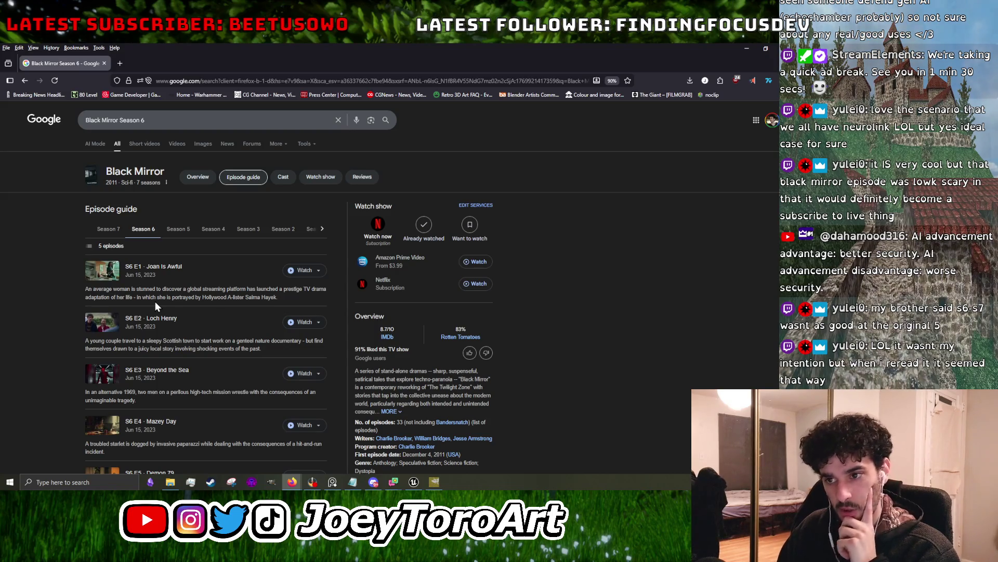
scroll(155, 301, "down", 3)
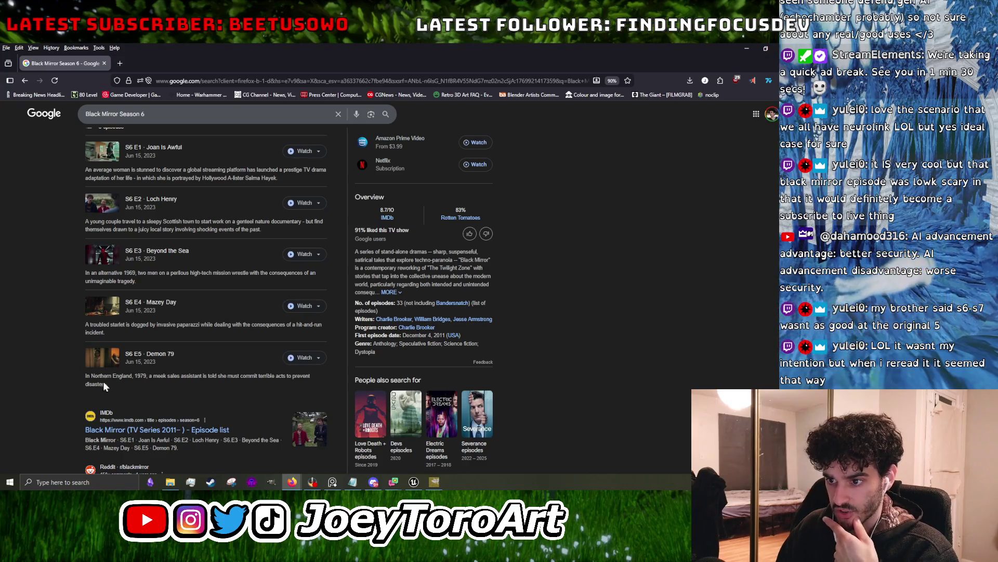
scroll(147, 237, "up", 2)
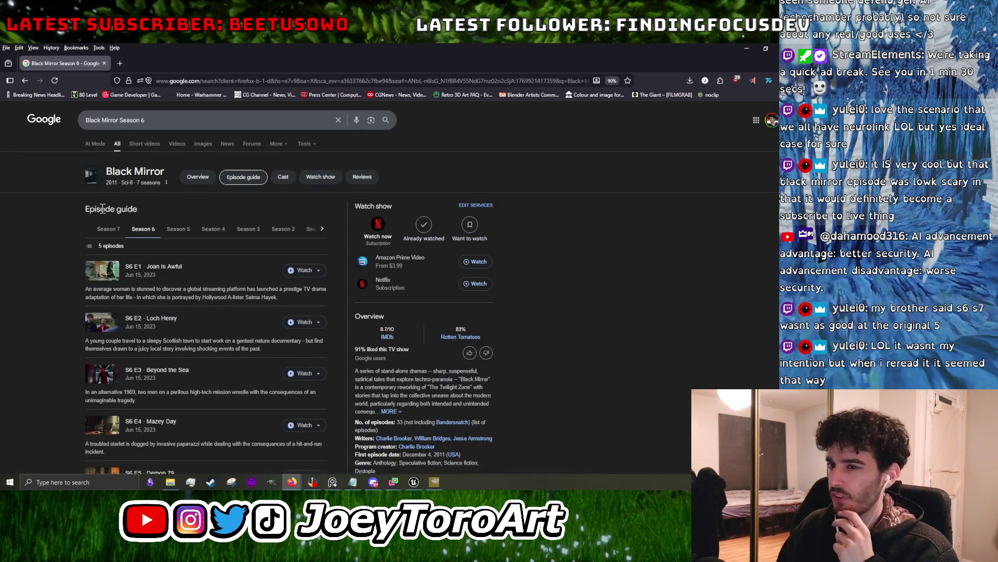
left_click(103, 230)
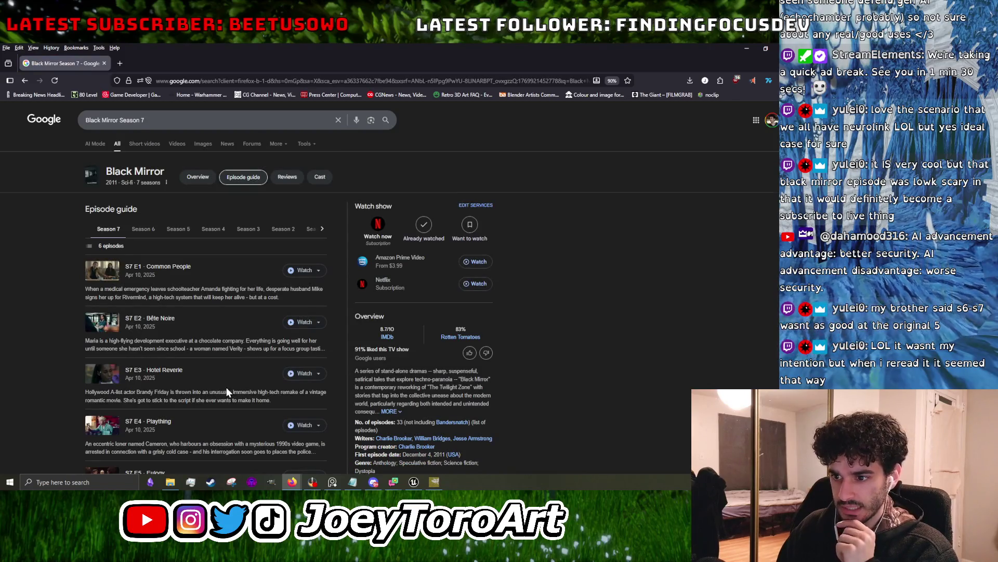
scroll(226, 387, "down", 4)
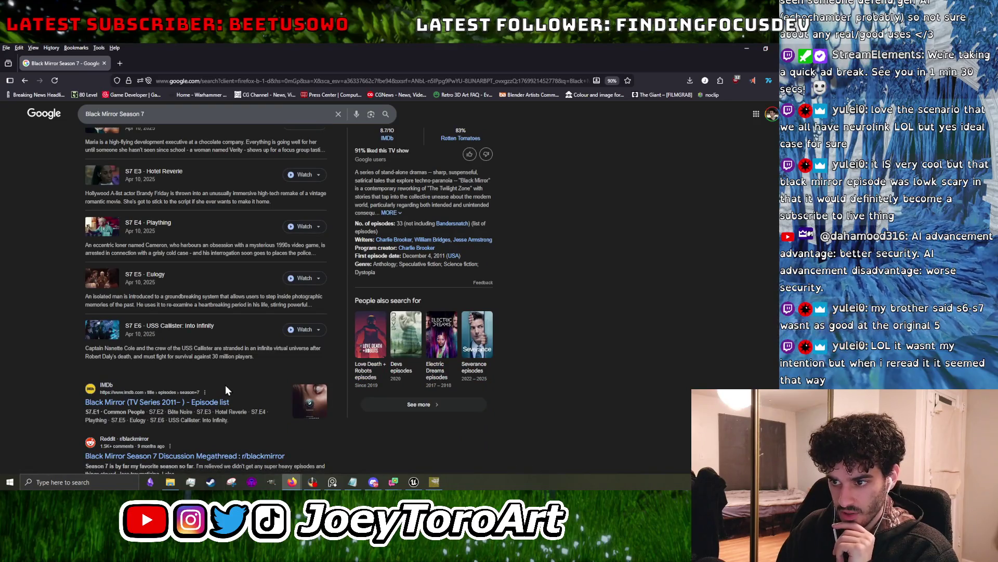
key("alt+Tab")
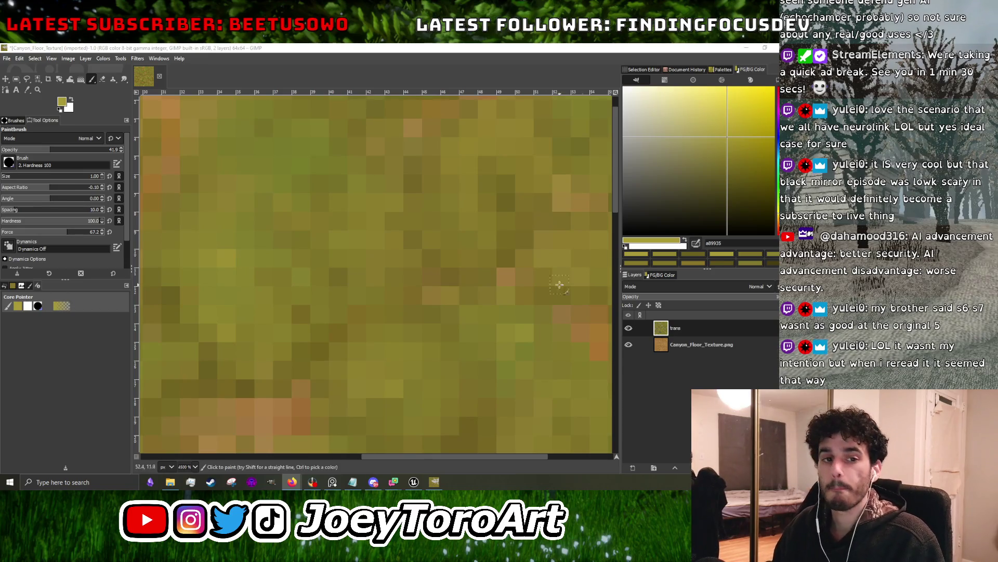
- Repaint one block of the pixelated grass on the upper layer in a lighter olive
scroll(424, 285, "down", 4)
scroll(332, 236, "up", 4)
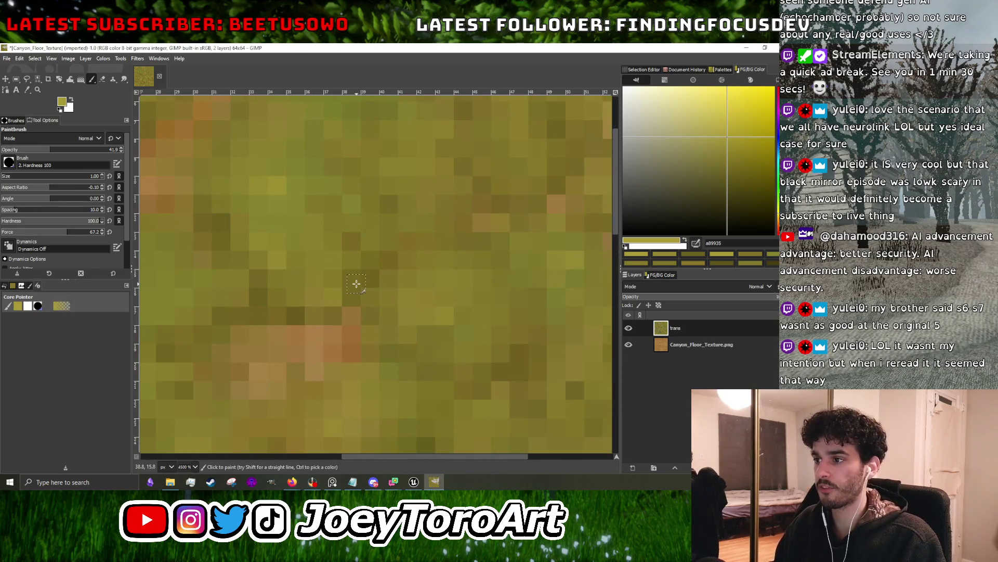
scroll(292, 263, "left", 3)
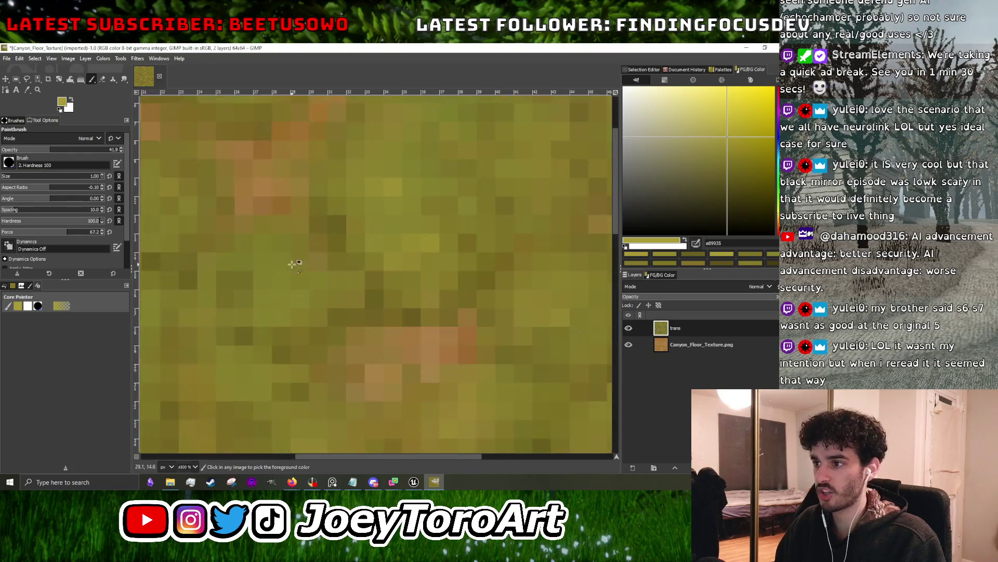
scroll(279, 274, "down", 2)
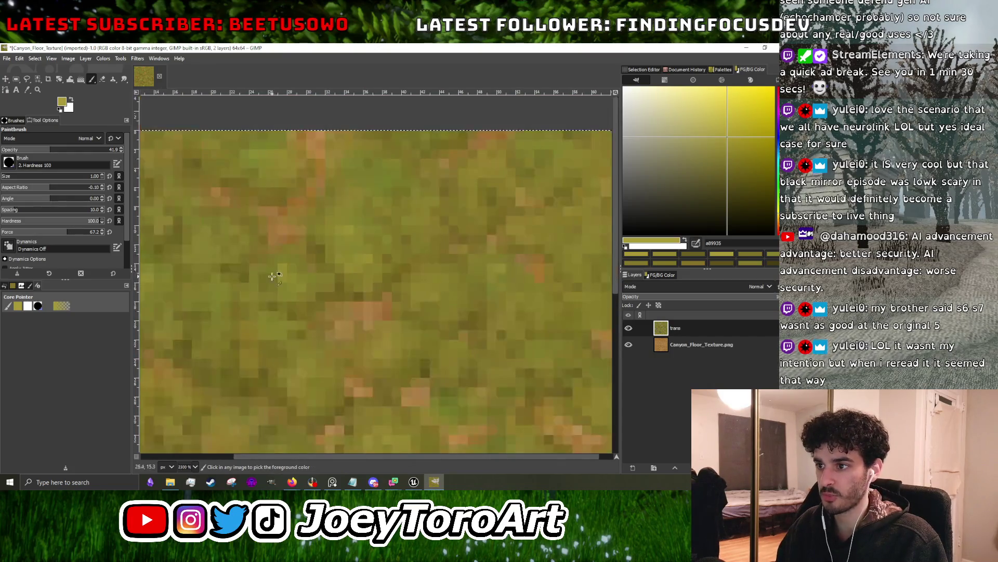
scroll(279, 274, "down", 3)
scroll(316, 290, "up", 3)
scroll(319, 307, "down", 1)
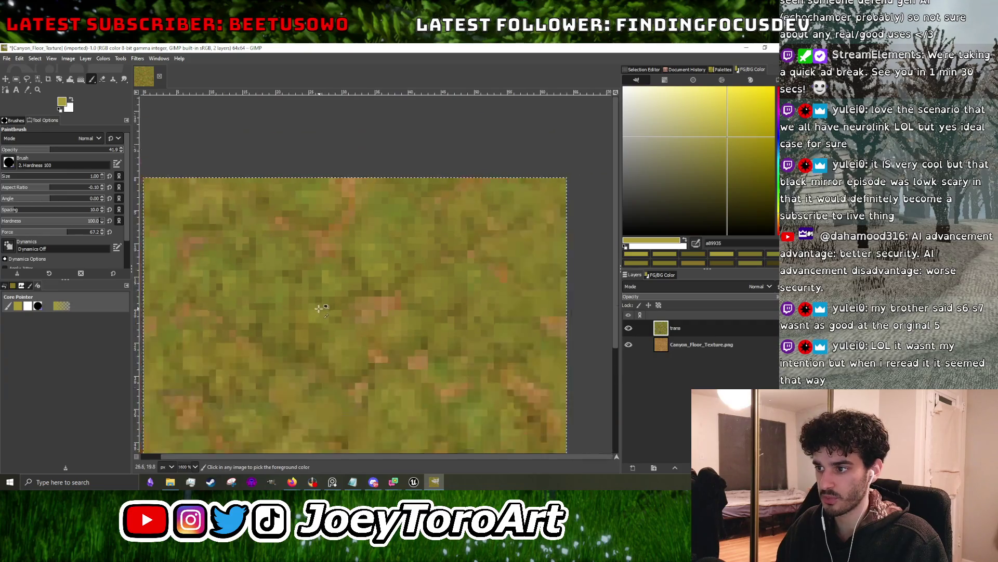
scroll(320, 307, "up", 2)
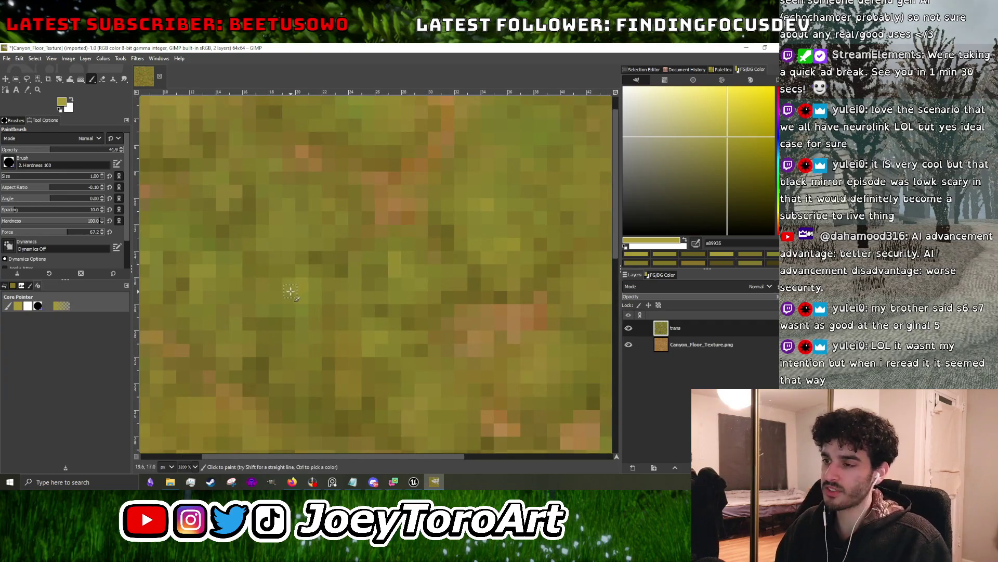
scroll(302, 289, "down", 2)
scroll(281, 279, "up", 2)
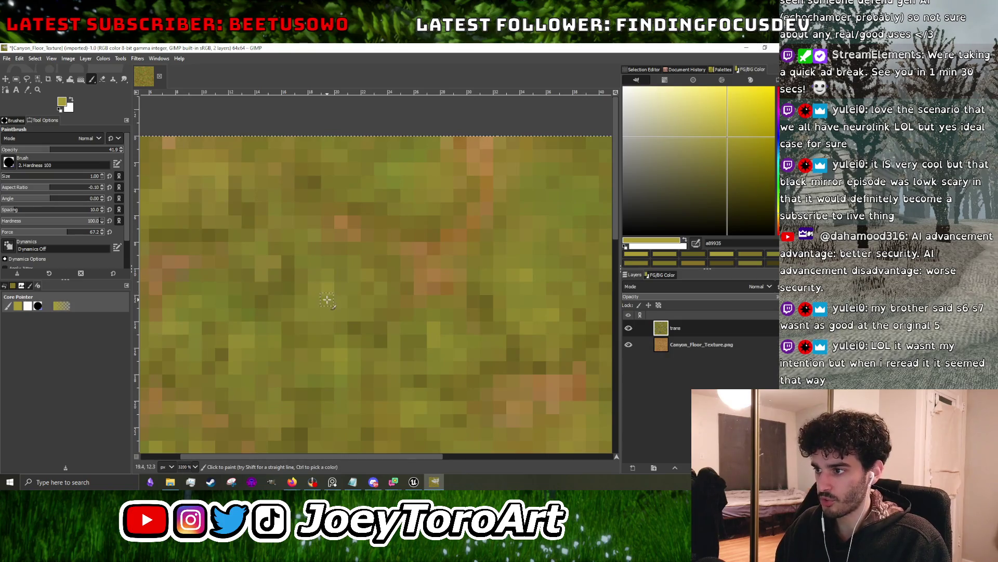
scroll(312, 285, "down", 2)
scroll(416, 270, "up", 2)
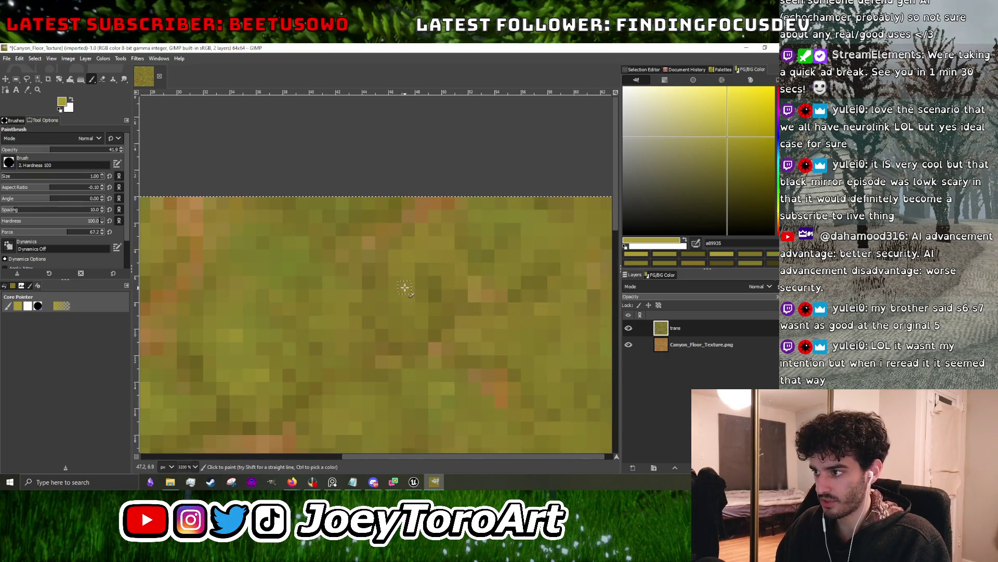
scroll(424, 252, "down", 2)
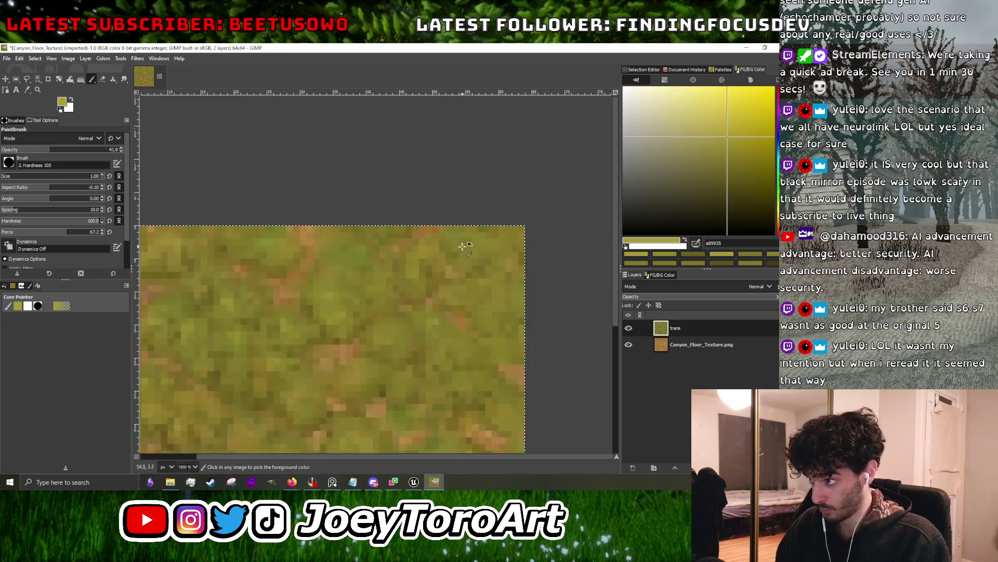
scroll(442, 245, "up", 2)
scroll(423, 247, "down", 2)
scroll(453, 291, "up", 3)
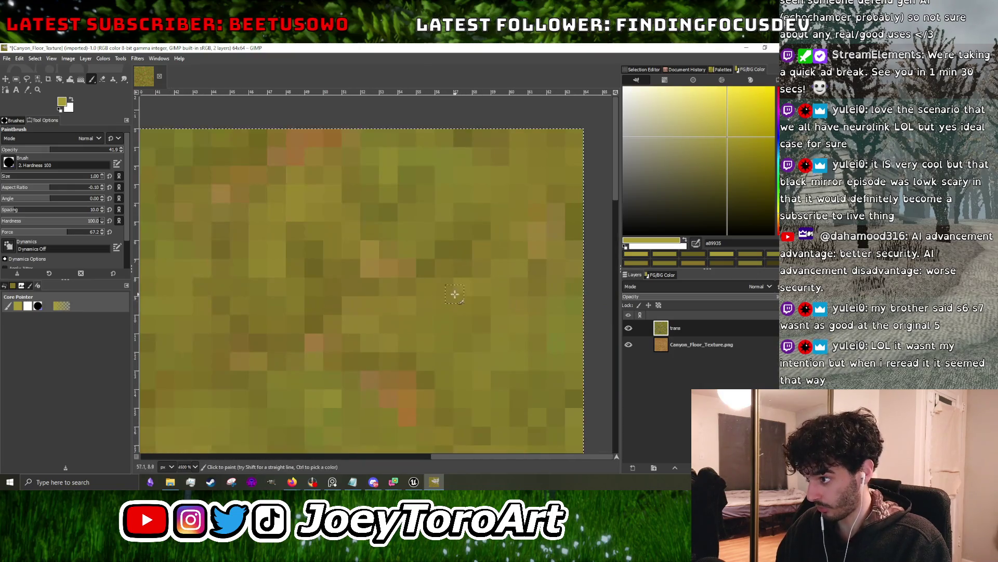
scroll(440, 287, "up", 2)
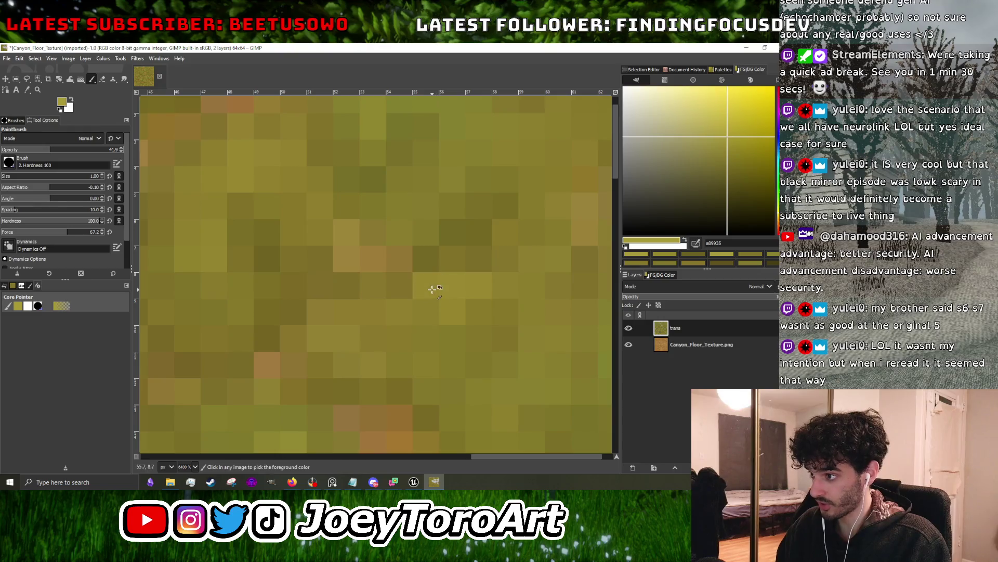
scroll(432, 289, "down", 5)
scroll(468, 268, "up", 4)
scroll(454, 276, "down", 4)
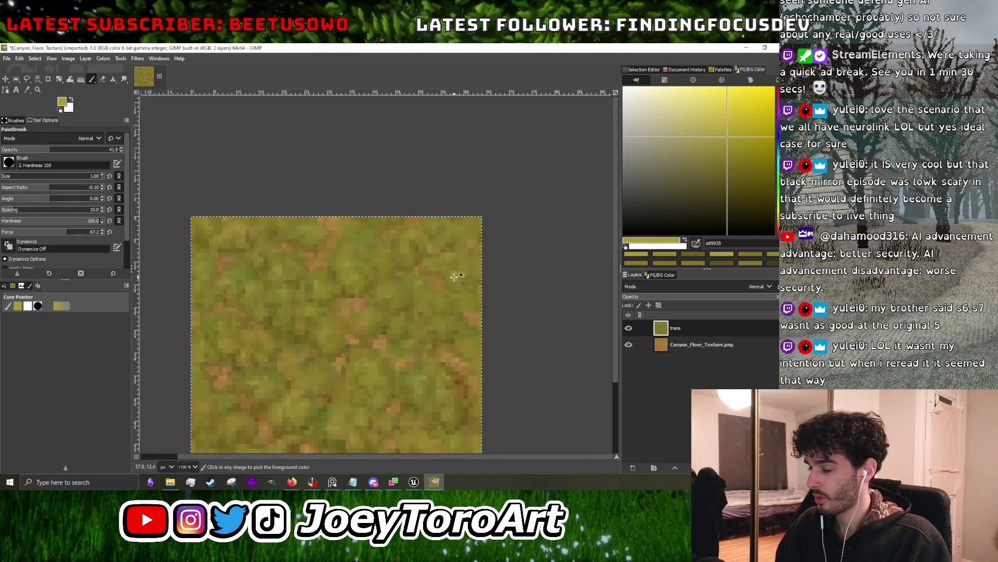
scroll(454, 275, "up", 2)
scroll(359, 302, "down", 1)
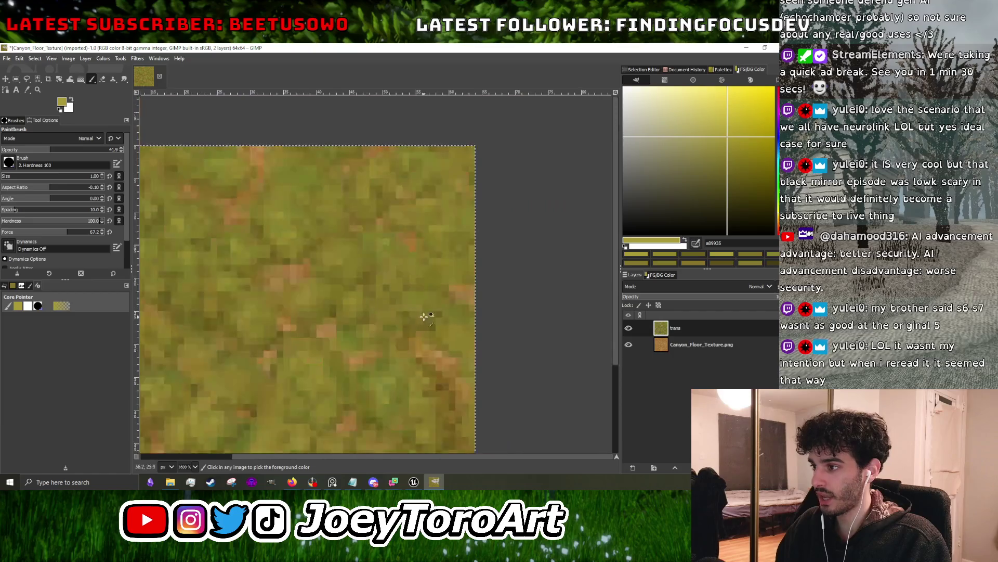
scroll(424, 316, "up", 1)
scroll(460, 339, "down", 2)
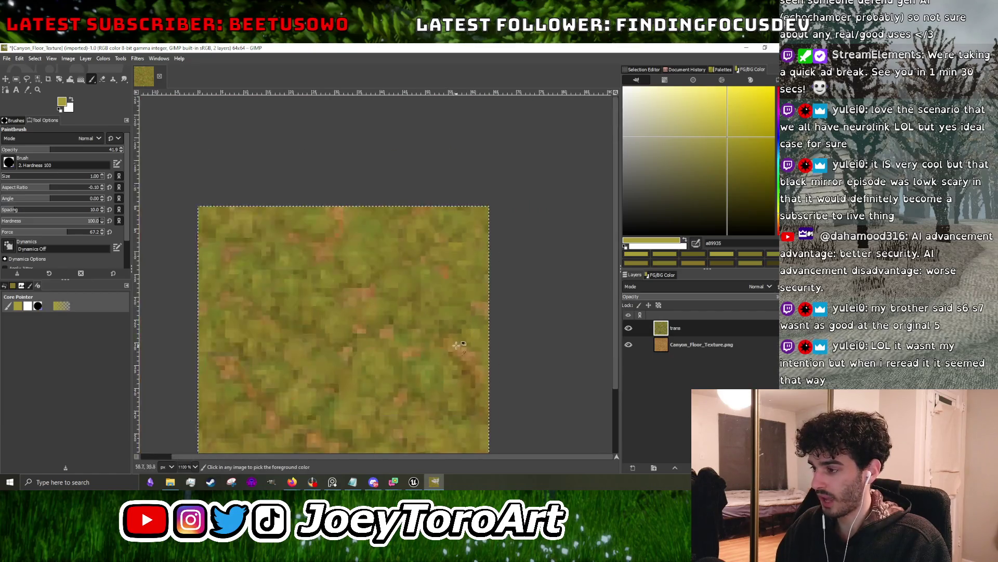
scroll(459, 338, "up", 4)
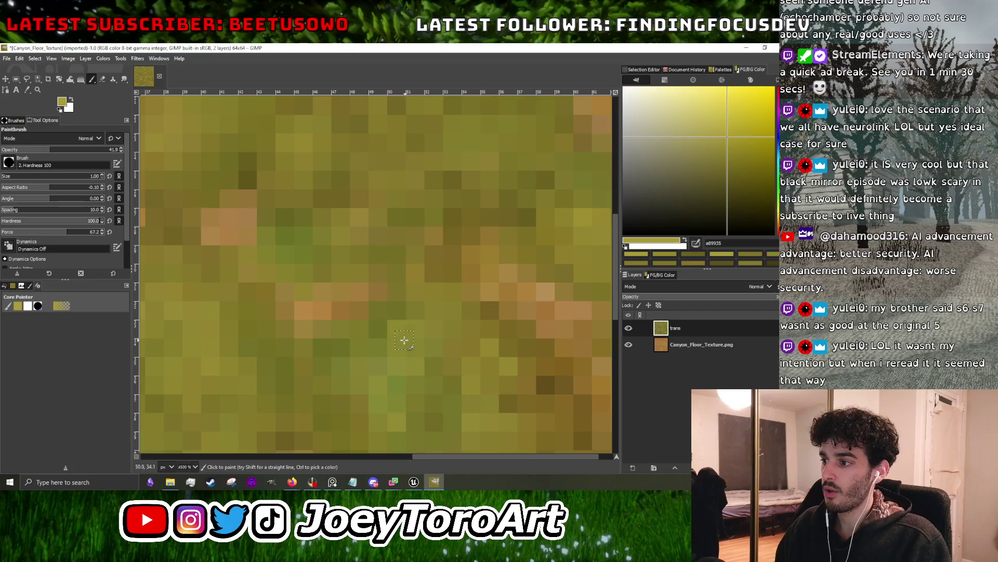
scroll(385, 333, "down", 4)
scroll(348, 336, "up", 4)
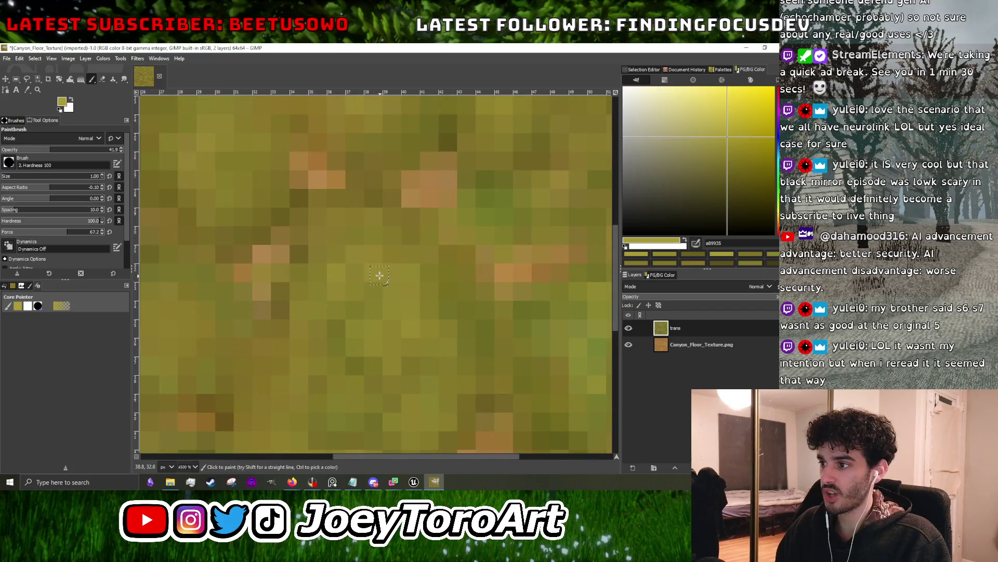
scroll(388, 289, "down", 4)
scroll(332, 290, "up", 4)
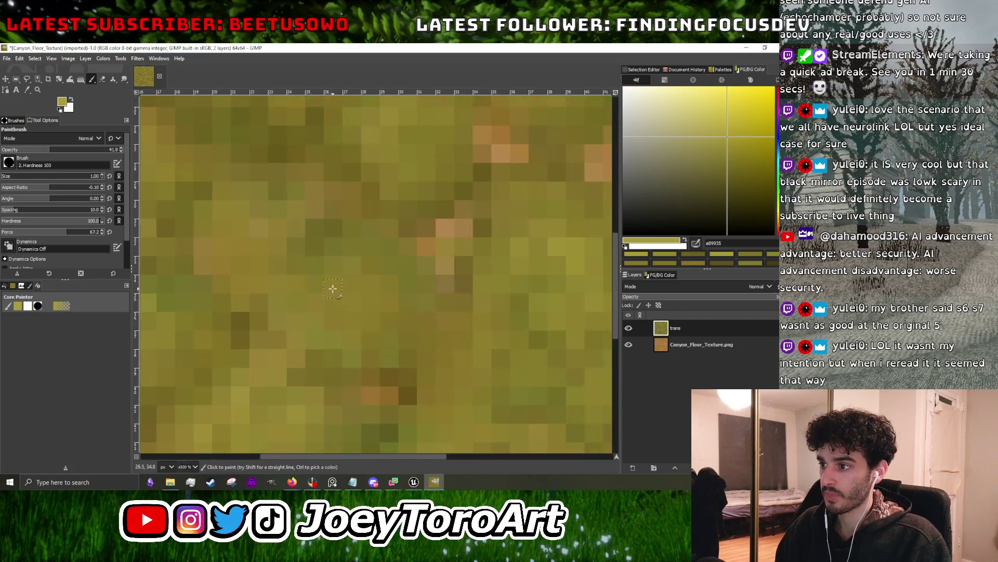
scroll(366, 277, "down", 4)
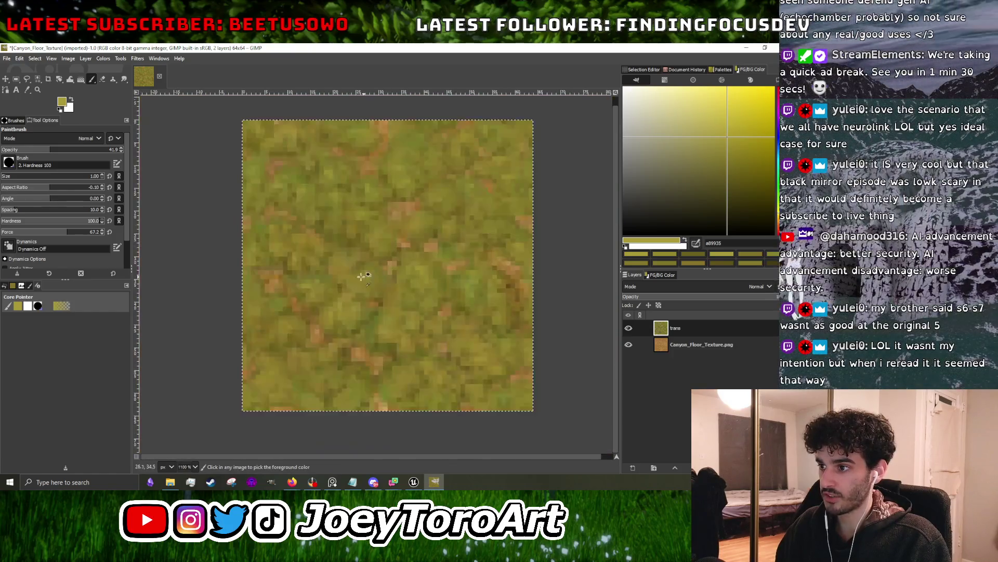
scroll(275, 336, "up", 4)
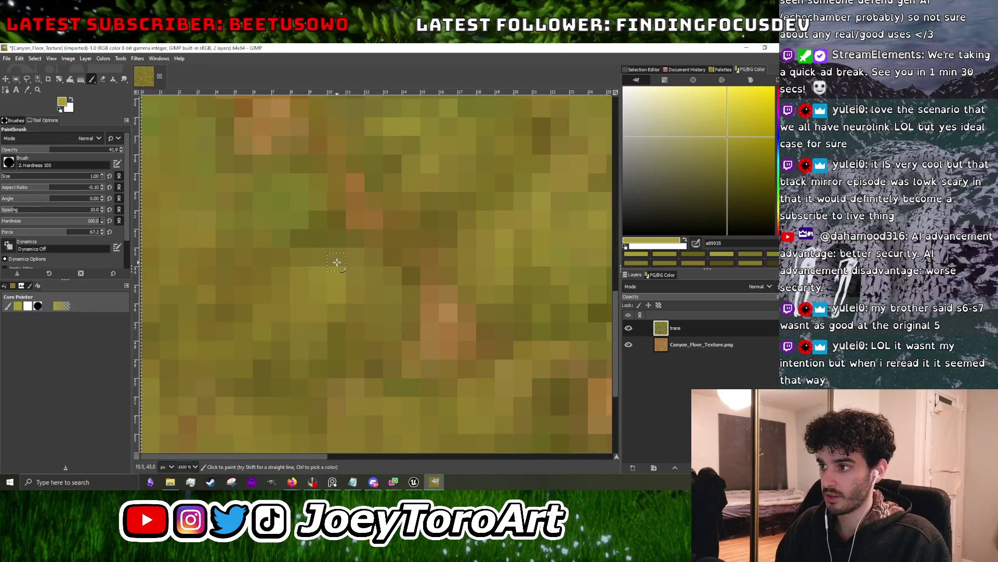
scroll(343, 281, "down", 4)
scroll(349, 307, "up", 3)
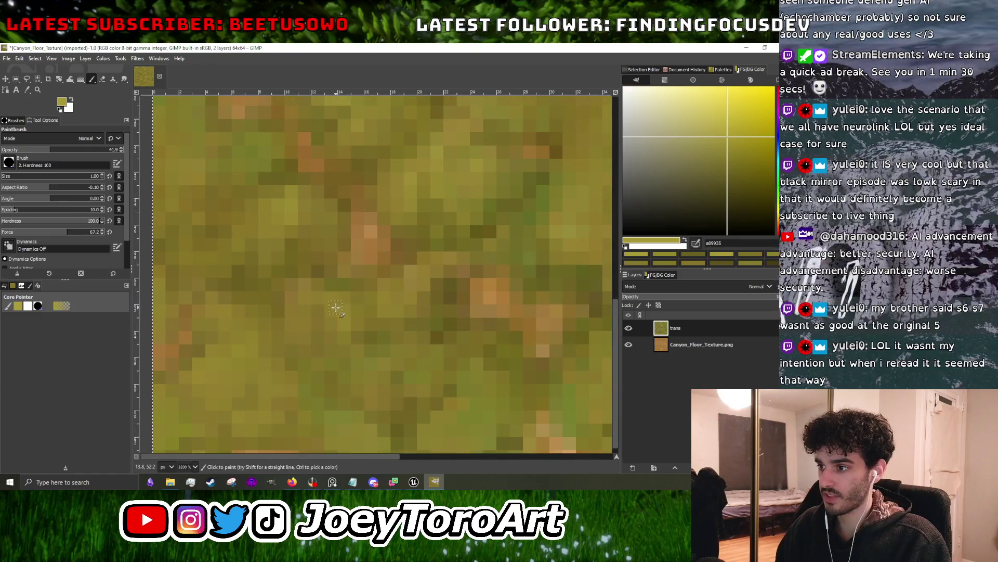
scroll(338, 310, "down", 3)
scroll(364, 333, "up", 4)
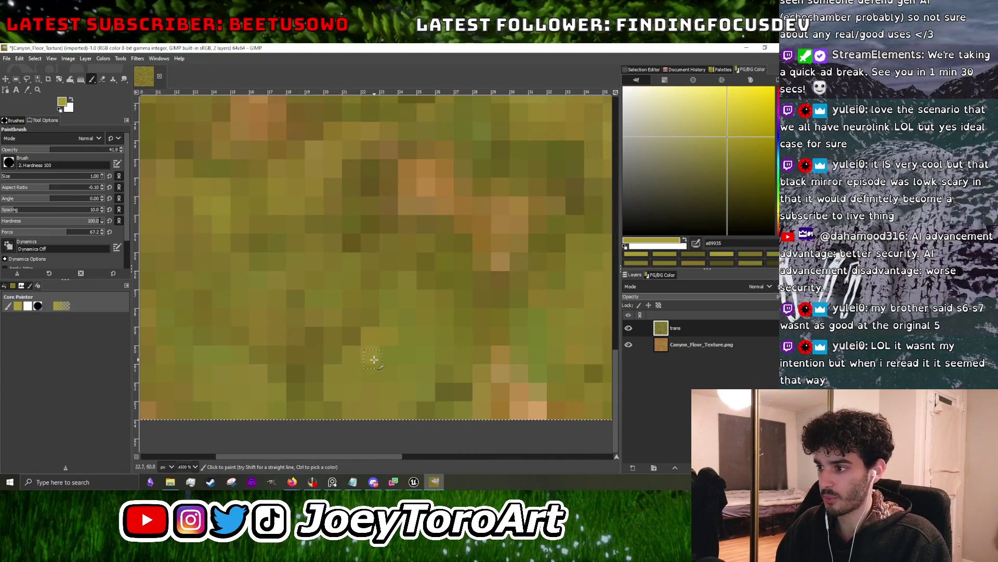
left_click(351, 354)
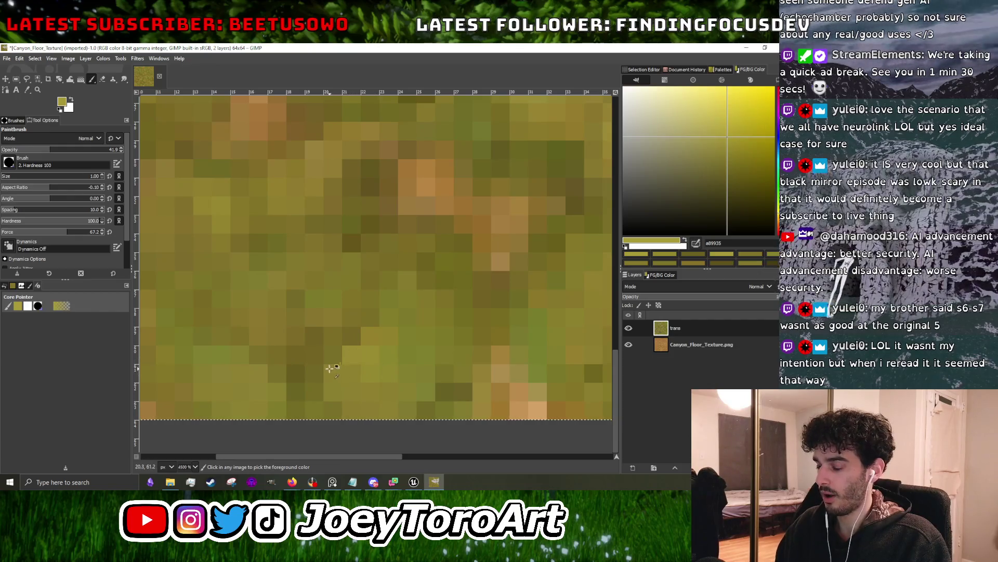
- Sample olive tones from the grass texture, leaving olive 9a8b31 as the paint colour
left_click(331, 368, "ctrl")
scroll(343, 369, "down", 3)
scroll(362, 361, "up", 3)
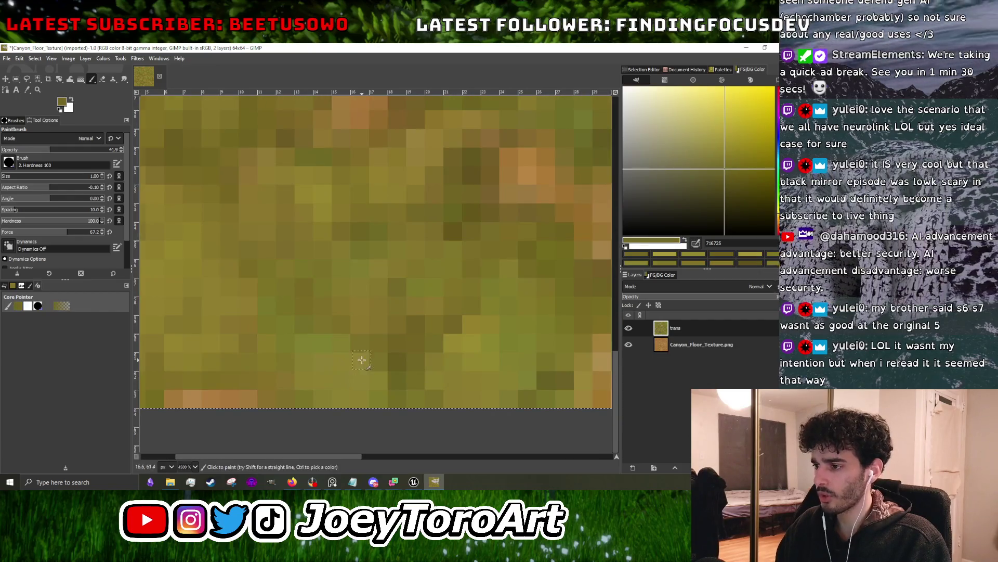
scroll(291, 331, "down", 3)
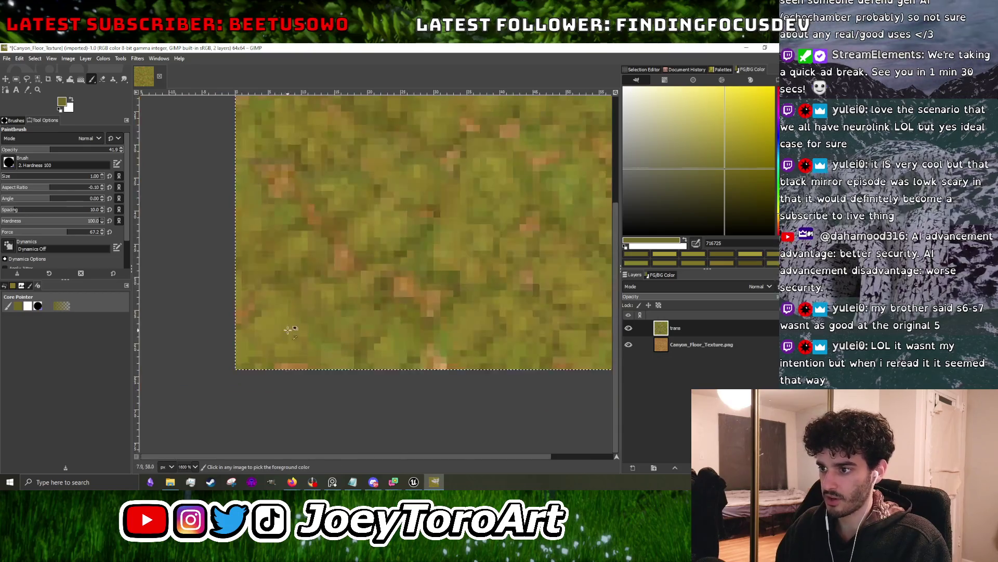
scroll(292, 331, "up", 2)
left_click(327, 165, "ctrl")
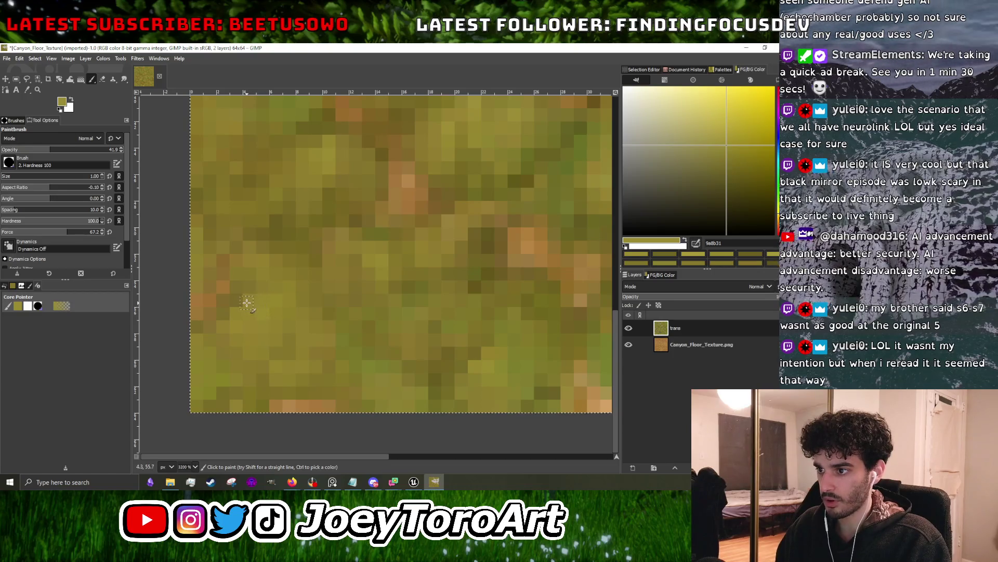
scroll(247, 303, "down", 4)
scroll(281, 270, "up", 3)
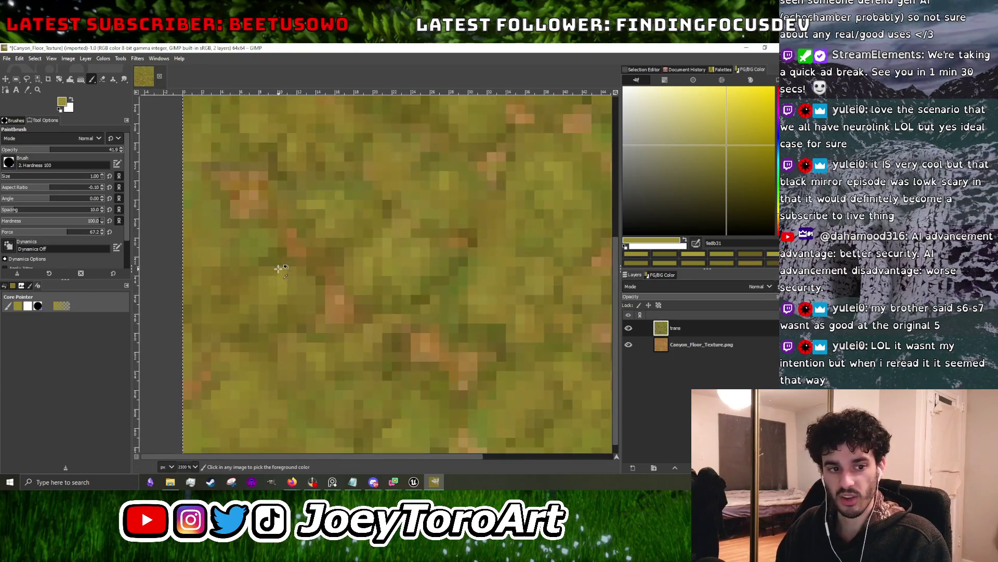
scroll(278, 269, "up", 2)
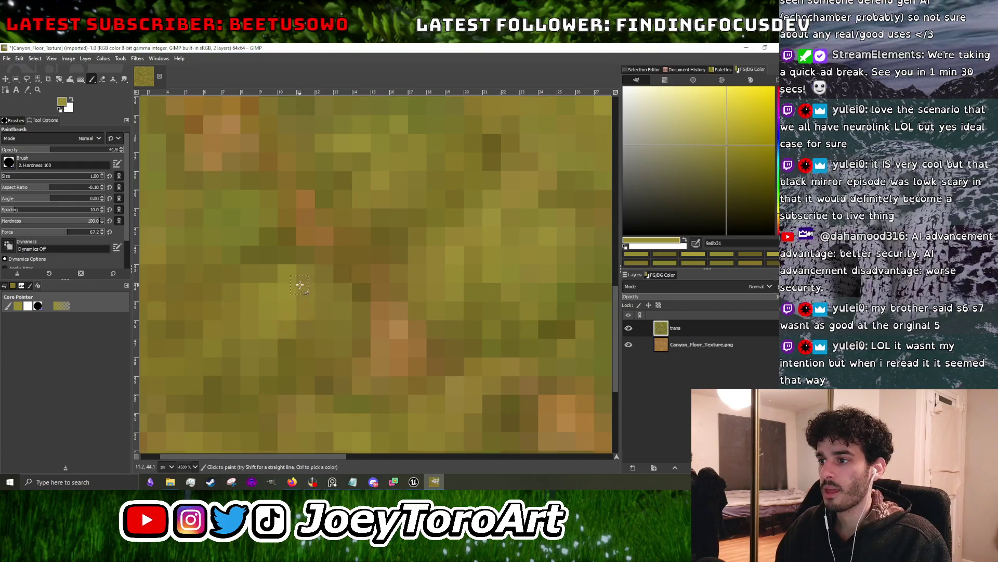
scroll(299, 285, "down", 5)
scroll(307, 291, "up", 5)
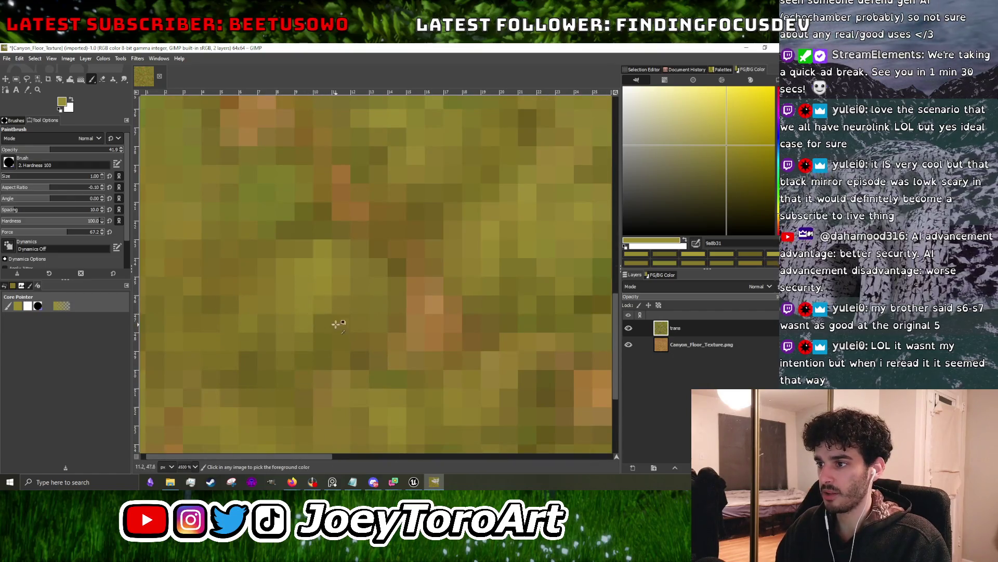
scroll(333, 291, "down", 5)
scroll(276, 288, "up", 5)
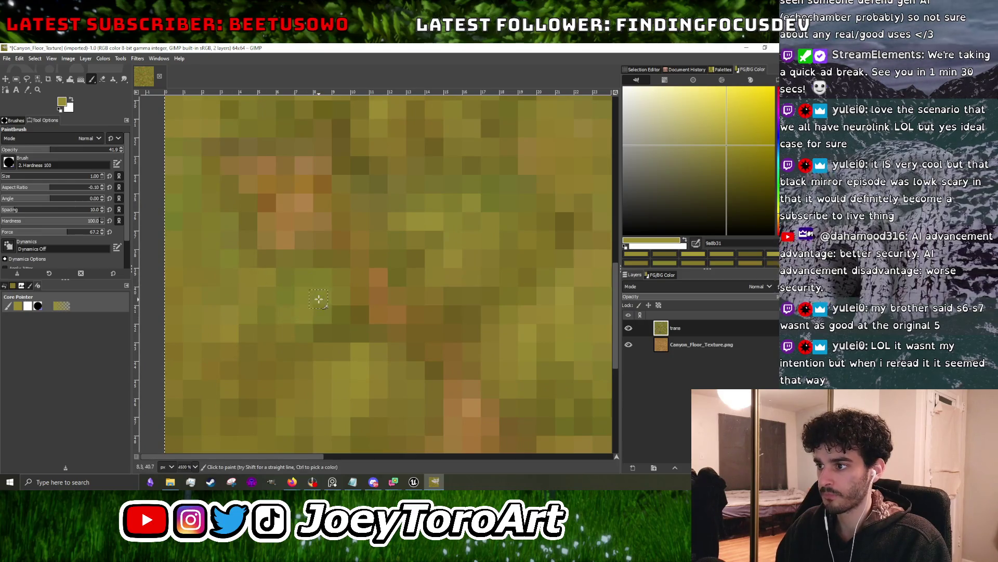
scroll(319, 299, "down", 5)
scroll(333, 300, "up", 6)
scroll(328, 343, "down", 2)
scroll(318, 348, "up", 1)
scroll(290, 322, "down", 4)
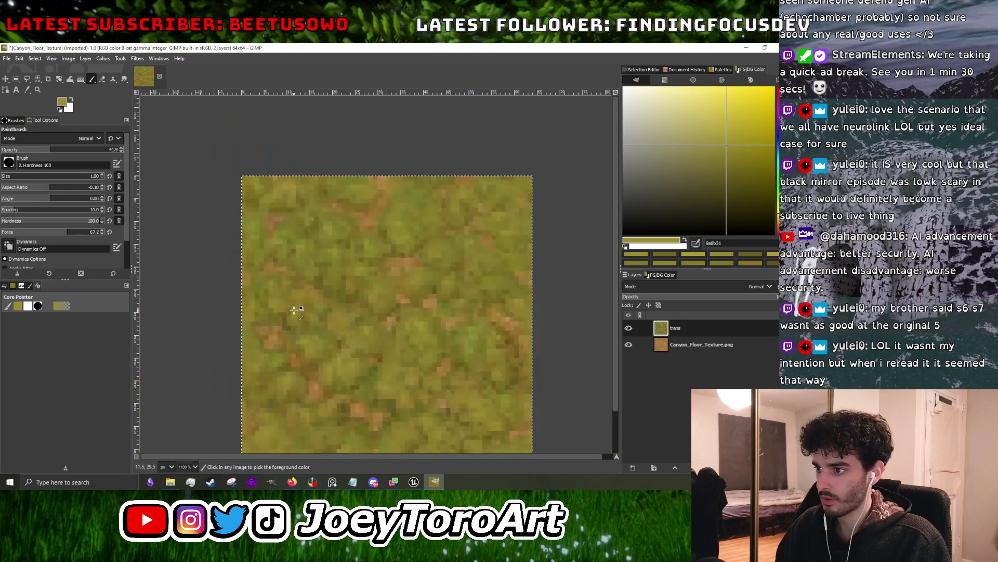
scroll(284, 329, "up", 4)
scroll(255, 325, "down", 4)
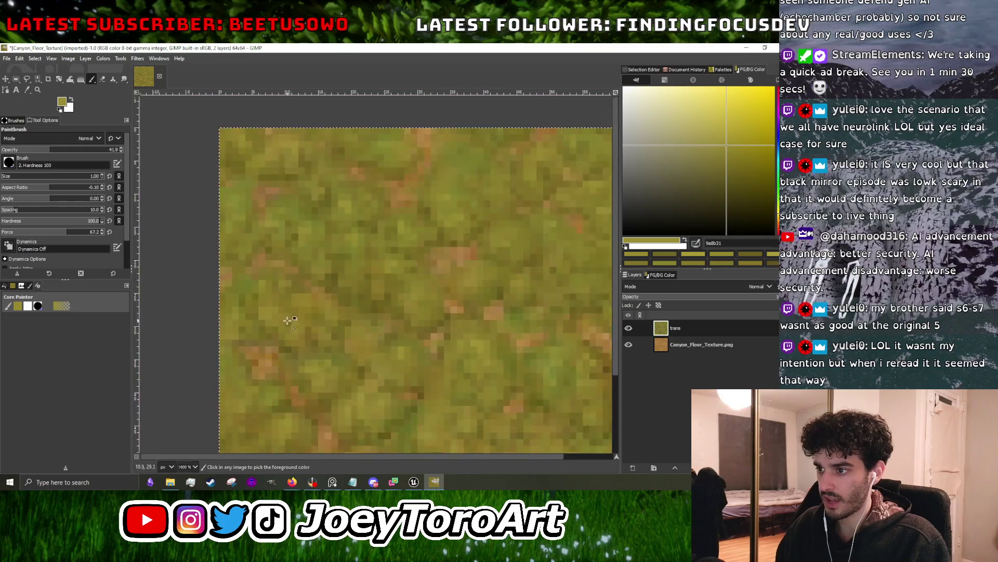
scroll(255, 330, "up", 3)
scroll(256, 336, "down", 1)
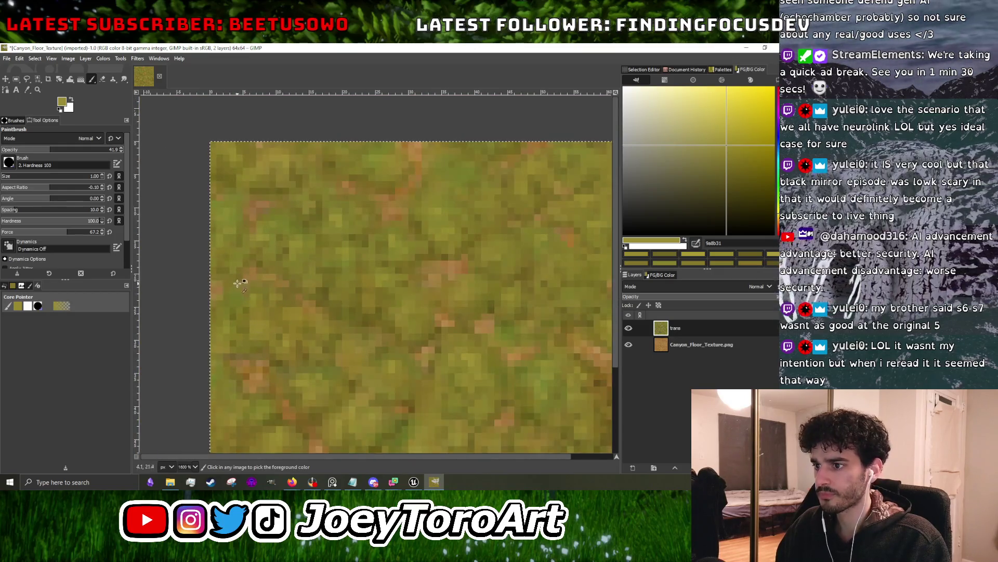
scroll(241, 279, "up", 3)
scroll(239, 292, "down", 4)
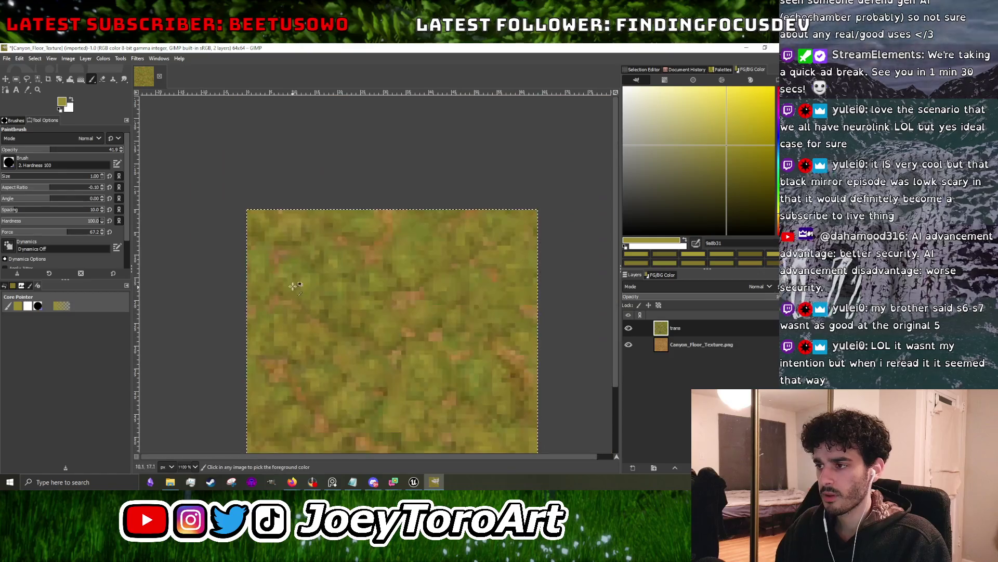
scroll(302, 276, "up", 3)
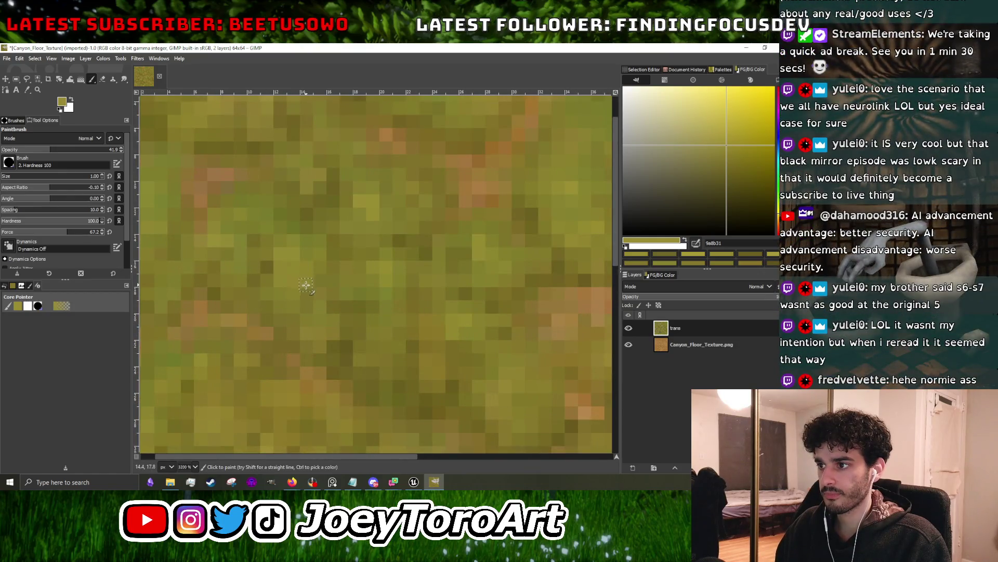
scroll(306, 283, "down", 4)
scroll(312, 294, "up", 4)
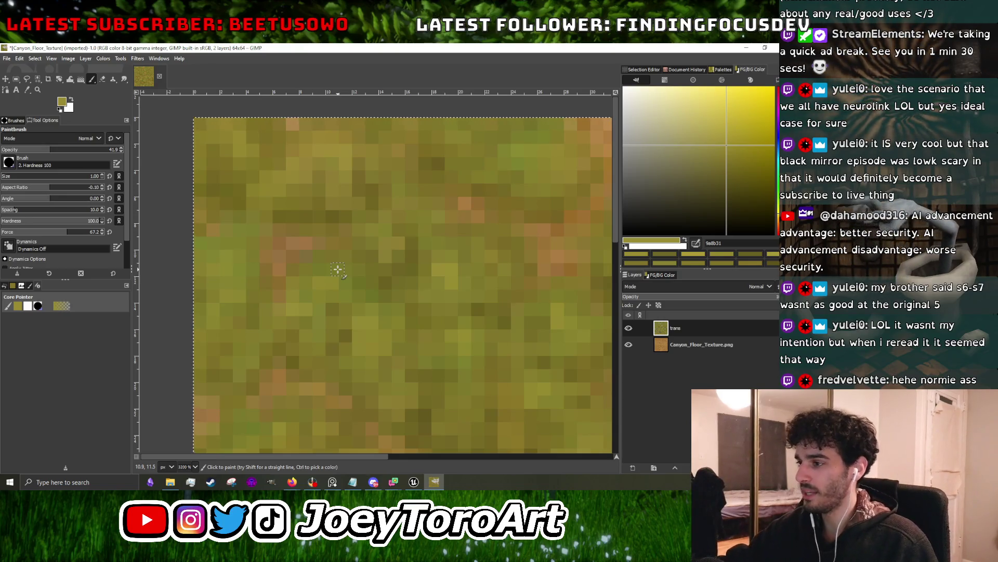
scroll(338, 269, "down", 4)
scroll(387, 286, "up", 4)
scroll(387, 286, "up", 2)
- Sample dull and brighter olive grass colours from the texture to paint with
left_click(387, 291)
left_click(381, 313, "ctrl")
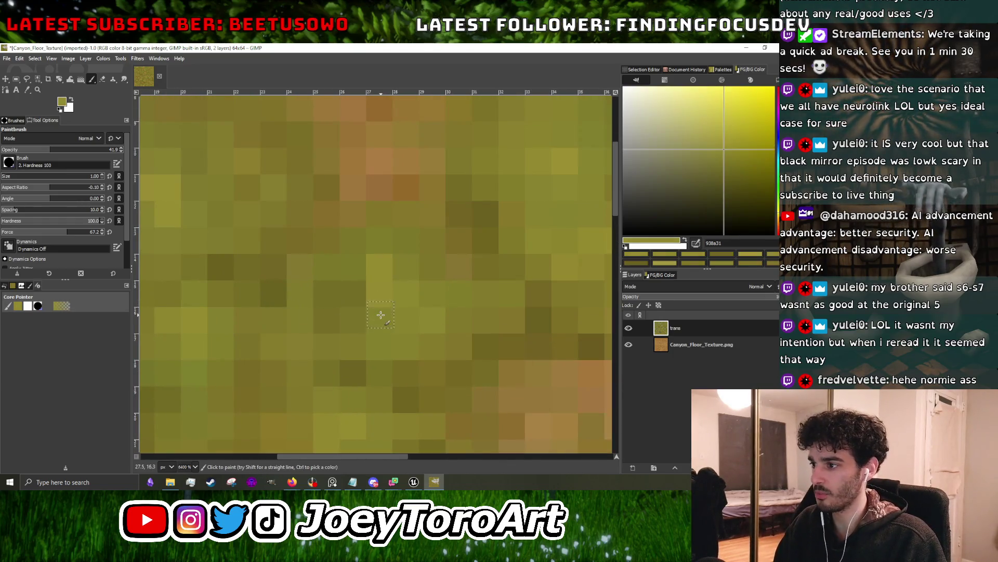
scroll(403, 297, "down", 5)
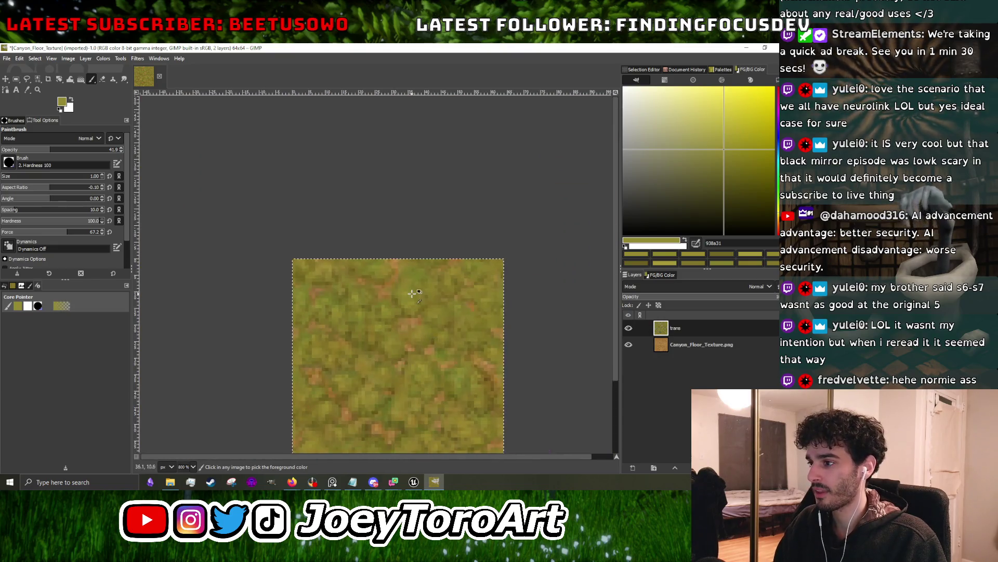
scroll(394, 293, "up", 4)
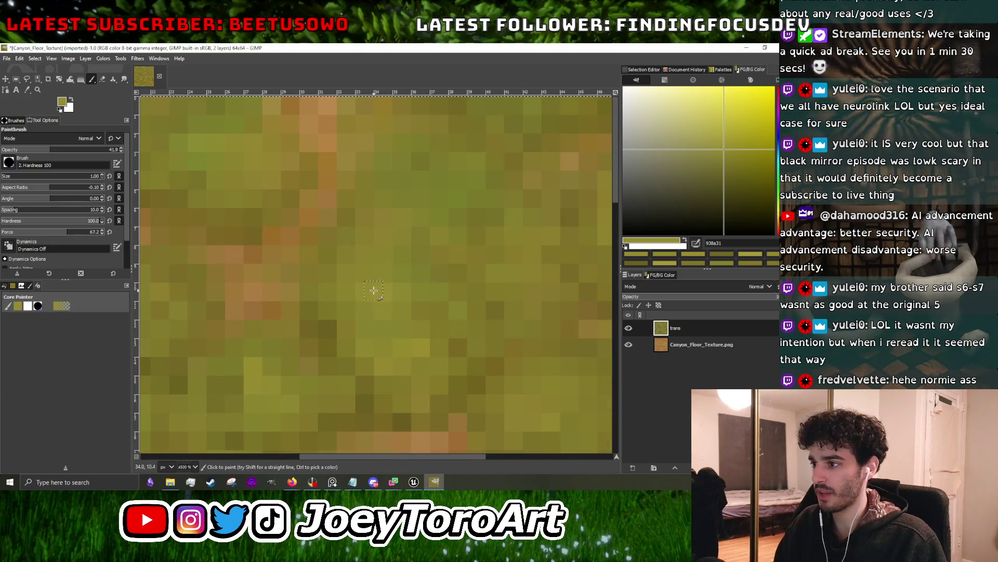
scroll(375, 291, "down", 4)
scroll(387, 293, "up", 4)
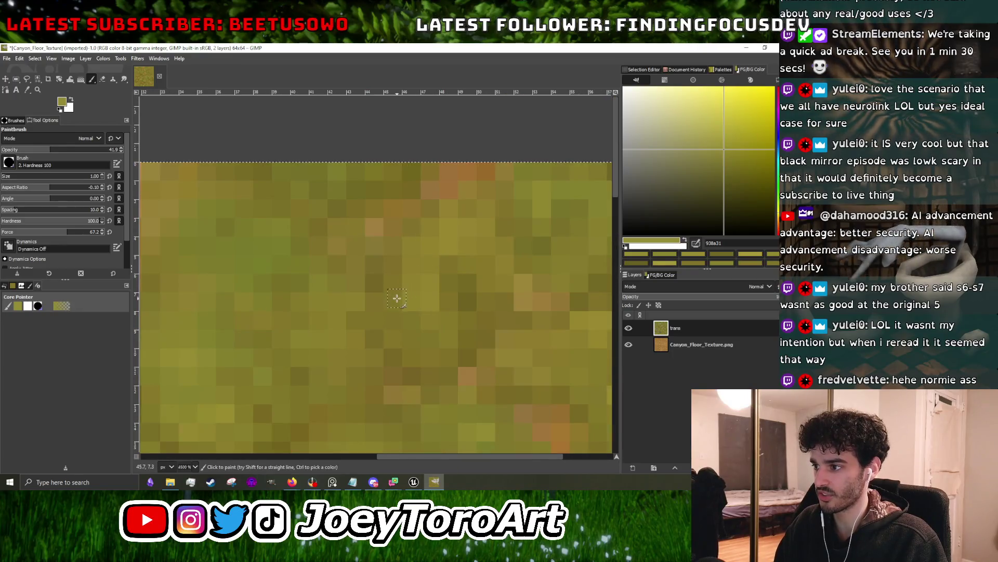
scroll(408, 312, "down", 4)
scroll(431, 317, "up", 3)
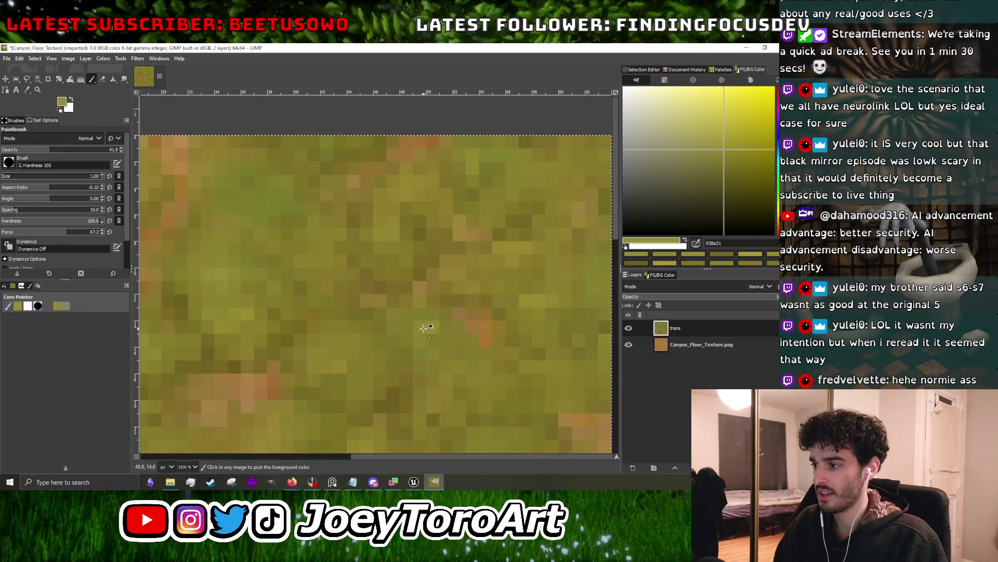
left_click(428, 329, "ctrl")
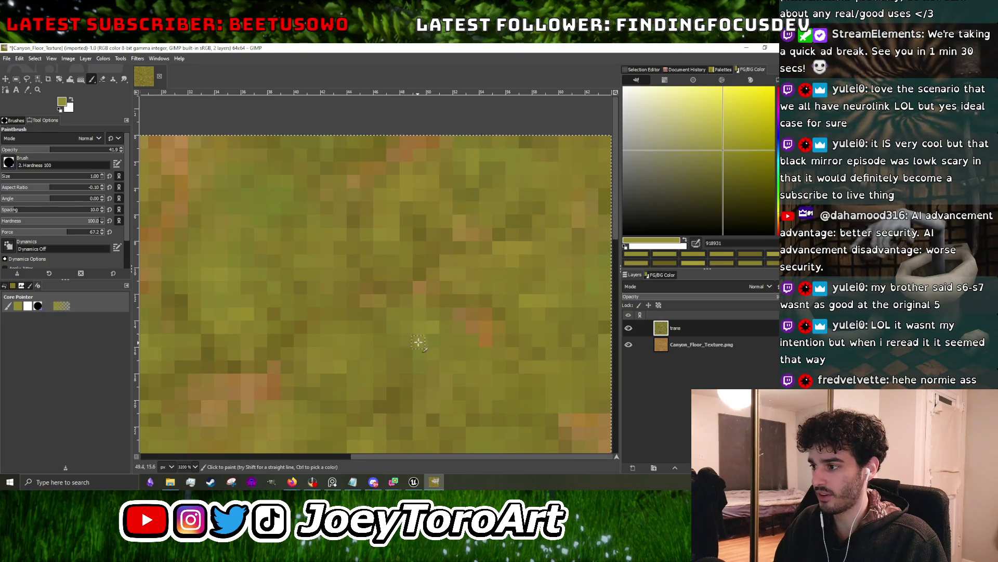
scroll(416, 340, "down", 2)
scroll(389, 330, "up", 2)
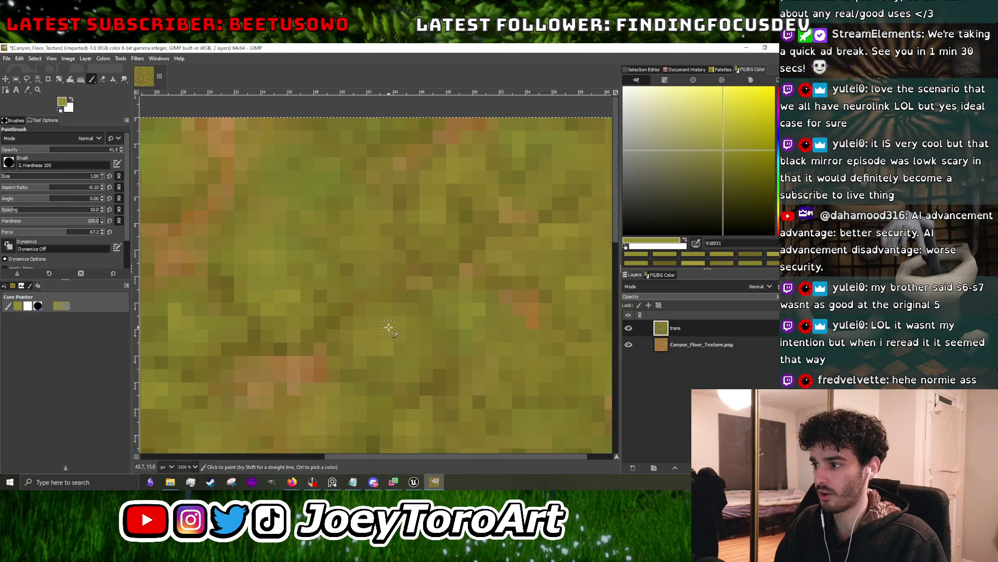
scroll(383, 350, "down", 4)
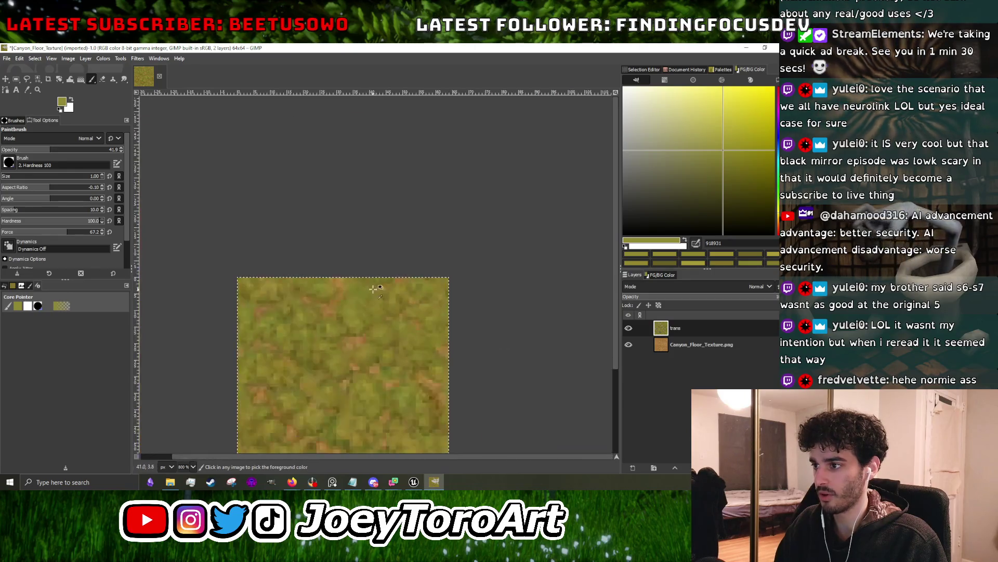
scroll(373, 289, "up", 3)
- Sample darker and mid olive grass shades, ending on dark olive 756925
left_click(310, 285, "ctrl")
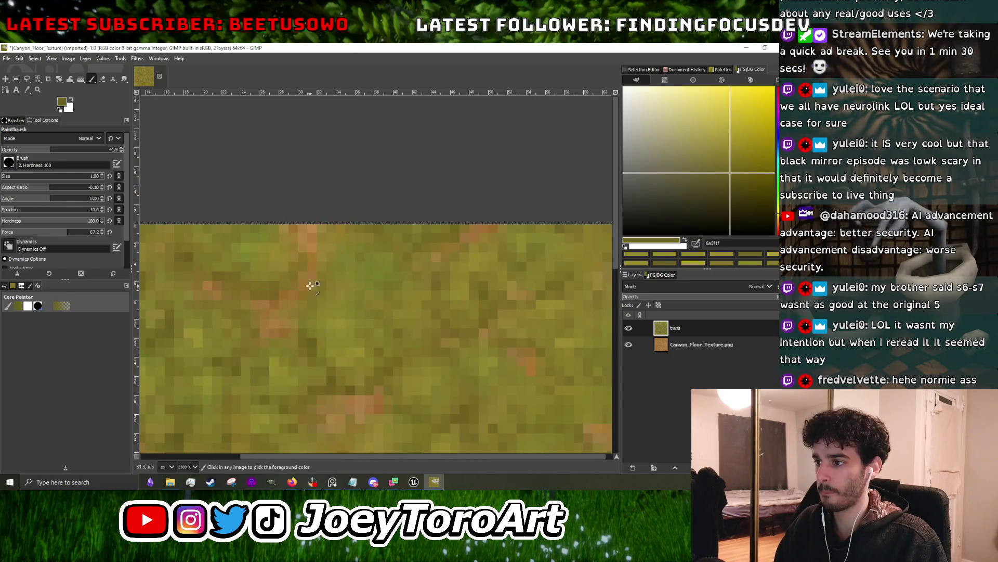
scroll(311, 286, "up", 2)
scroll(339, 286, "up", 2)
scroll(361, 291, "down", 1)
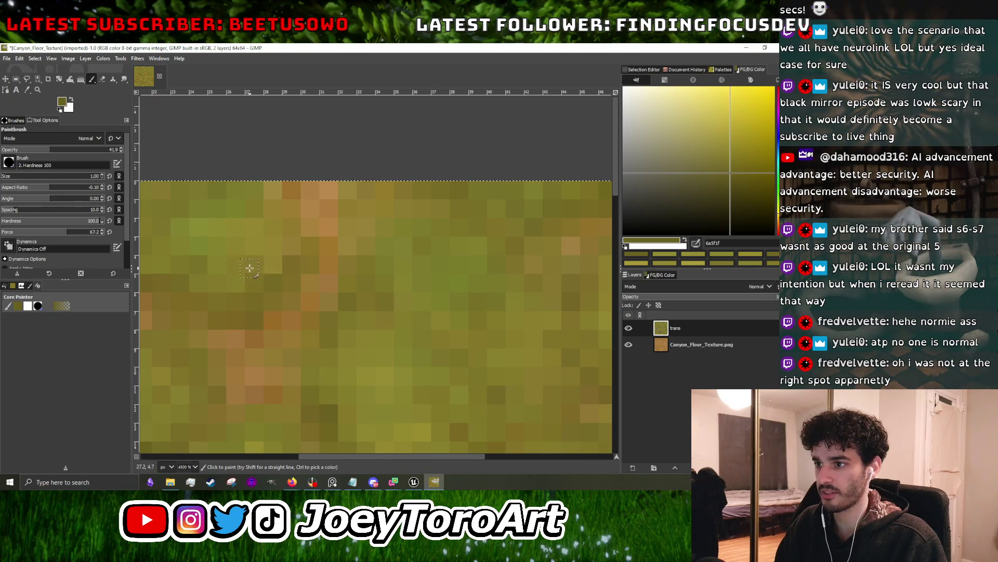
scroll(250, 267, "down", 2)
scroll(356, 313, "up", 2)
left_click(356, 313, "ctrl")
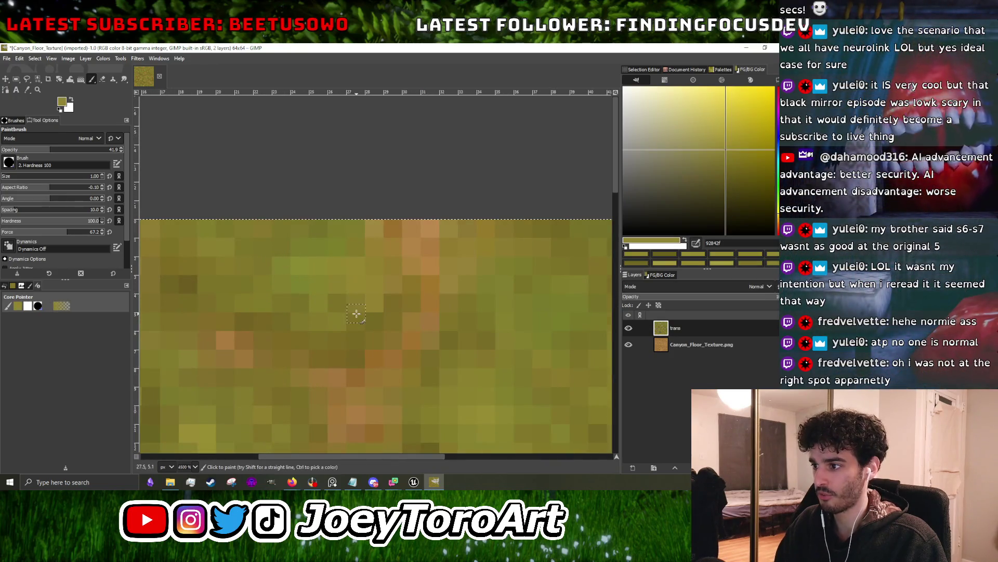
left_click(447, 339, "ctrl")
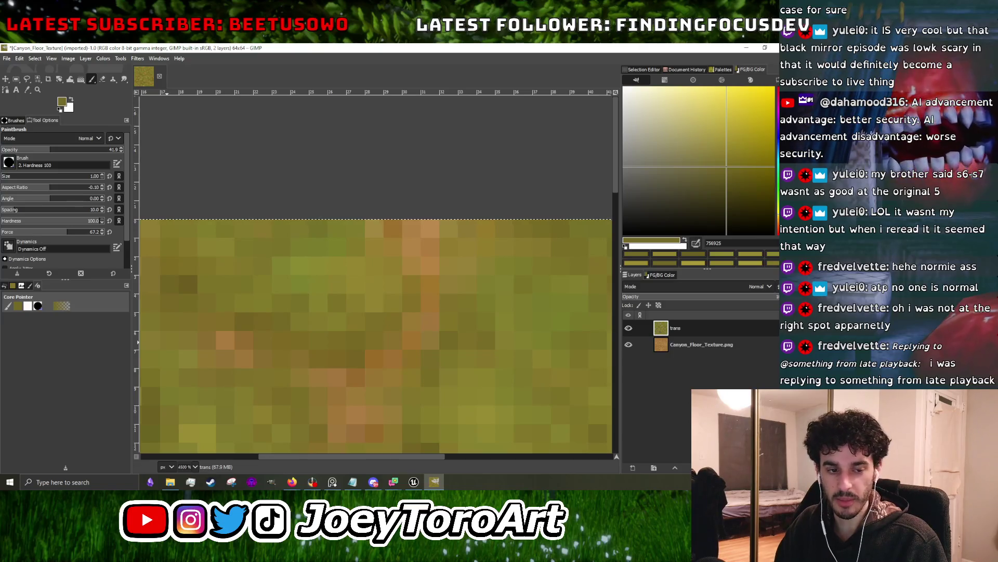
scroll(386, 292, "down", 3)
scroll(385, 292, "up", 2)
left_click(386, 292, "ctrl")
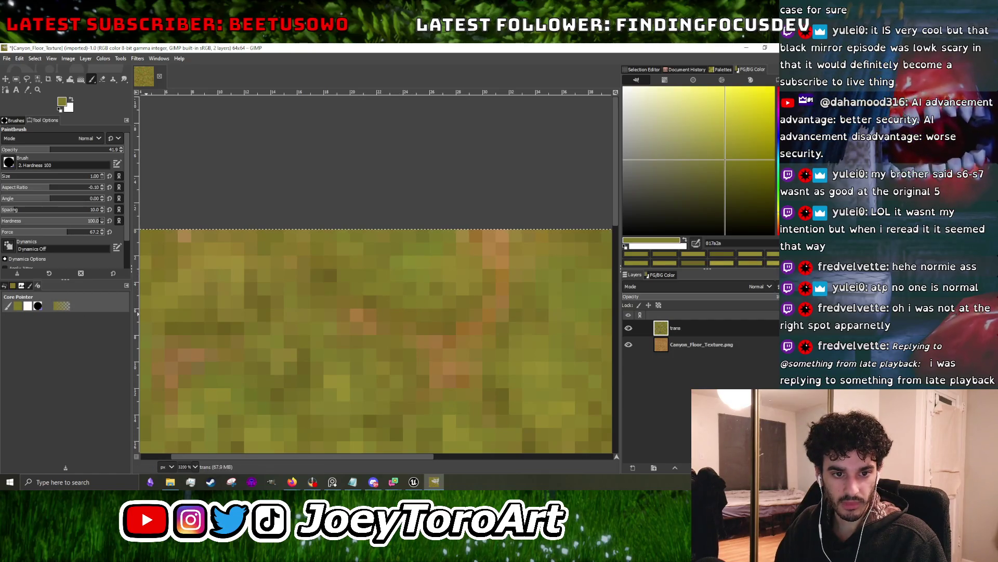
- Sample dark olive tones from the grass and dab them onto the trans layer
scroll(328, 271, "down", 4)
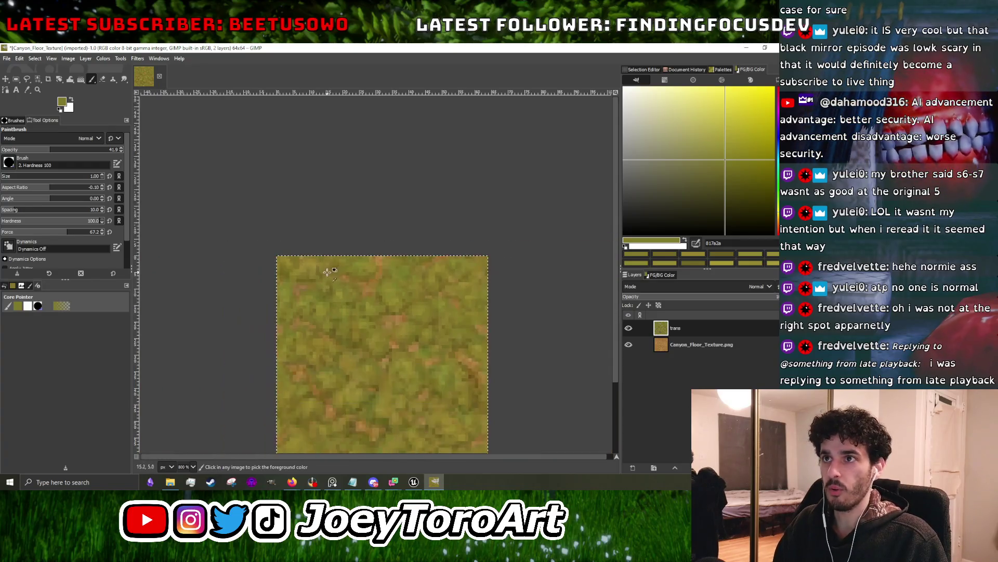
scroll(328, 271, "up", 3)
left_click(270, 263)
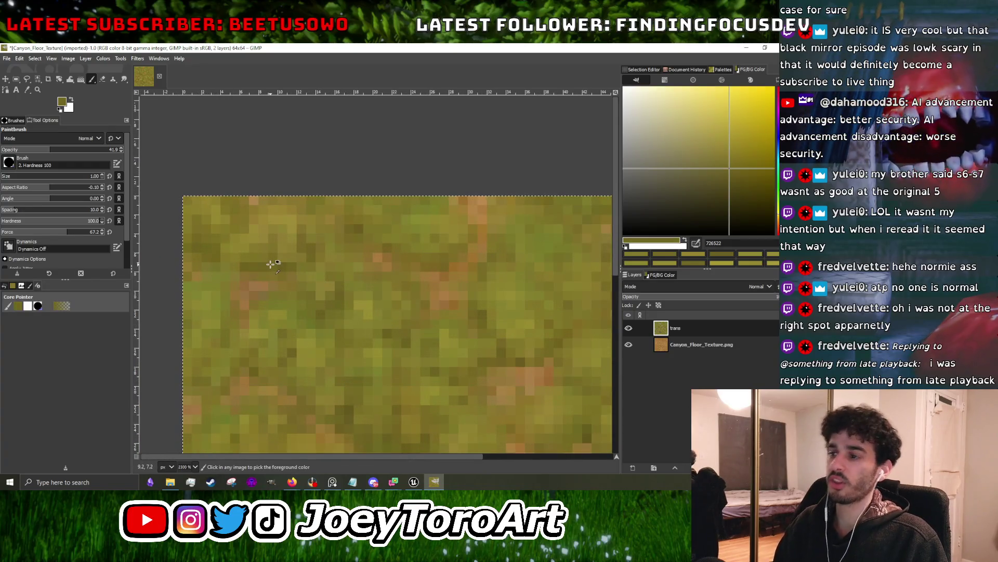
scroll(285, 268, "down", 1)
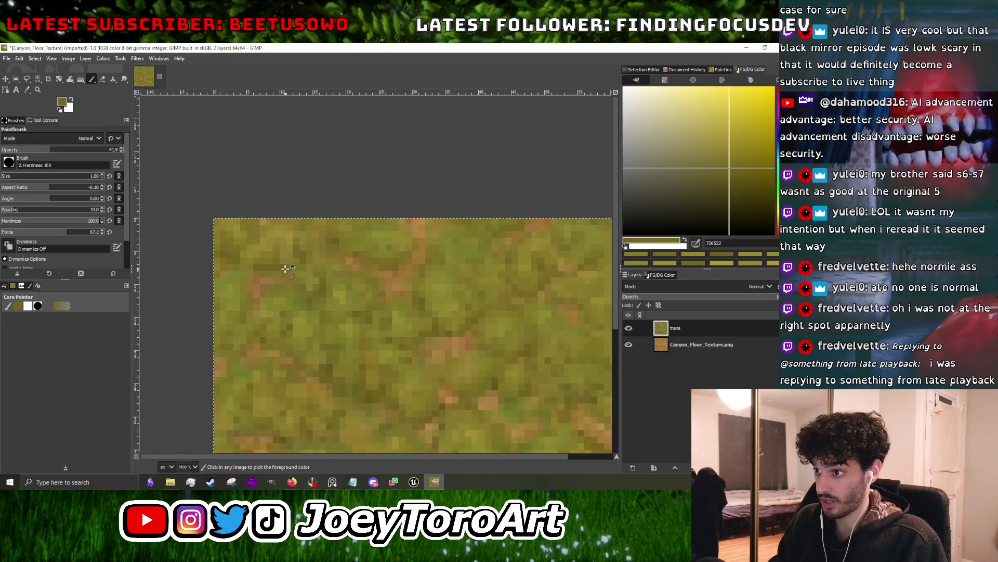
scroll(285, 268, "up", 3)
left_click(281, 266)
scroll(298, 286, "down", 1)
scroll(239, 301, "up", 1)
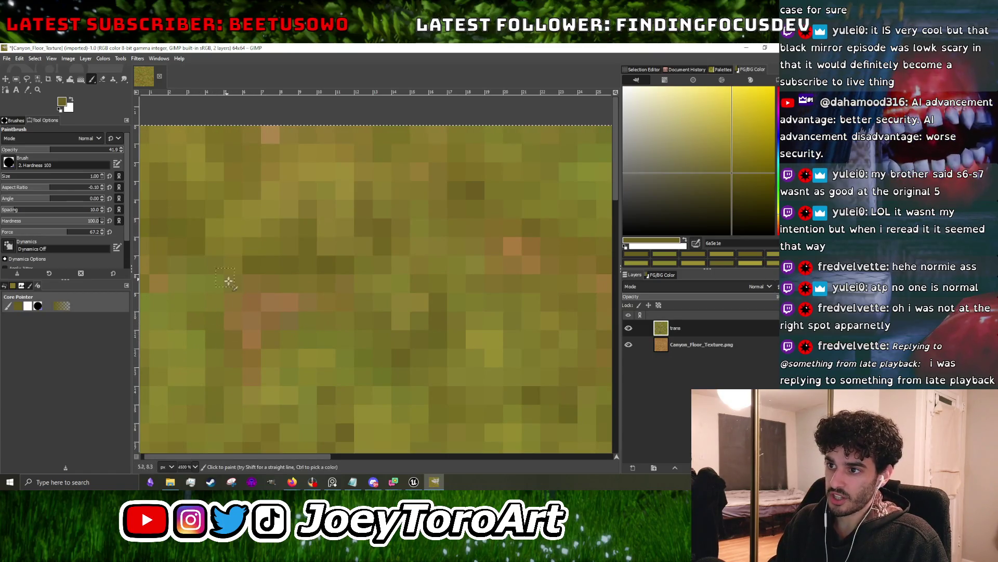
- Zoom in to inspect the texture, then sample a warmer brownish-olive colour to scatter
scroll(249, 290, "down", 2)
scroll(265, 312, "up", 1)
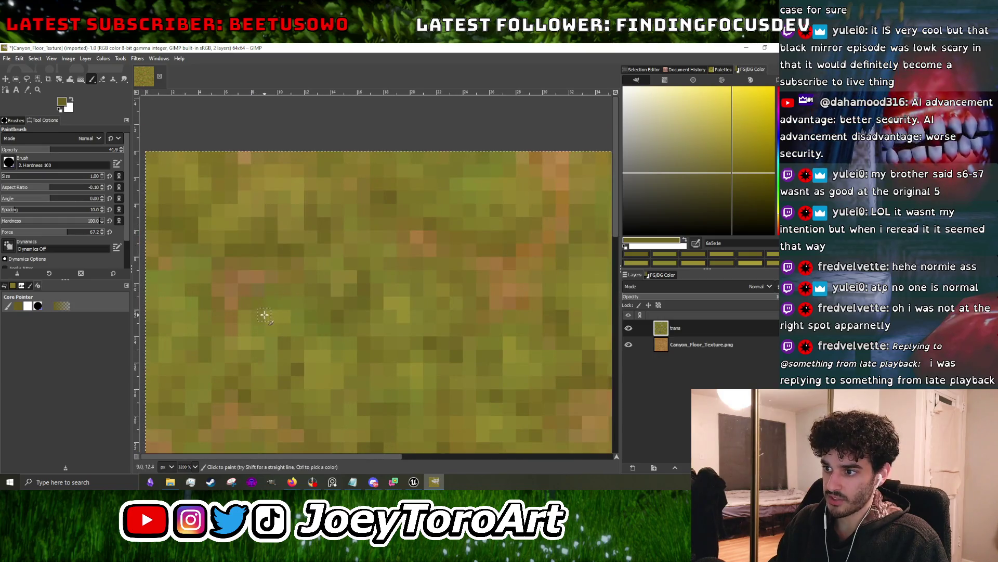
scroll(256, 320, "down", 3)
scroll(307, 318, "up", 3)
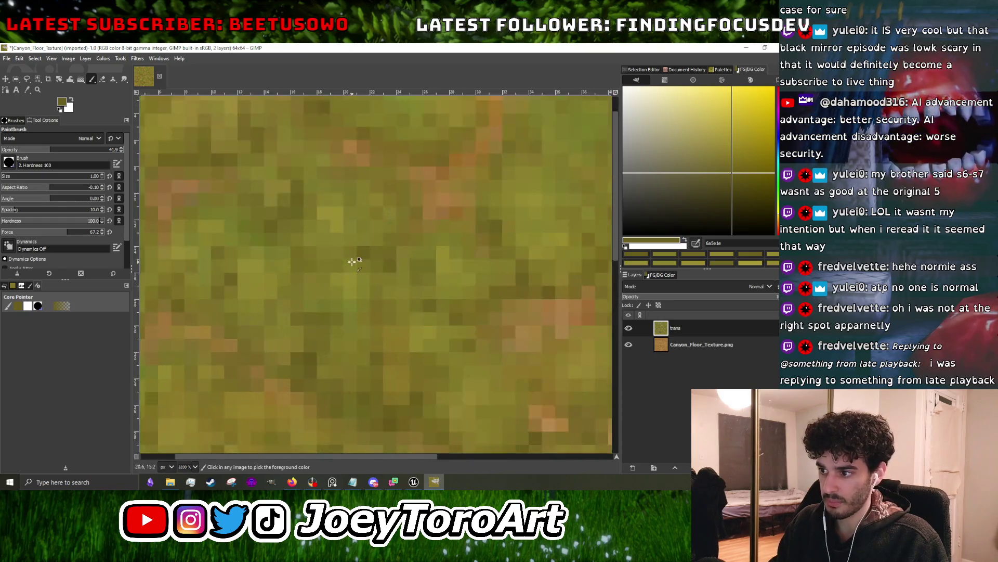
scroll(307, 319, "up", 3)
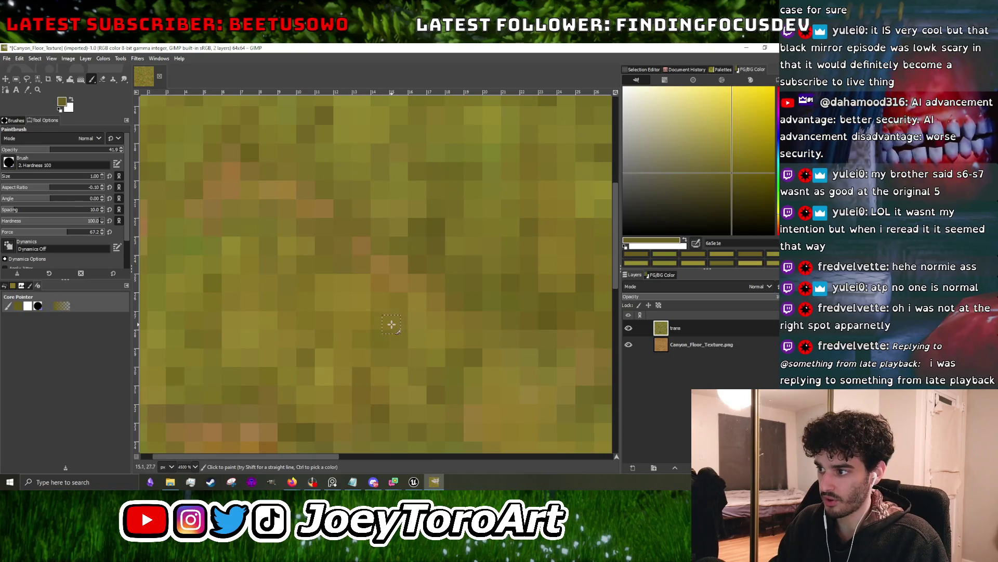
scroll(392, 324, "down", 4)
scroll(395, 265, "up", 4)
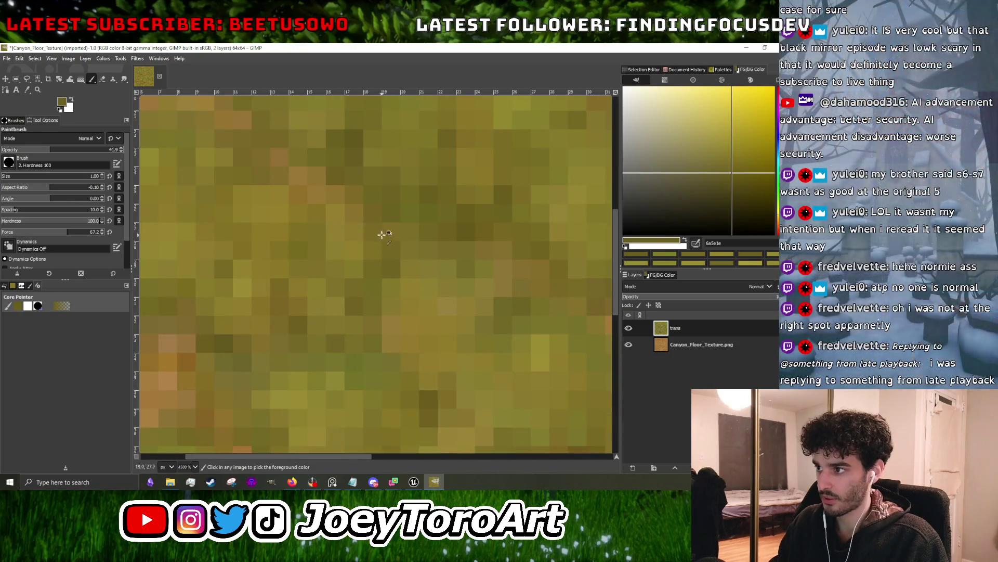
scroll(379, 233, "down", 4)
scroll(375, 198, "up", 4)
scroll(381, 211, "down", 4)
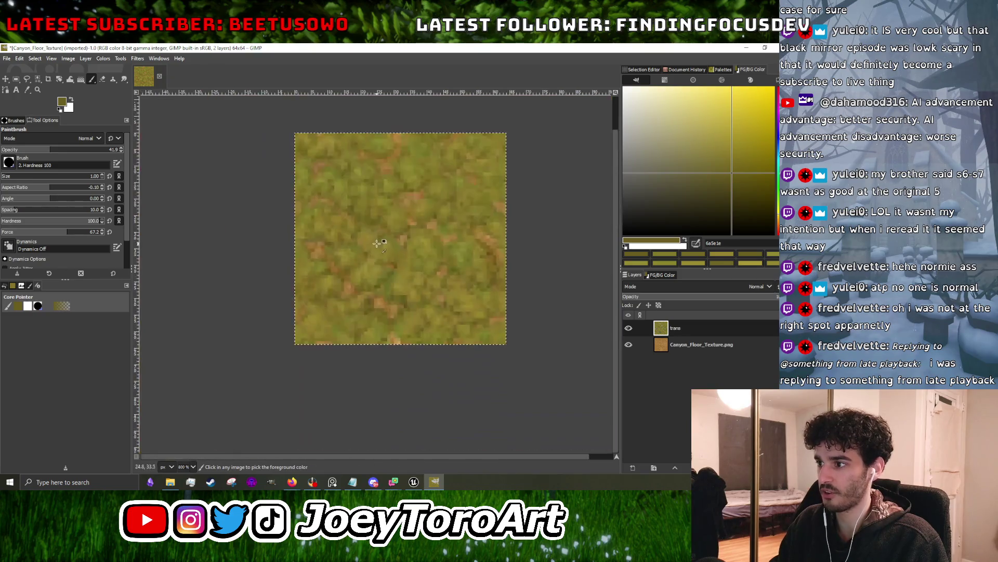
scroll(350, 279, "up", 3)
scroll(348, 262, "down", 3)
scroll(350, 290, "up", 2)
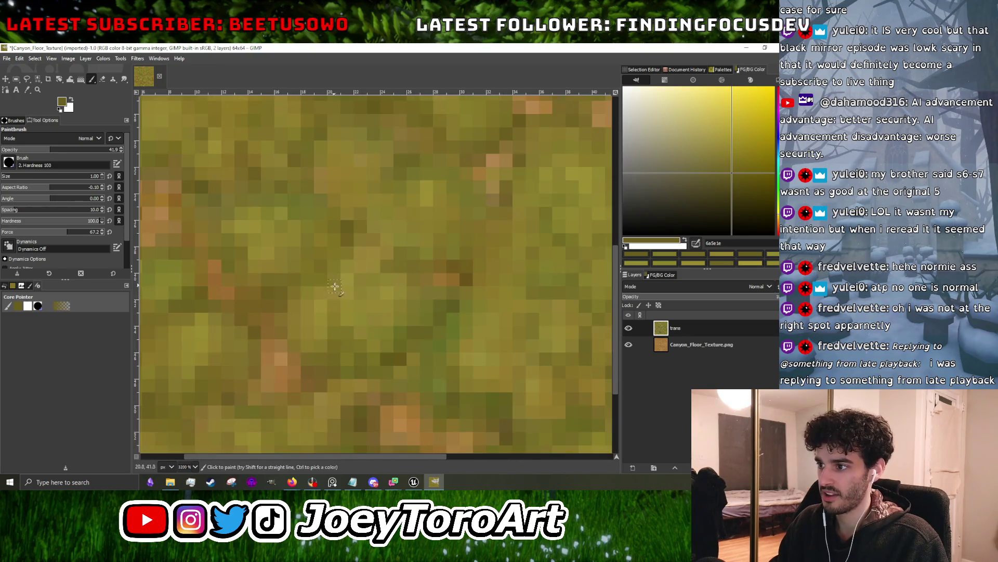
scroll(330, 285, "down", 3)
scroll(350, 279, "up", 5)
scroll(363, 313, "down", 3)
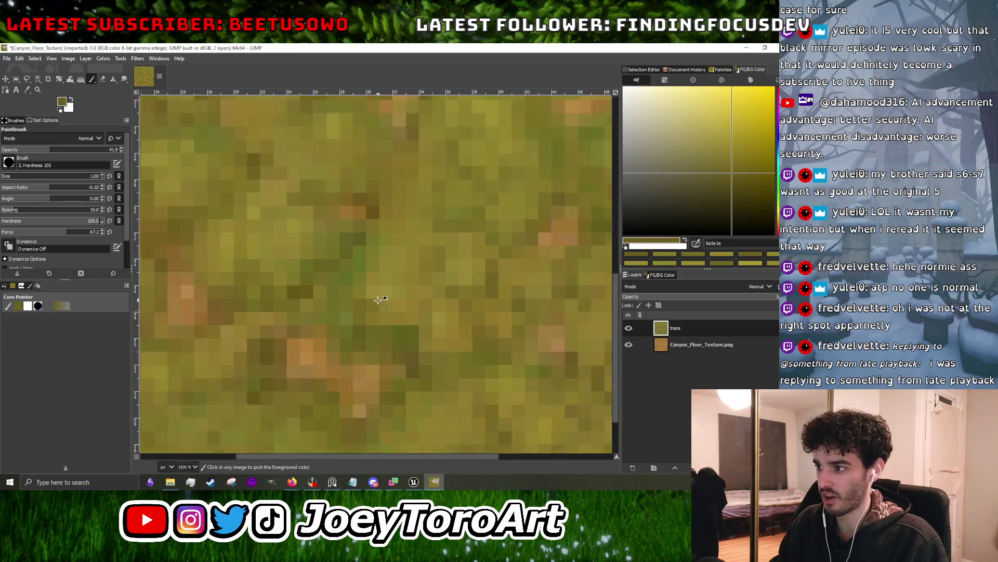
scroll(379, 294, "up", 2)
scroll(396, 312, "up", 2)
left_click(393, 302, "ctrl")
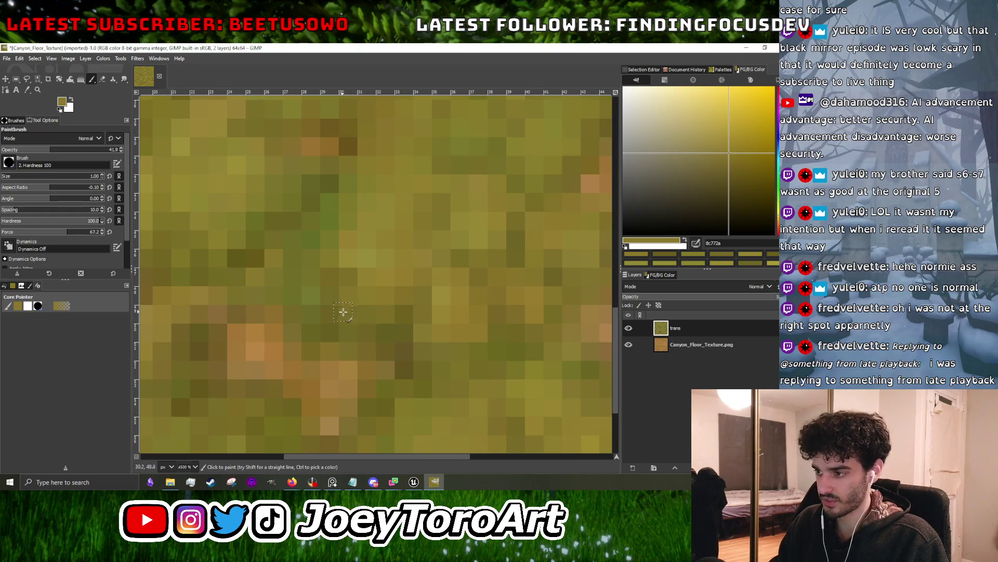
- Mix in lighter yellow-olive and greener olive pixels sampled from the texture
scroll(371, 328, "down", 3)
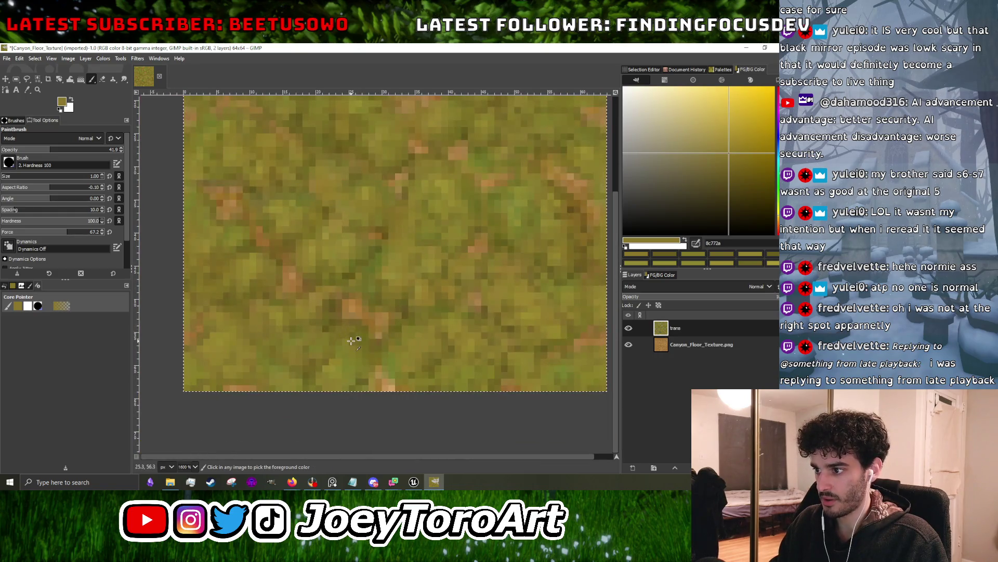
scroll(350, 348, "up", 2)
scroll(367, 359, "down", 3)
scroll(367, 345, "up", 4)
left_click(412, 341, "ctrl")
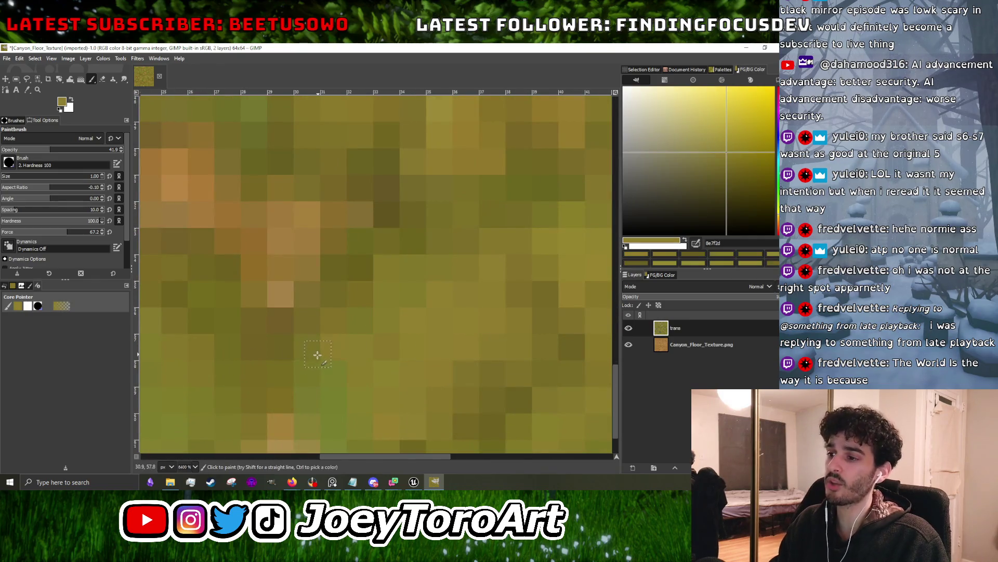
scroll(372, 341, "down", 4)
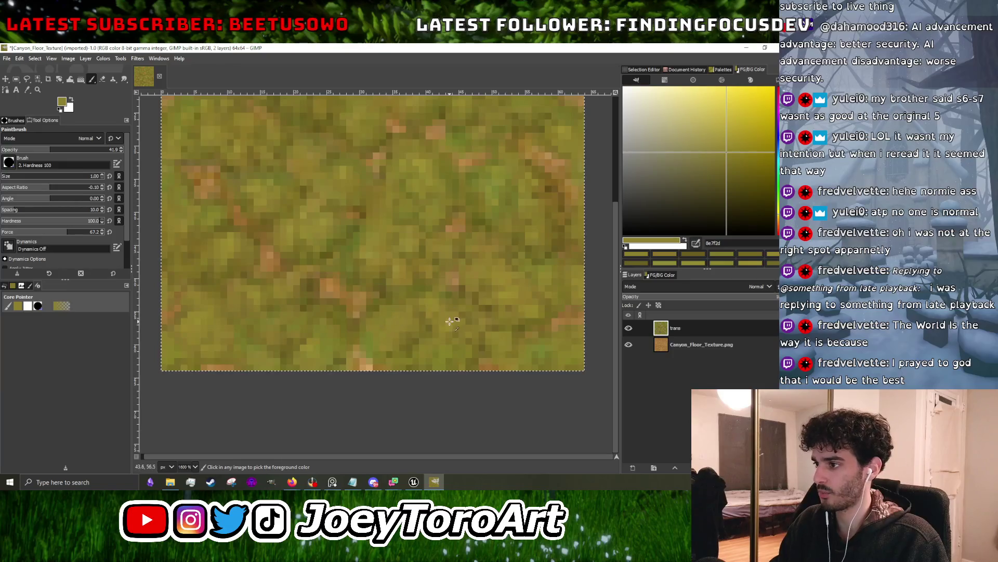
scroll(414, 289, "up", 1)
scroll(454, 281, "down", 2)
left_click(454, 282, "ctrl")
left_click_drag(727, 148, 721, 138)
scroll(367, 315, "up", 1)
scroll(367, 316, "up", 2)
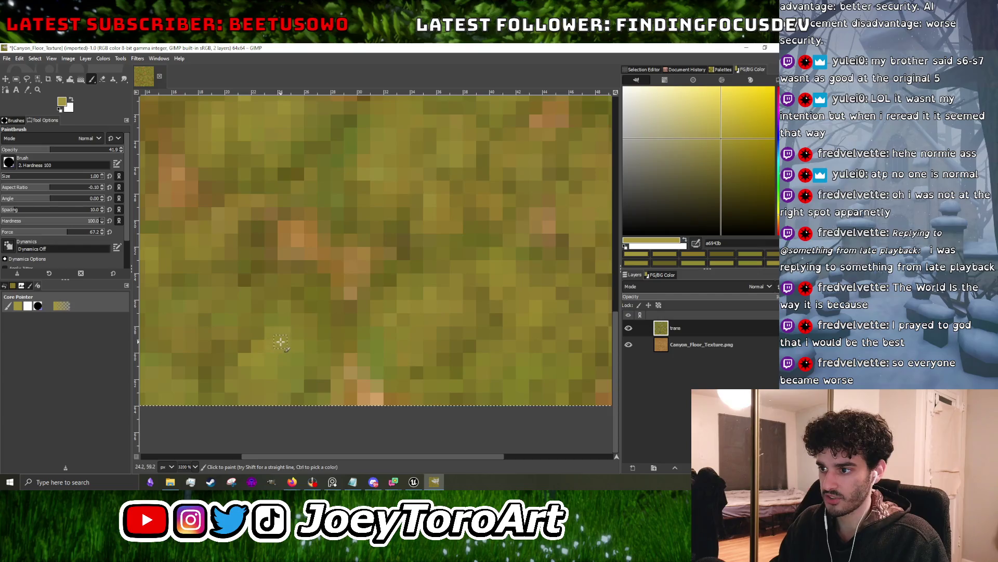
left_click(283, 358, "ctrl")
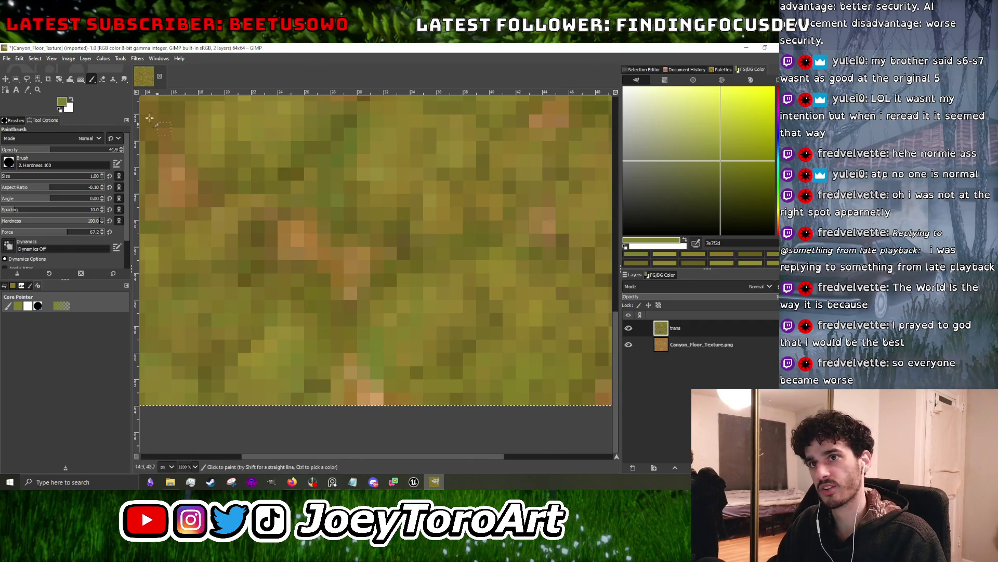
- Dab light olive grass tones and a grass green sampled from the texture
scroll(382, 260, "down", 4)
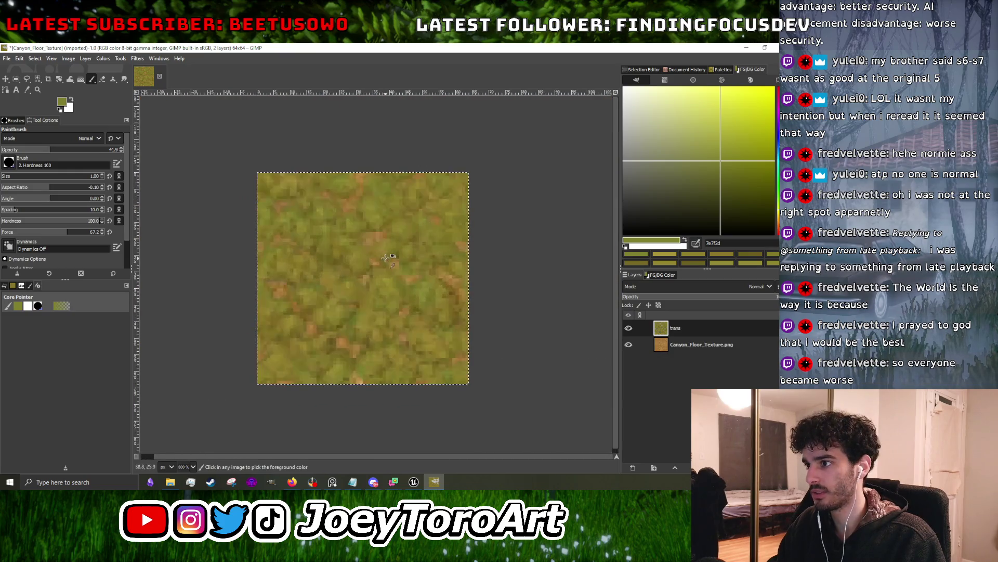
scroll(377, 299, "up", 3)
left_click(292, 253, "ctrl")
left_click(294, 251, "ctrl")
scroll(337, 289, "down", 3)
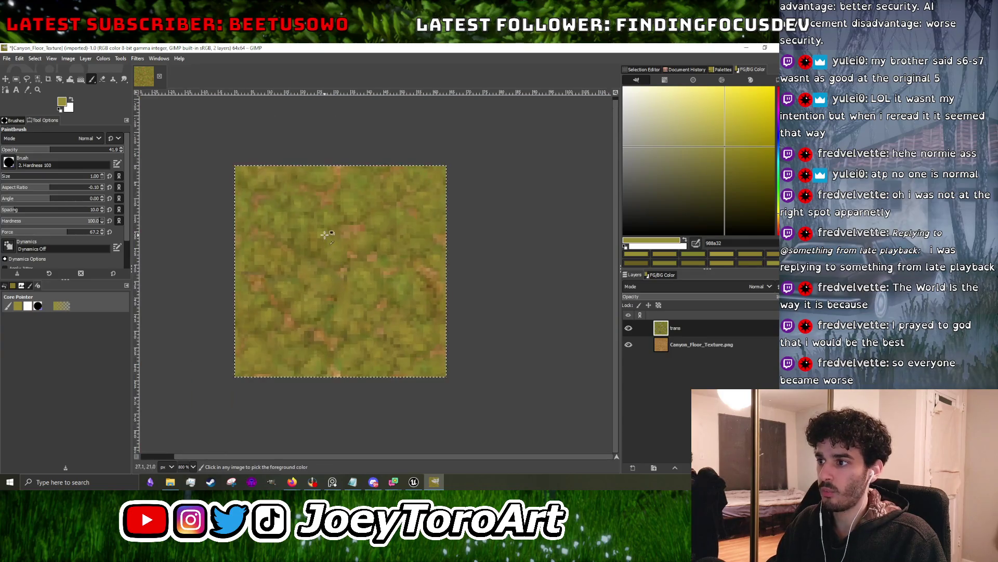
scroll(325, 234, "up", 3)
scroll(307, 284, "up", 2)
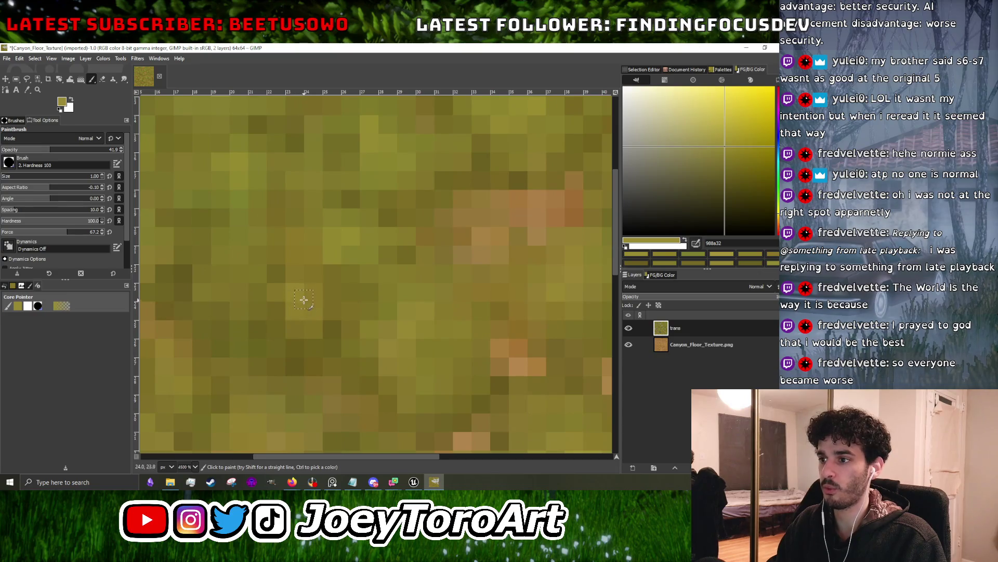
scroll(330, 310, "down", 1)
scroll(330, 309, "down", 2)
scroll(339, 259, "up", 2)
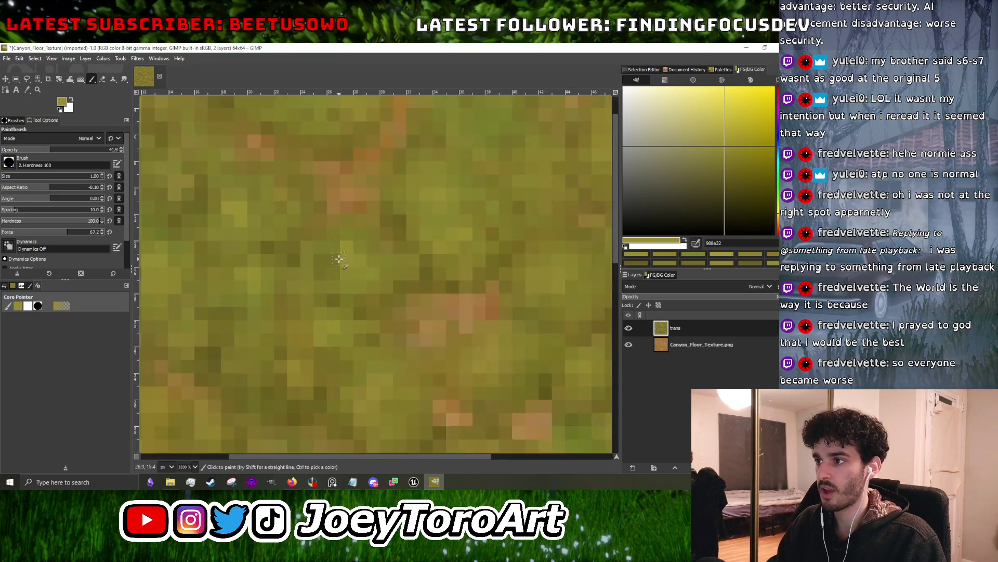
left_click(351, 251, "ctrl")
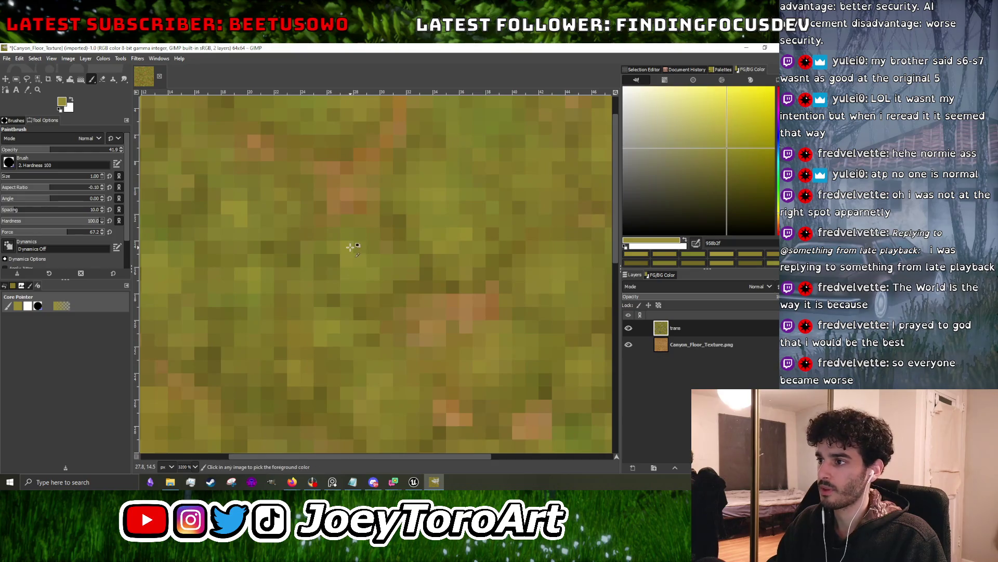
- Add deeper olive pixels, darkening the paint colour to a deep olive brown
scroll(381, 259, "down", 1)
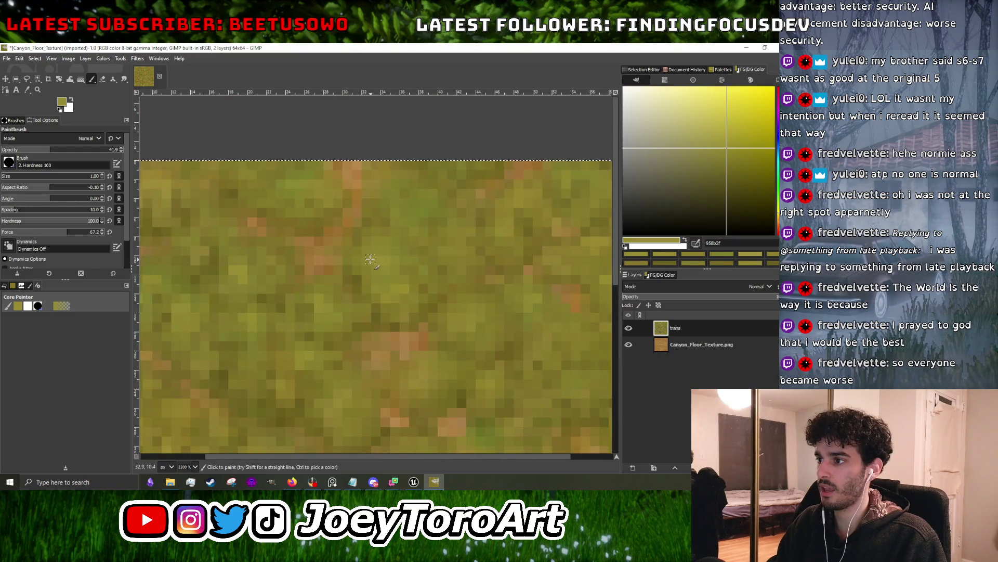
scroll(378, 260, "down", 3)
scroll(382, 280, "up", 4)
left_click(383, 292, "ctrl")
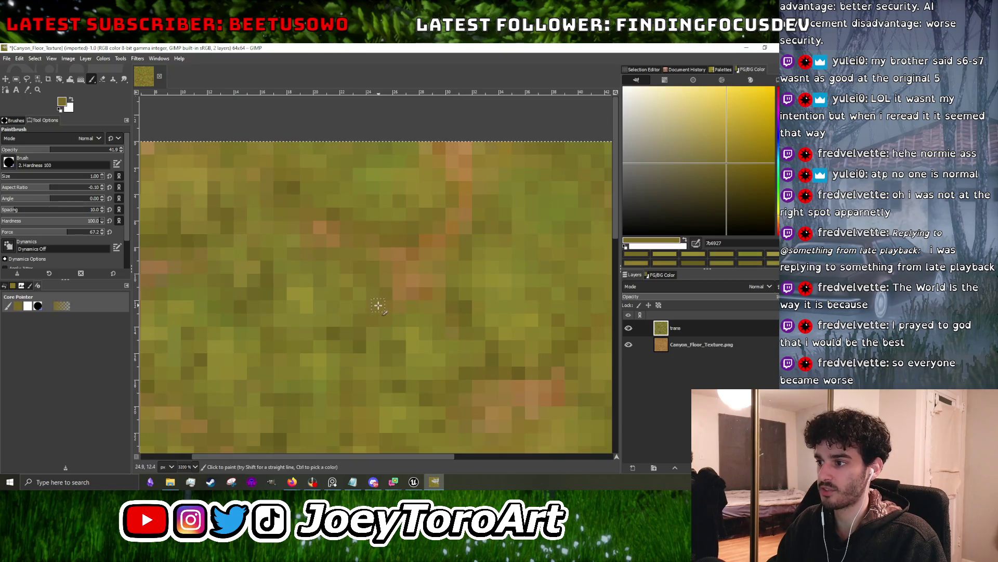
scroll(390, 260, "down", 2)
left_click(392, 258, "ctrl")
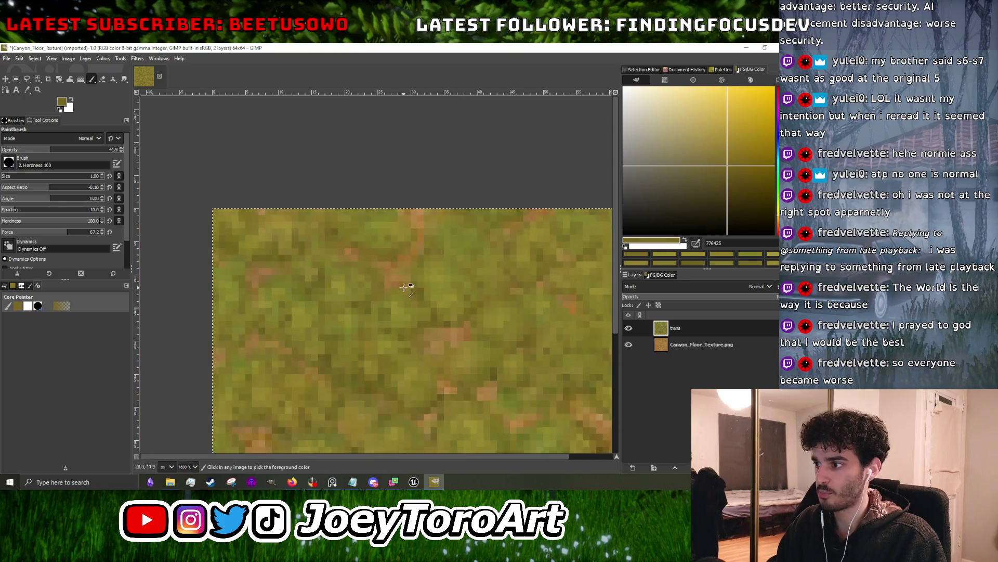
scroll(408, 287, "up", 2)
left_click(494, 364, "ctrl")
left_click(746, 191)
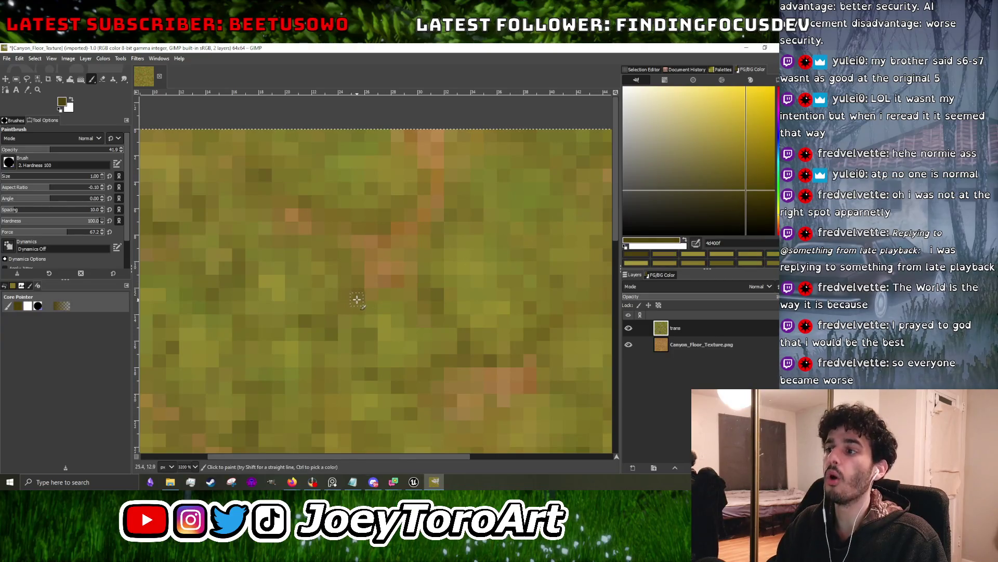
- Scatter lighter olive-green and muted brown-olive pixels across the grass
scroll(356, 286, "down", 4)
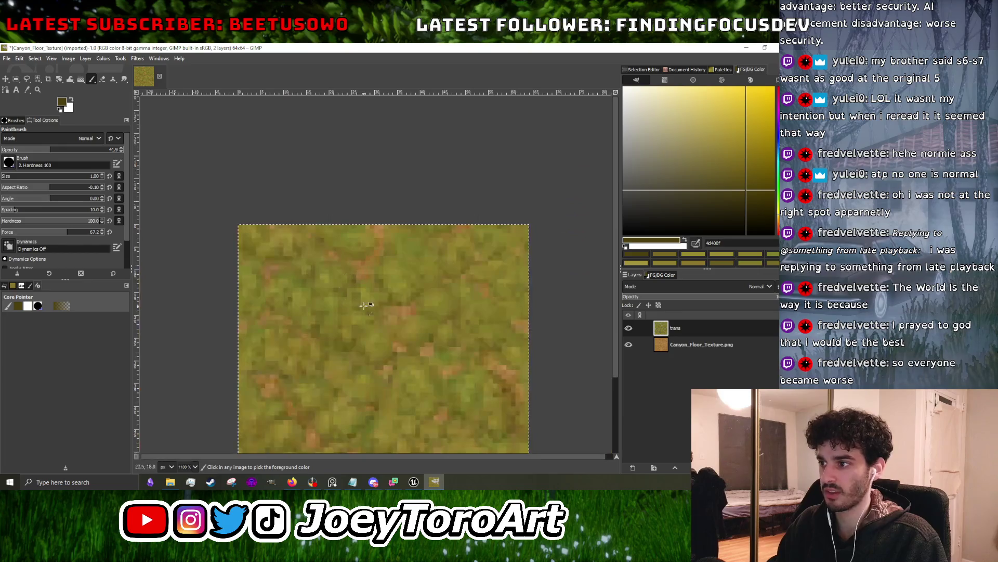
scroll(468, 274, "up", 3)
scroll(457, 255, "up", 1)
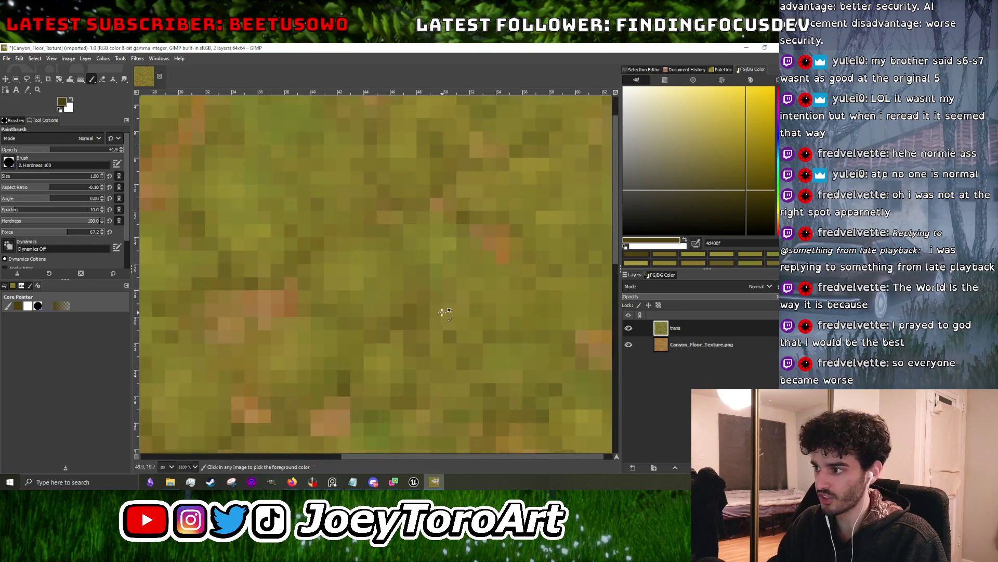
scroll(419, 286, "down", 1)
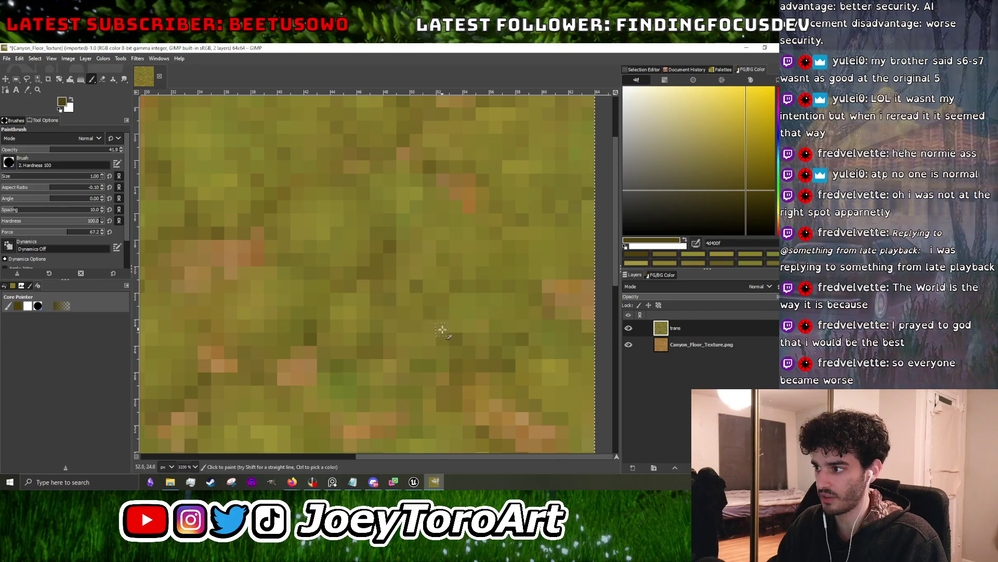
scroll(456, 325, "down", 1)
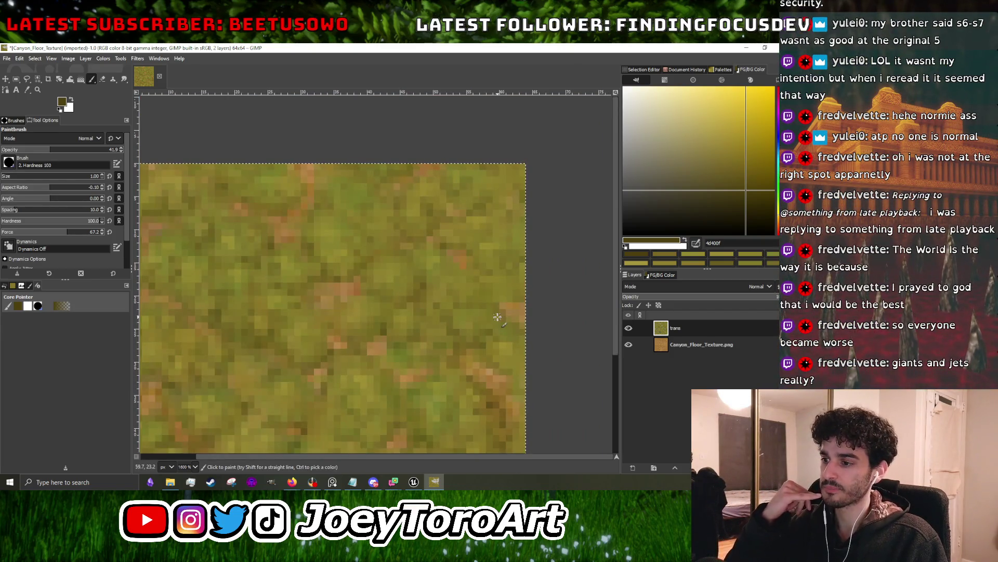
scroll(497, 317, "down", 1)
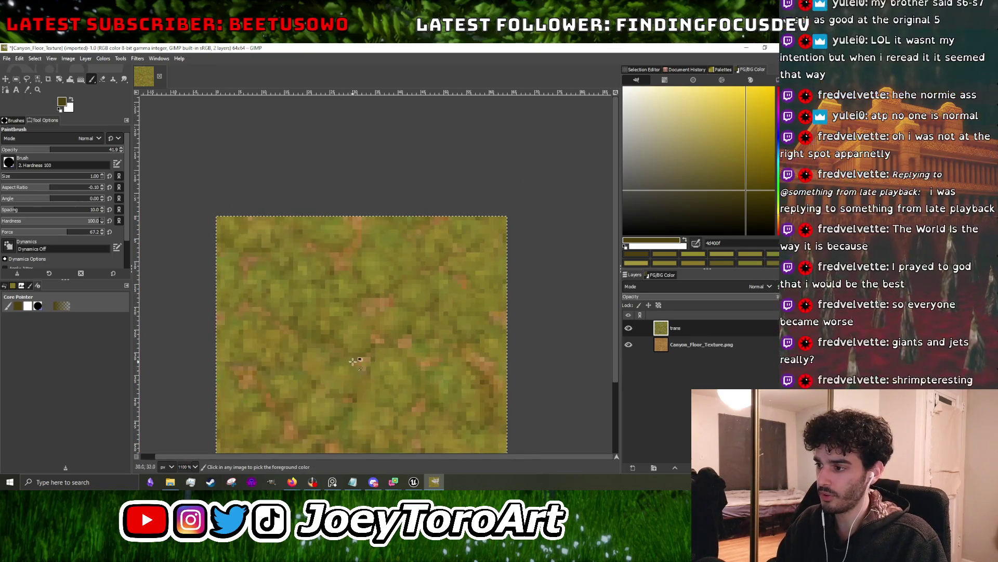
scroll(362, 350, "up", 2)
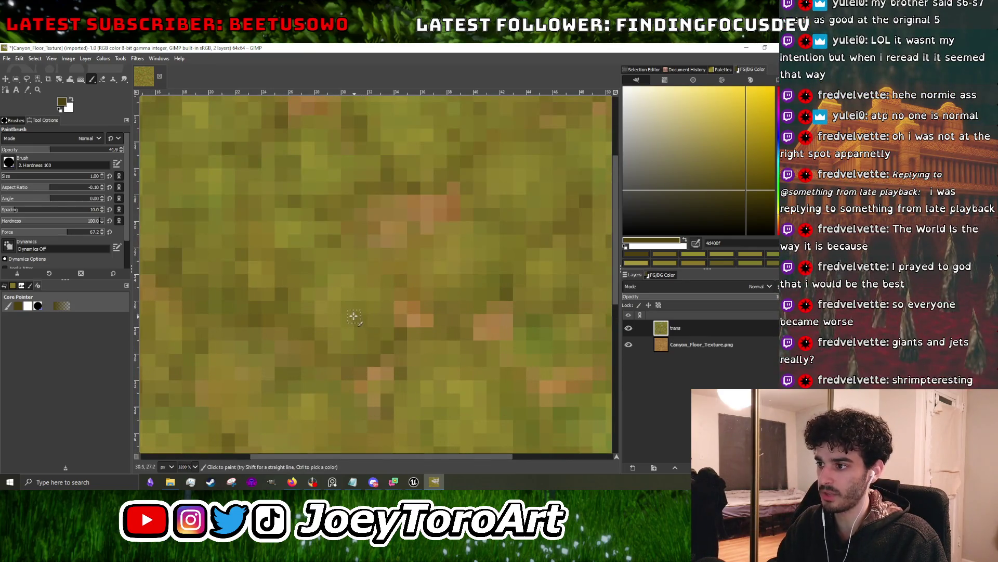
scroll(365, 321, "up", 1)
scroll(365, 321, "up", 1)
left_click(345, 330, "ctrl")
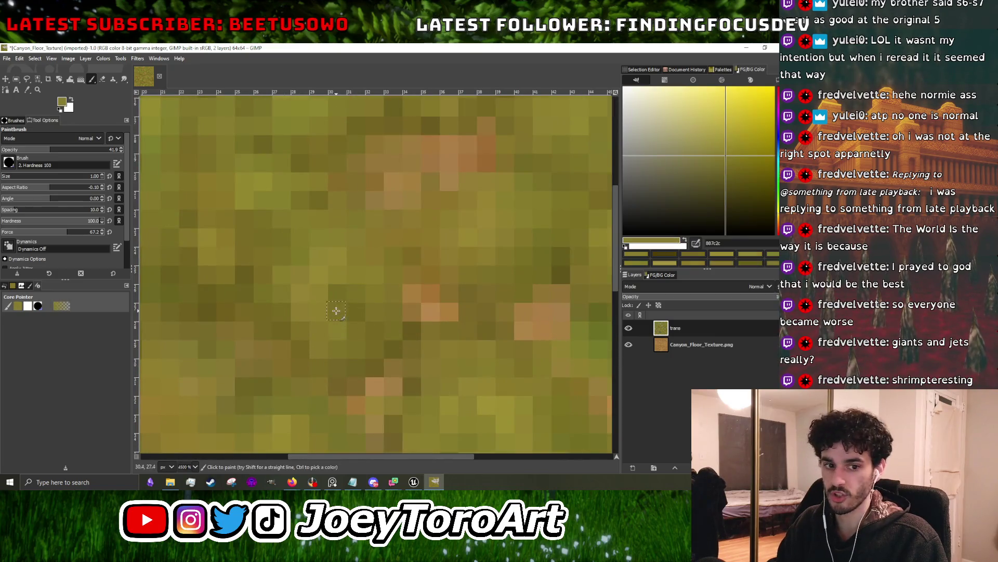
scroll(374, 311, "down", 1)
scroll(424, 334, "down", 3)
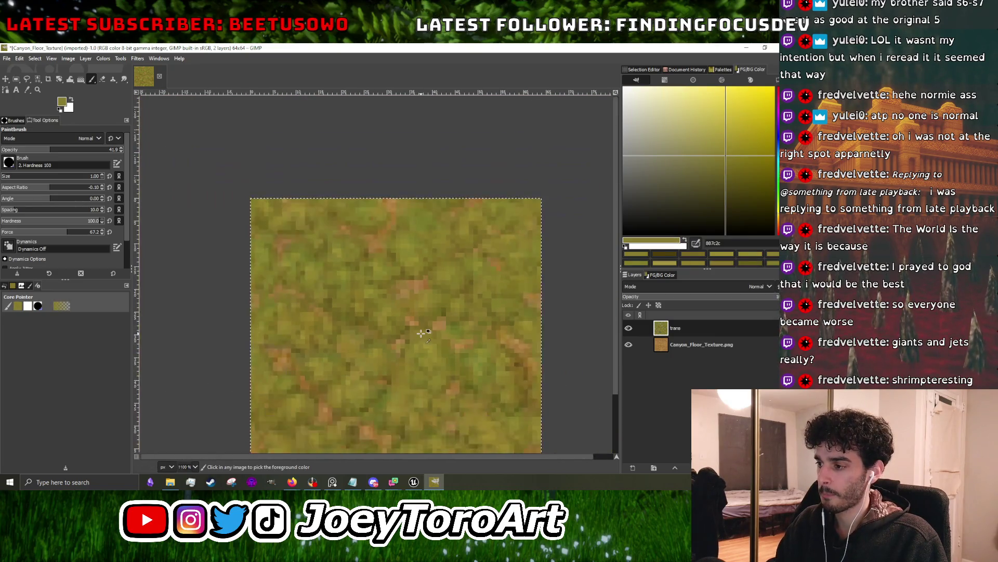
scroll(422, 351, "up", 3)
left_click(373, 358, "ctrl")
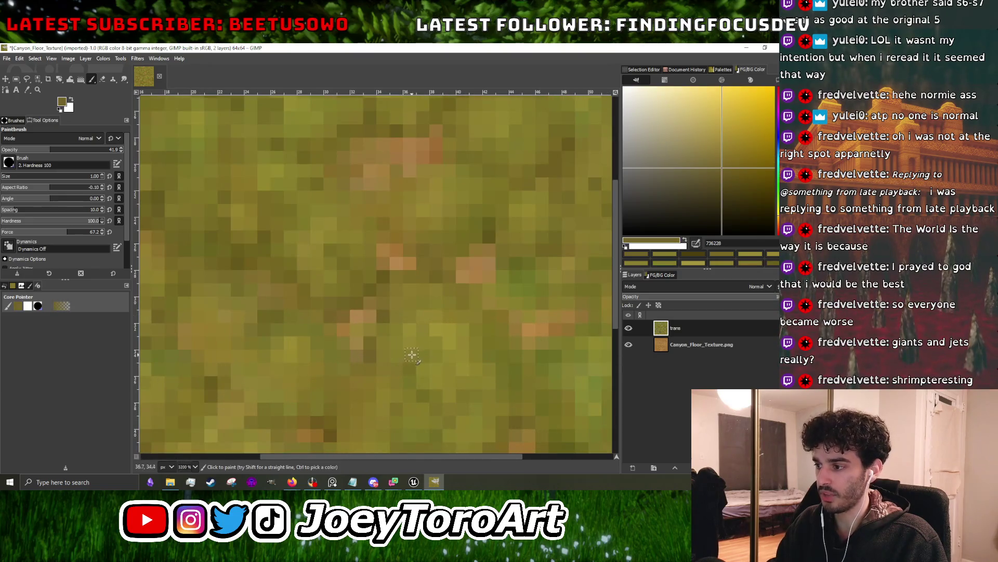
- Mix in bright yellow-green, mid olive and dark dirt-brown pixels sampled from the grass
scroll(423, 342, "down", 3)
scroll(427, 334, "up", 3)
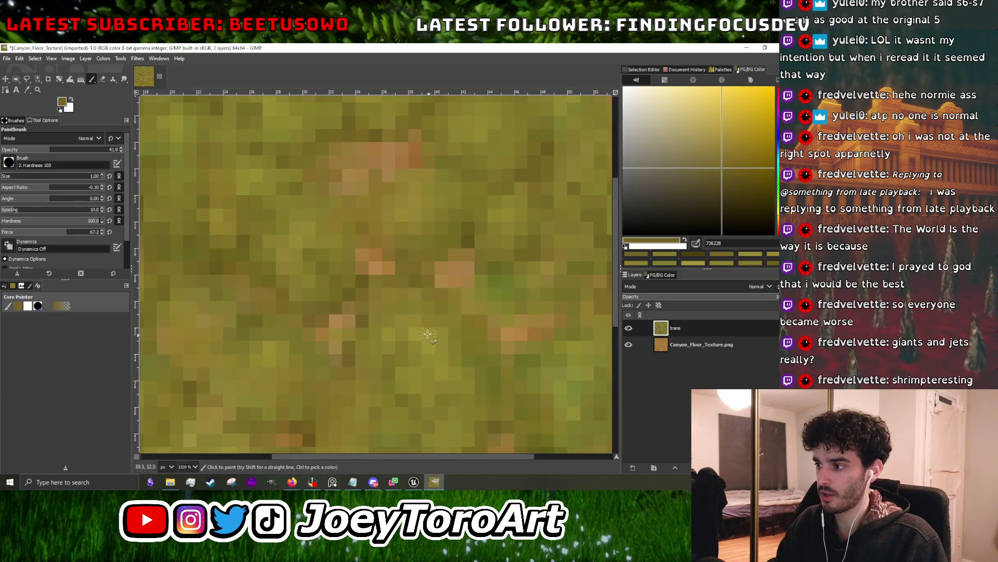
scroll(418, 309, "up", 1)
left_click(420, 304, "ctrl")
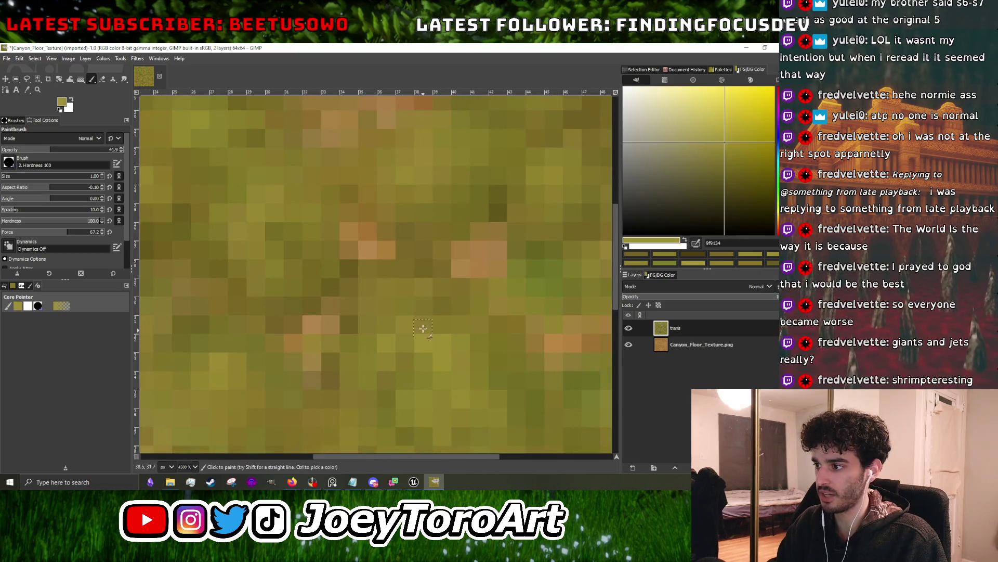
scroll(420, 304, "down", 4)
scroll(405, 329, "up", 3)
left_click(420, 297, "ctrl")
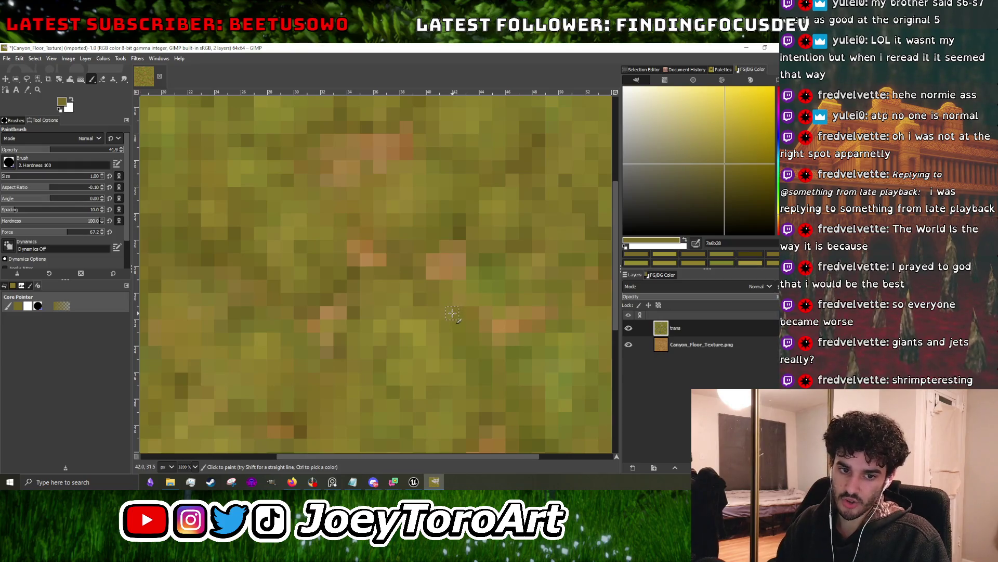
scroll(452, 313, "down", 4)
scroll(419, 320, "up", 3)
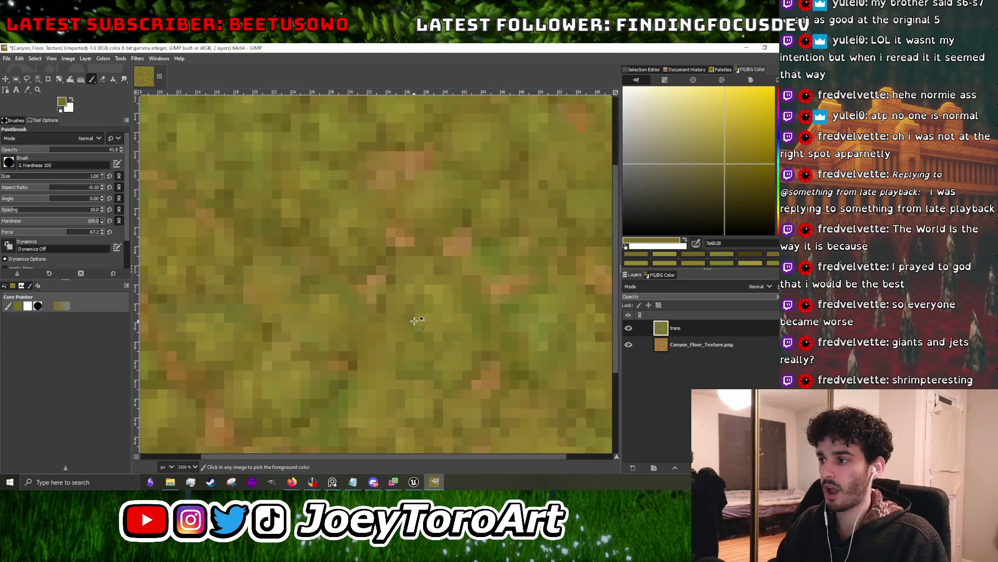
left_click(407, 318, "ctrl")
scroll(406, 318, "down", 4)
scroll(468, 330, "up", 4)
left_click(468, 330, "ctrl")
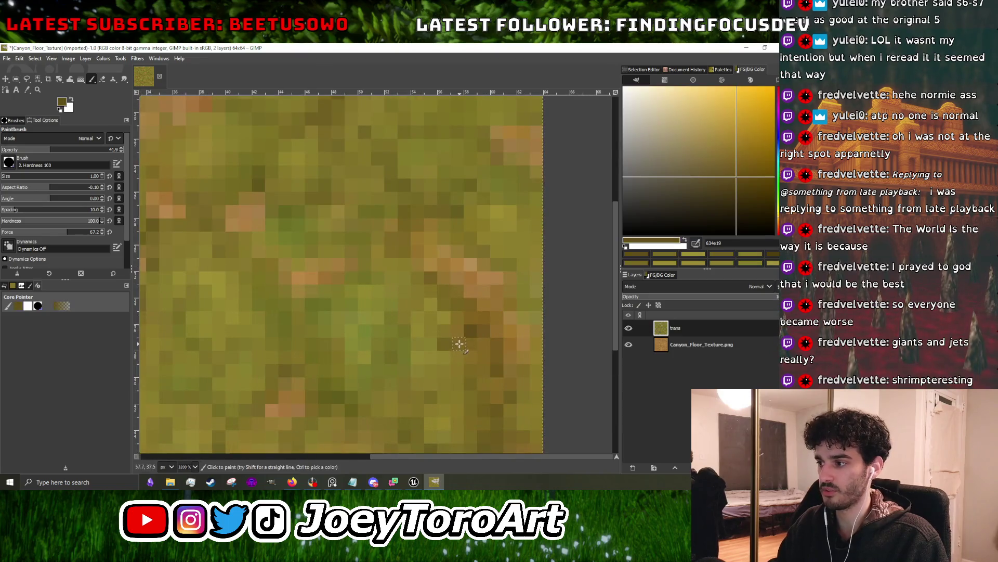
- Sample light olive and yellow-olive shades from the grass and dab a light green pixel into it
scroll(473, 327, "down", 4)
scroll(468, 358, "up", 4)
left_click(460, 329, "ctrl")
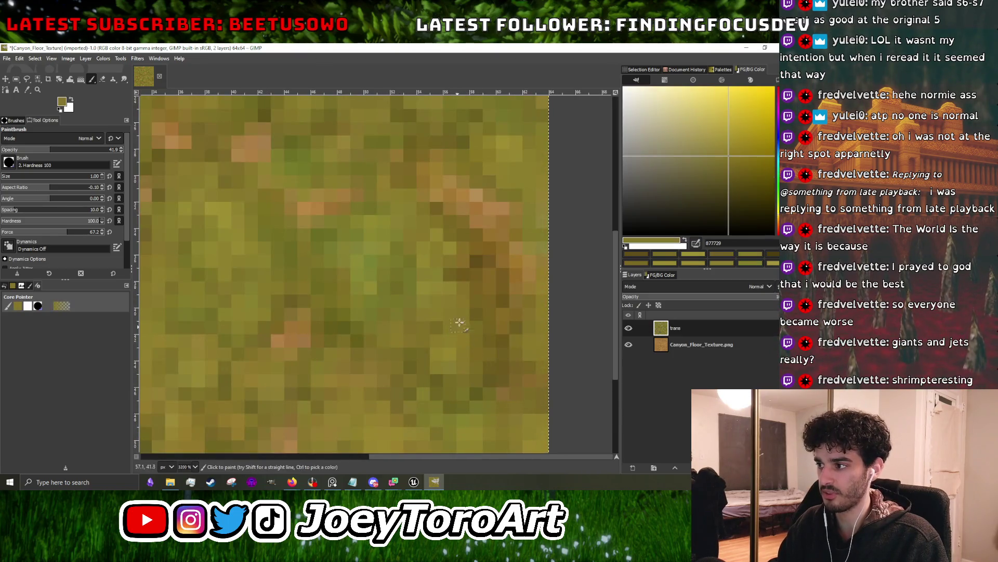
scroll(484, 297, "down", 4)
scroll(482, 297, "up", 4)
left_click(477, 298, "ctrl")
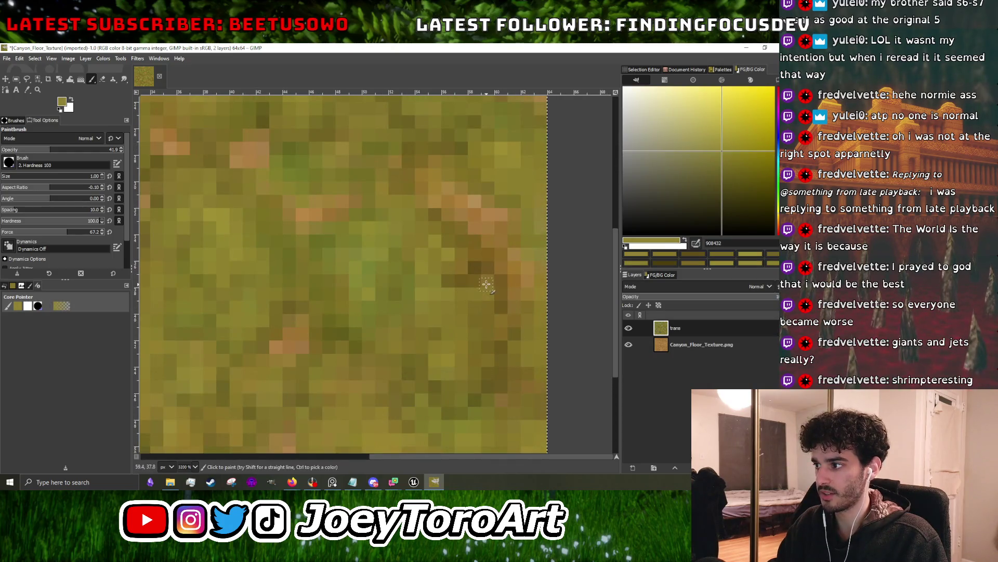
left_click(422, 291, "ctrl")
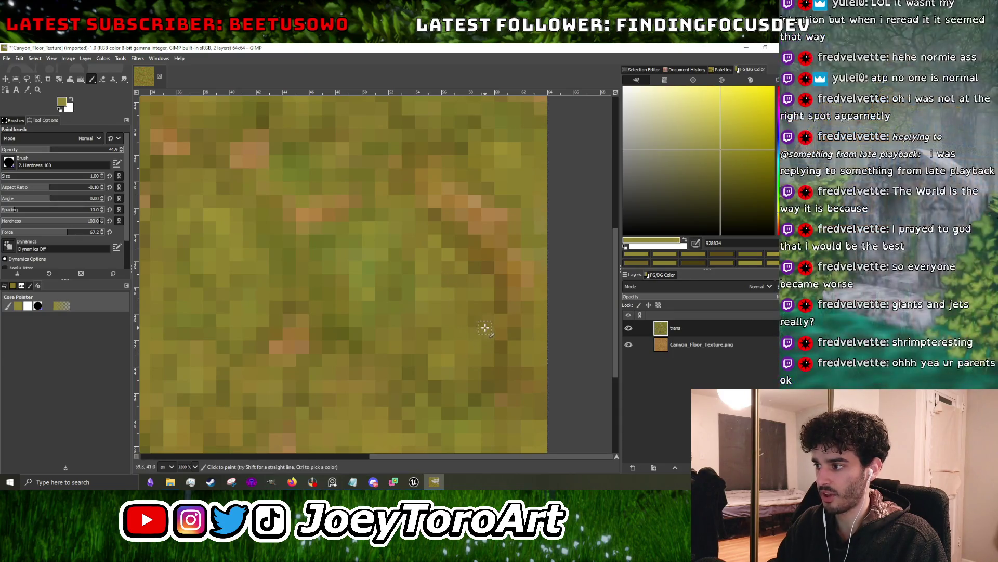
left_click(499, 346, "ctrl")
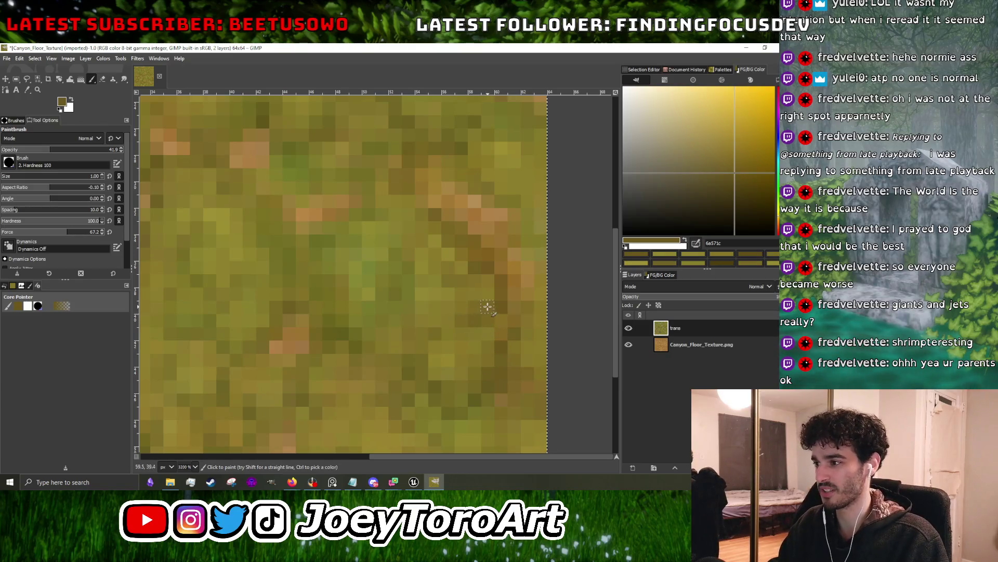
left_click(442, 295, "ctrl")
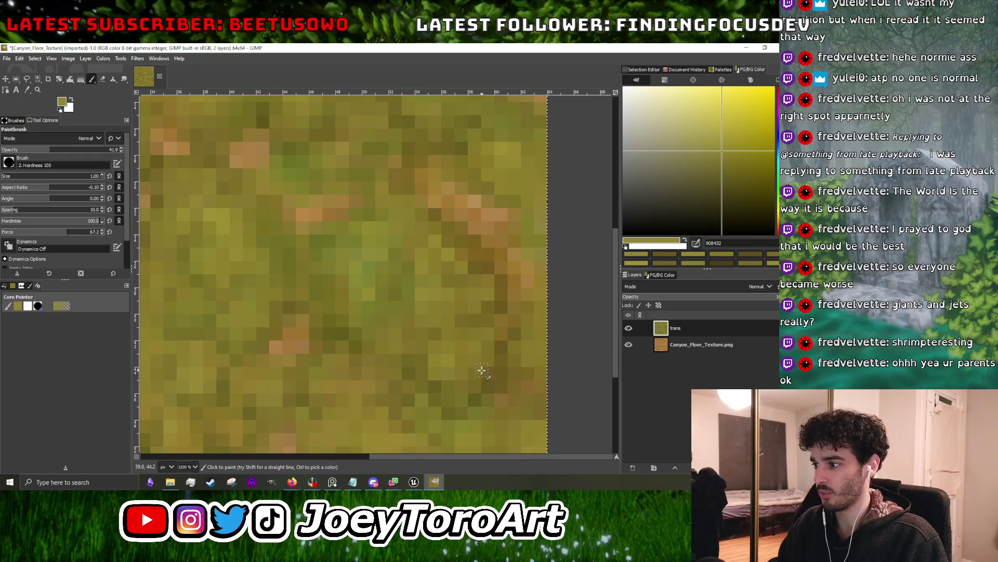
scroll(452, 326, "down", 2)
left_click(432, 317, "ctrl")
scroll(472, 333, "up", 3)
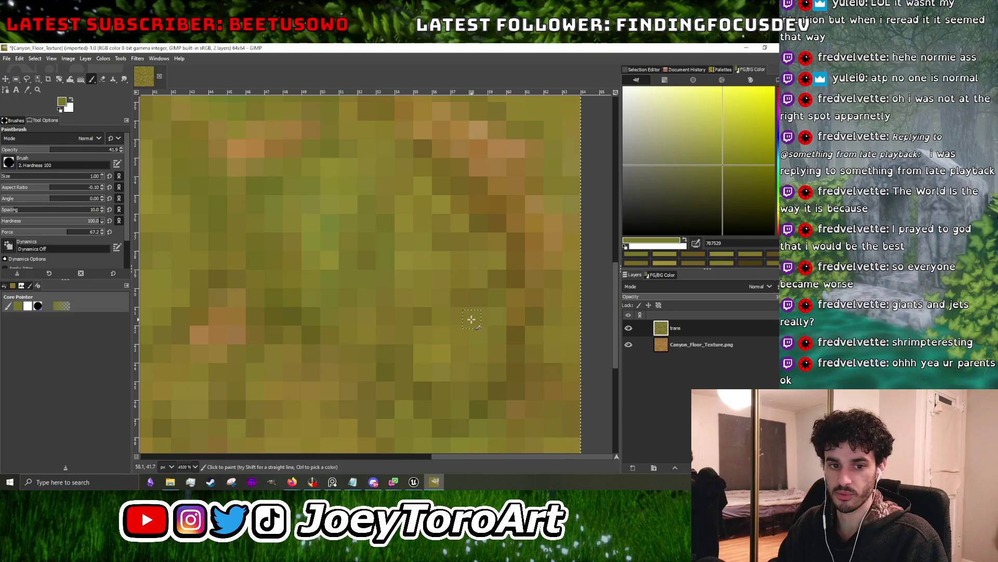
scroll(471, 319, "down", 2)
scroll(470, 319, "down", 3)
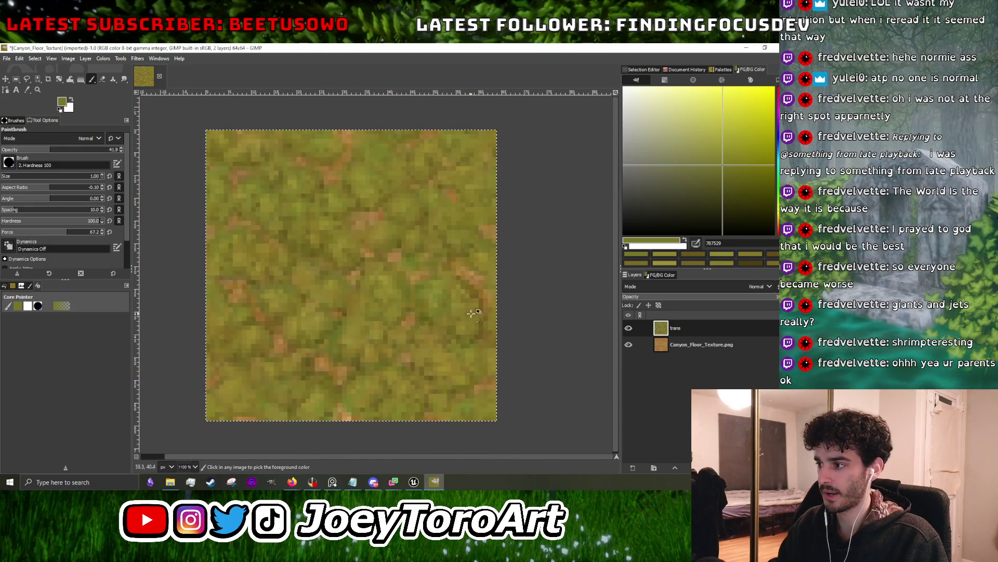
scroll(472, 312, "up", 4)
- Pick a dark dirt brown and several light and deep olive greens from around the tile
left_click(471, 291, "ctrl")
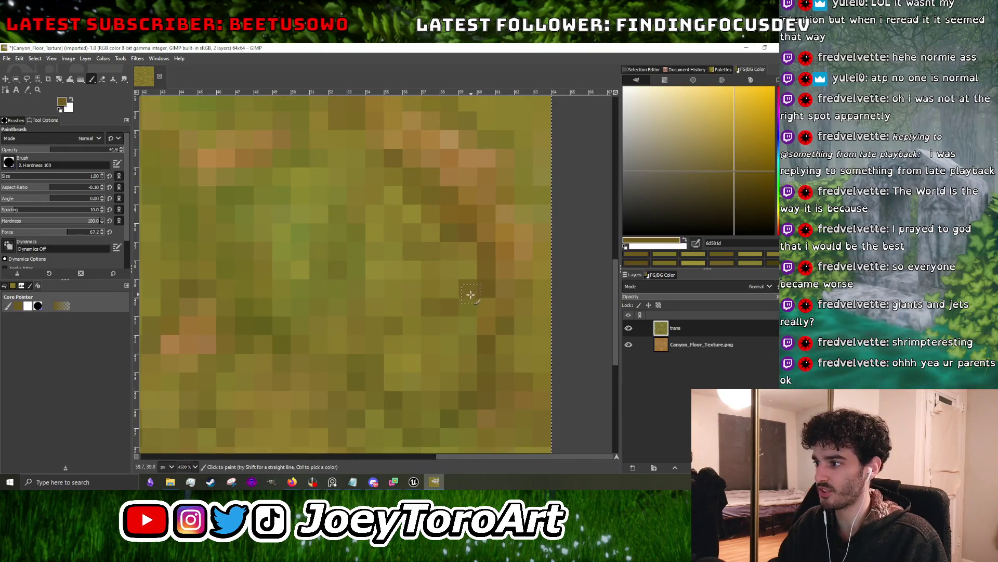
scroll(471, 293, "down", 4)
scroll(442, 309, "up", 4)
left_click(442, 275, "ctrl")
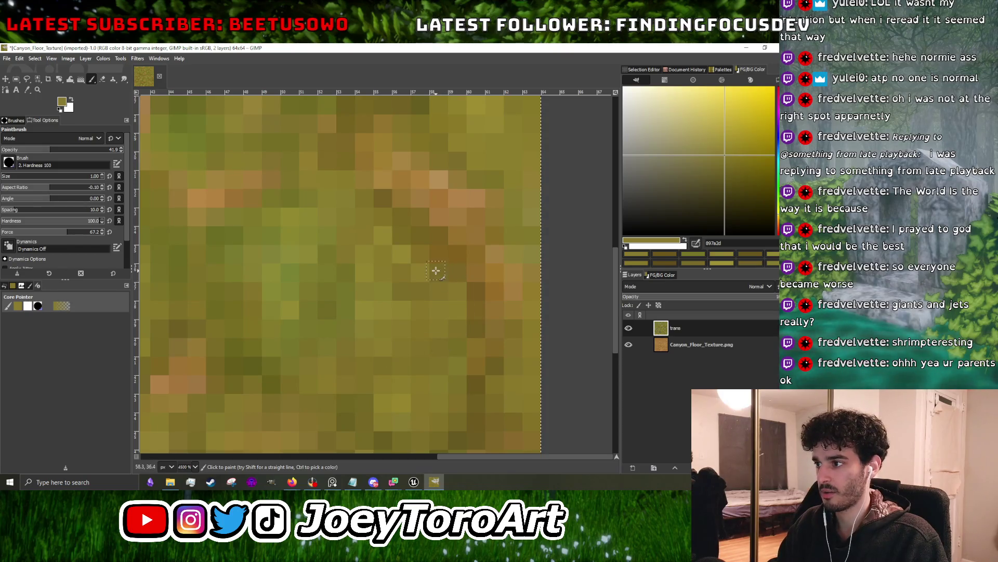
scroll(436, 269, "down", 4)
scroll(419, 320, "up", 3)
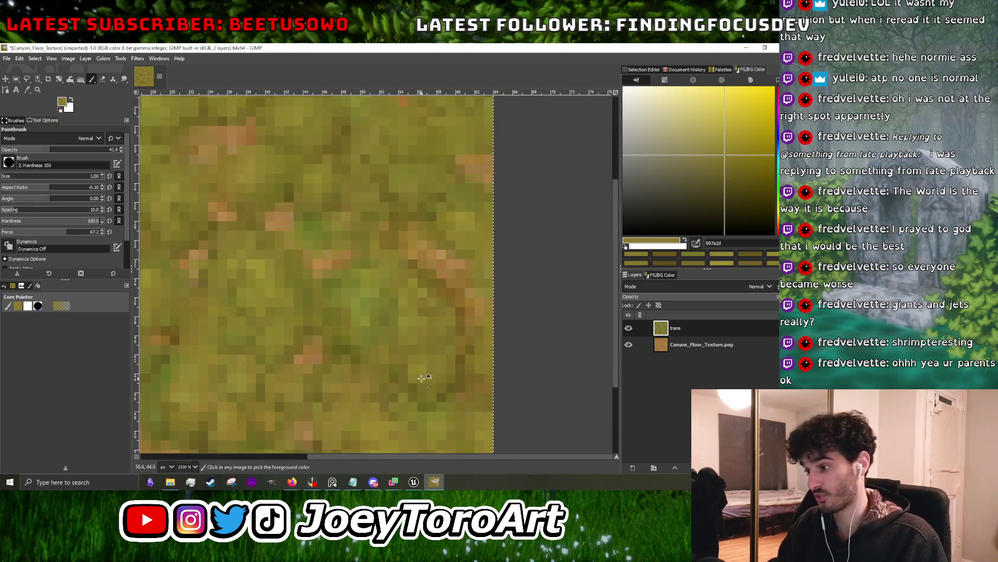
scroll(430, 372, "down", 1)
left_click(395, 337, "ctrl")
scroll(438, 373, "up", 2)
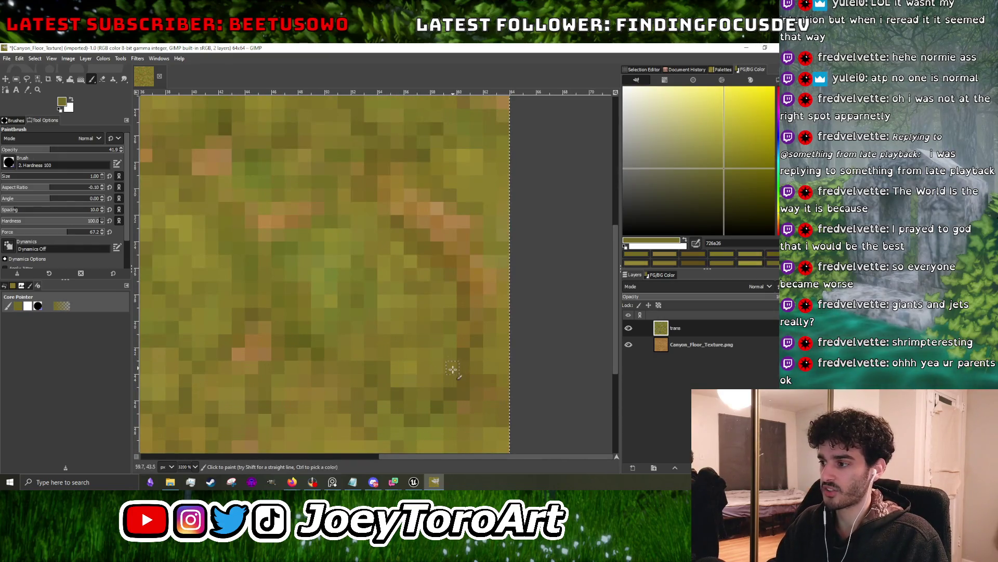
left_click(416, 393, "ctrl")
scroll(455, 365, "up", 1)
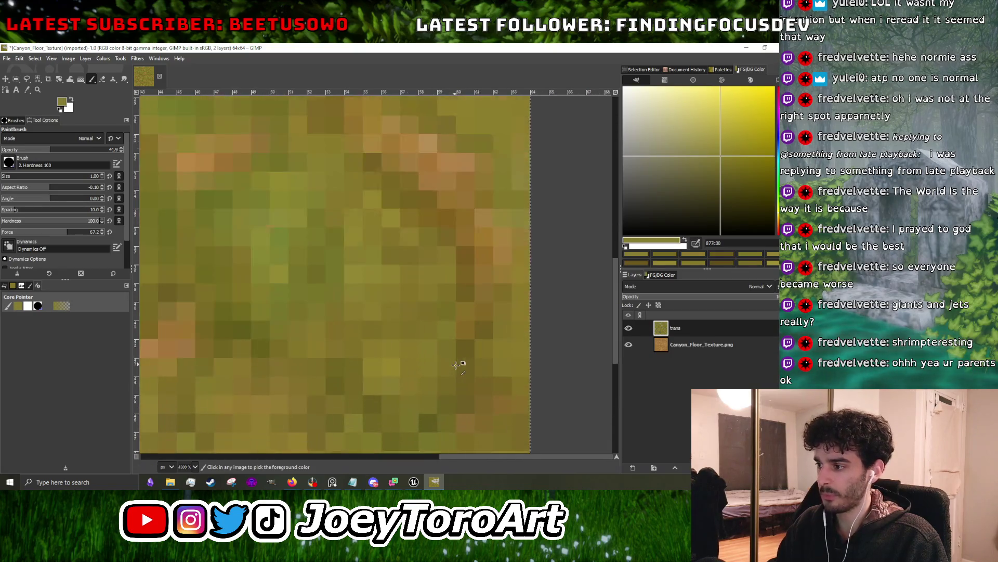
left_click(269, 350, "ctrl")
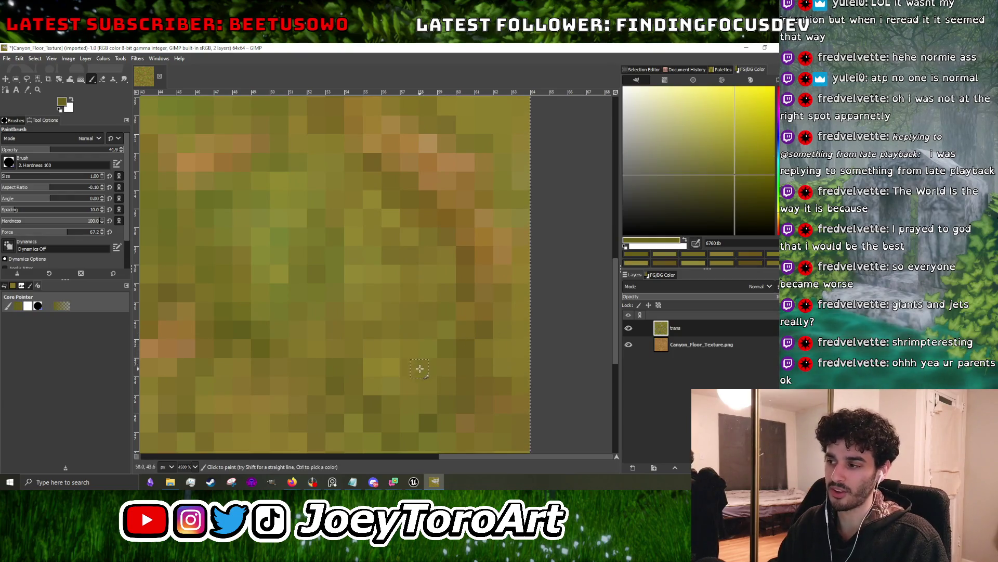
scroll(414, 382, "down", 3)
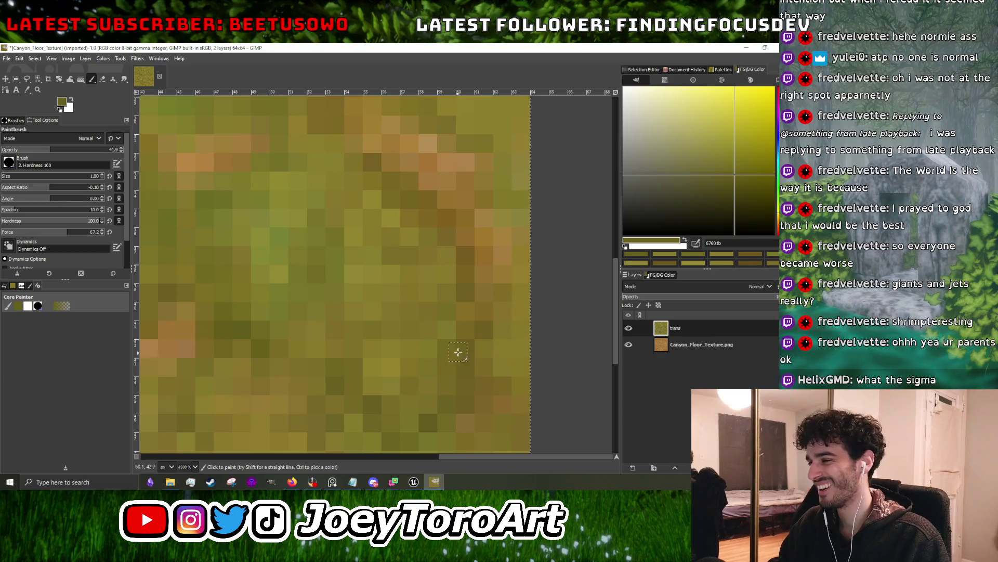
scroll(477, 352, "down", 2)
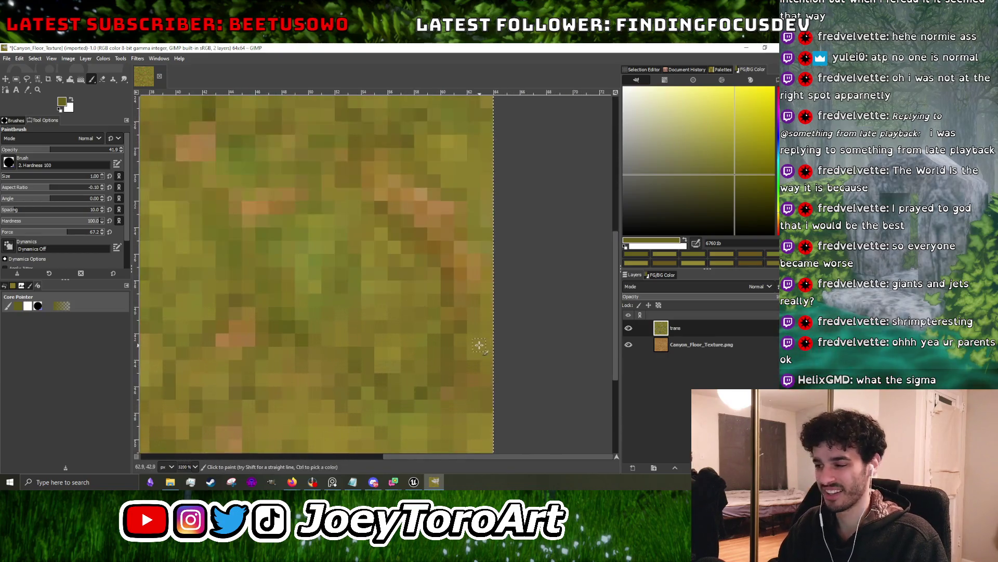
scroll(380, 319, "down", 1)
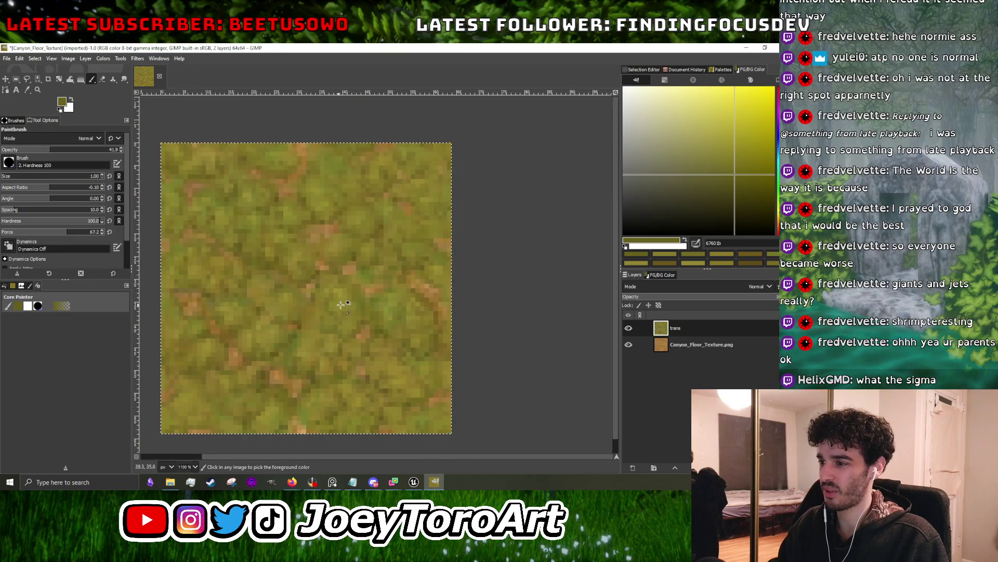
left_click(273, 355, "ctrl")
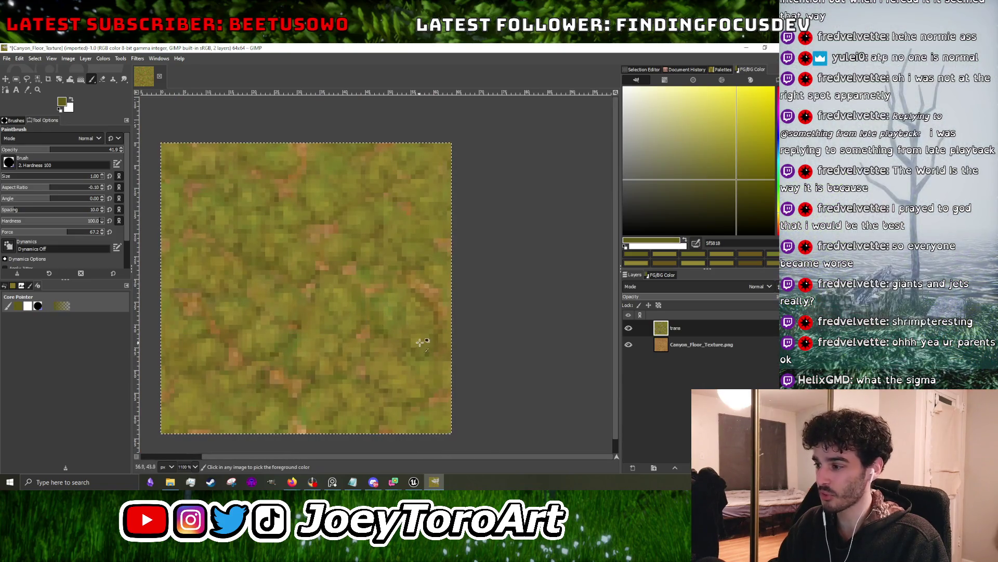
scroll(419, 341, "up", 4)
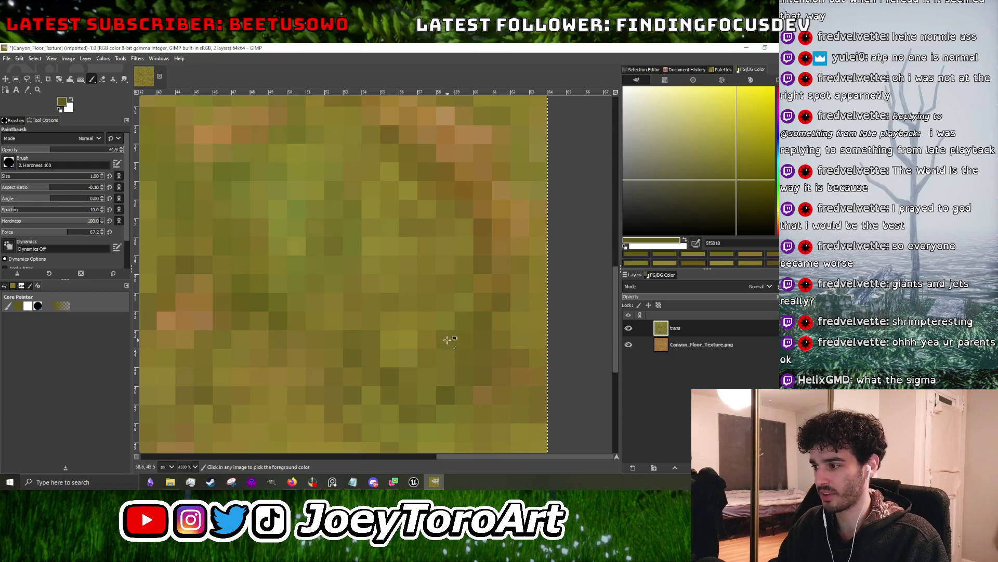
scroll(451, 343, "down", 4)
scroll(442, 328, "up", 3)
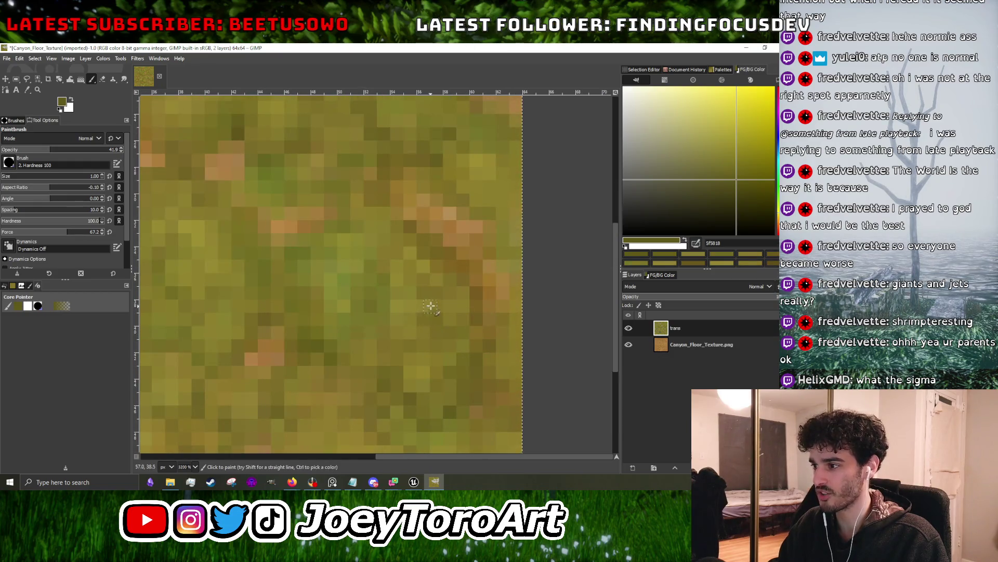
scroll(435, 297, "down", 4)
scroll(302, 320, "up", 1)
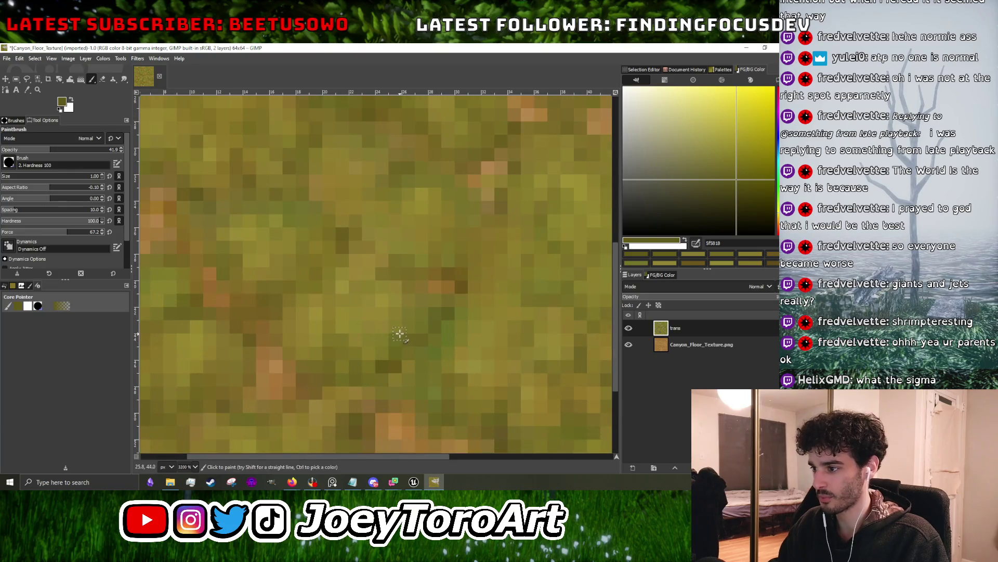
scroll(397, 316, "down", 3)
scroll(383, 323, "up", 4)
- Sample light khaki green, dark brownish olive and muted olive brown tones from the grass
left_click(383, 323, "ctrl")
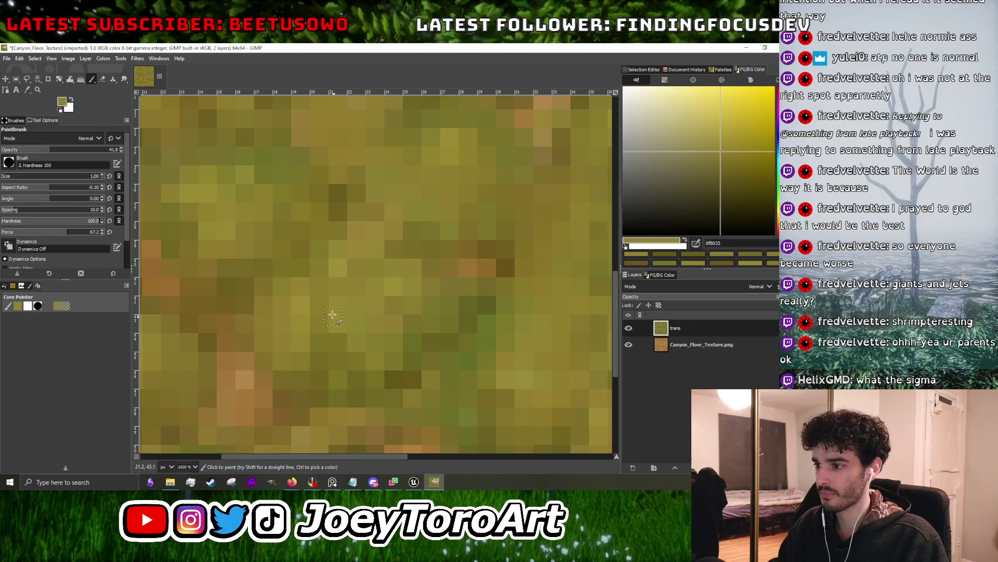
scroll(333, 315, "down", 4)
scroll(366, 285, "up", 4)
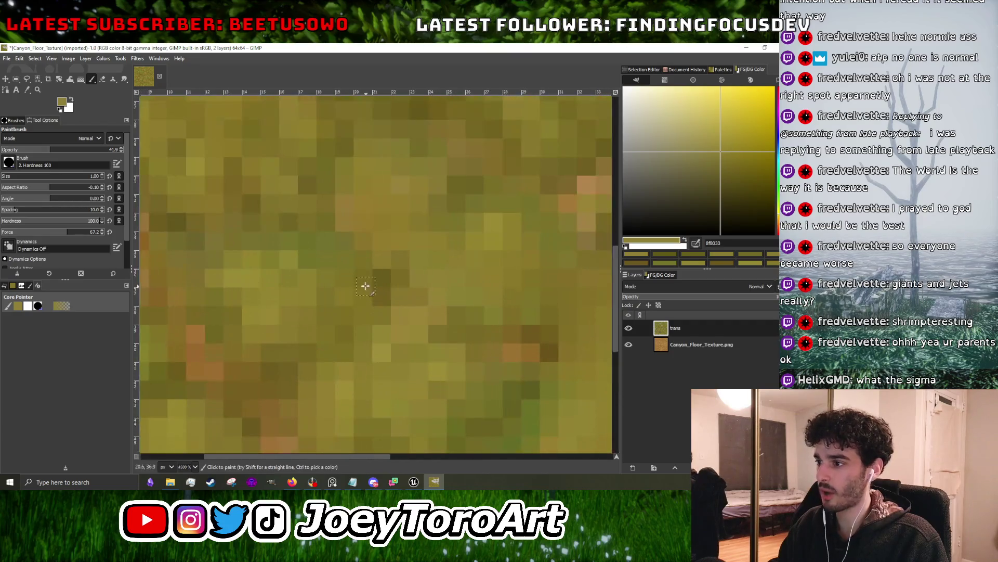
scroll(365, 286, "down", 4)
scroll(369, 307, "up", 3)
left_click(408, 302, "ctrl")
scroll(406, 302, "down", 4)
scroll(359, 306, "up", 3)
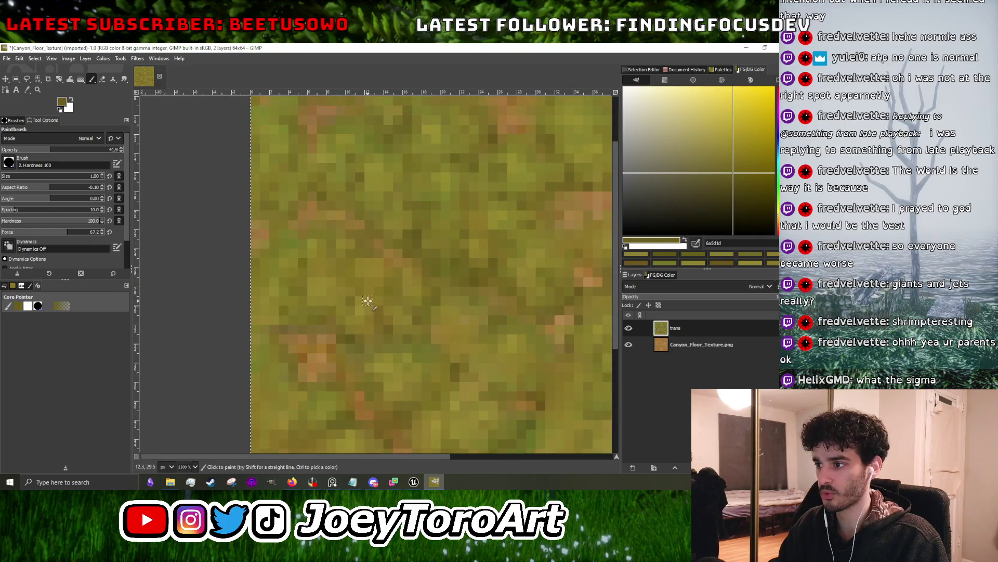
scroll(377, 305, "down", 4)
scroll(375, 291, "up", 5)
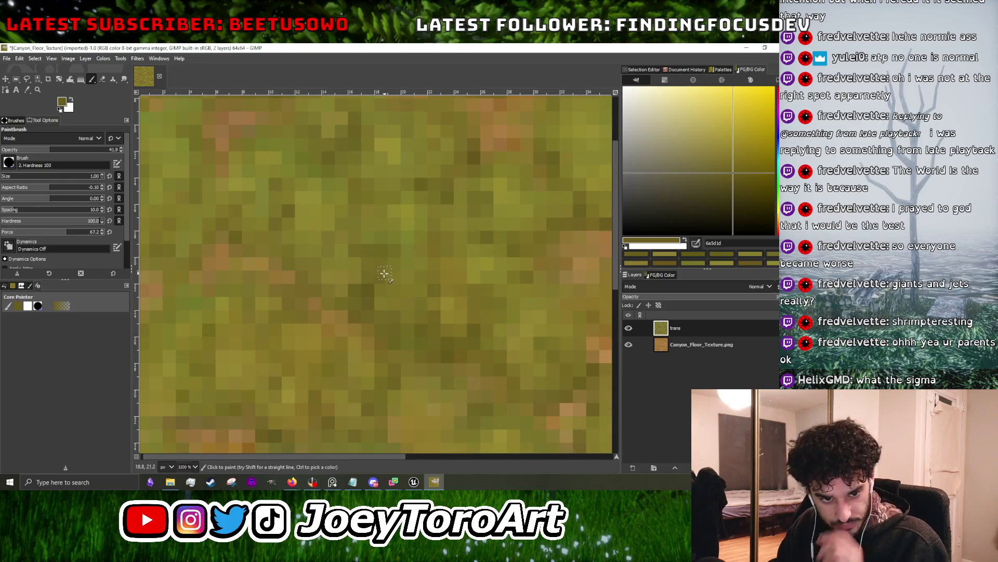
scroll(371, 303, "down", 5)
scroll(421, 277, "up", 5)
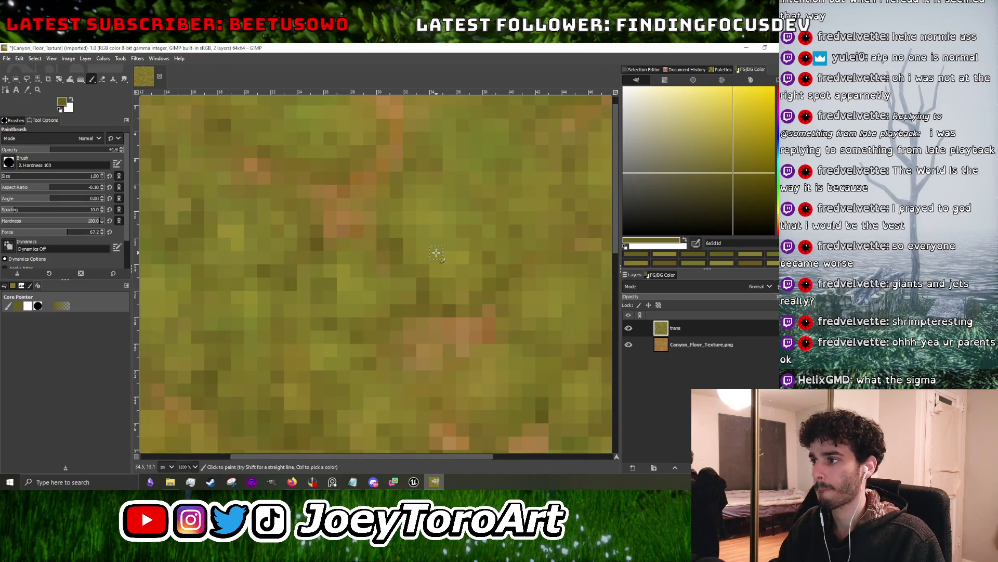
scroll(434, 257, "down", 5)
scroll(416, 283, "up", 4)
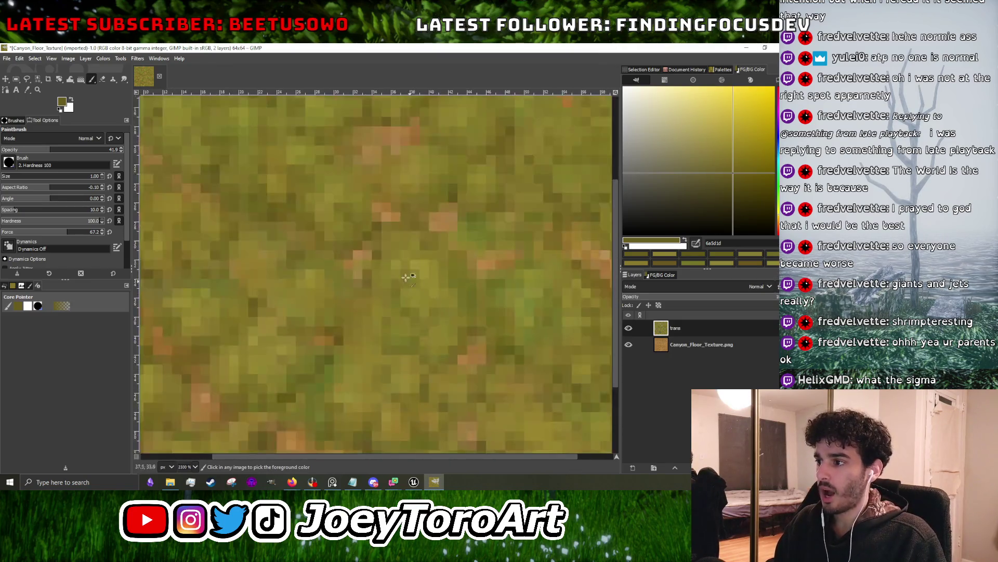
left_click(367, 281, "ctrl")
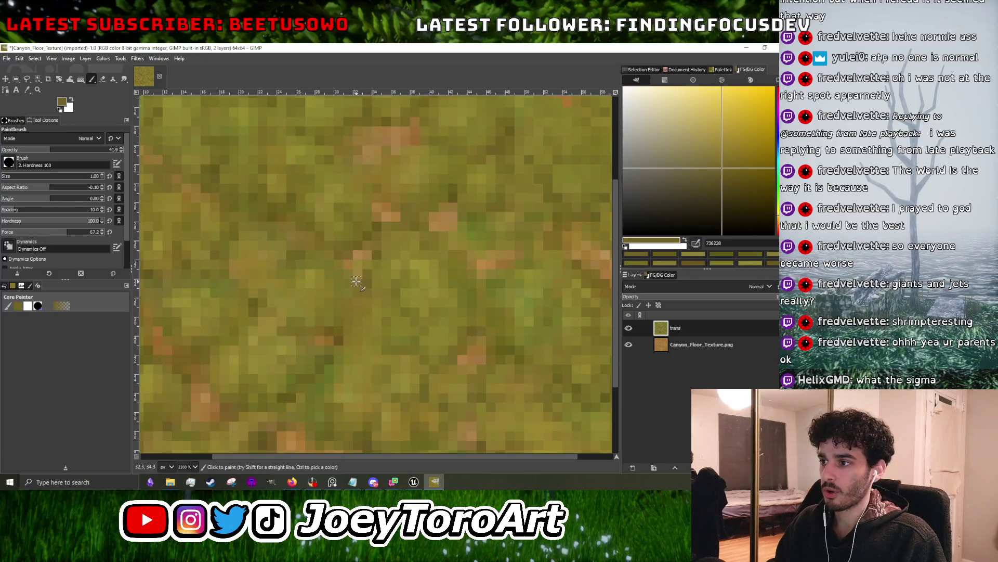
scroll(349, 272, "down", 5)
scroll(336, 318, "up", 5)
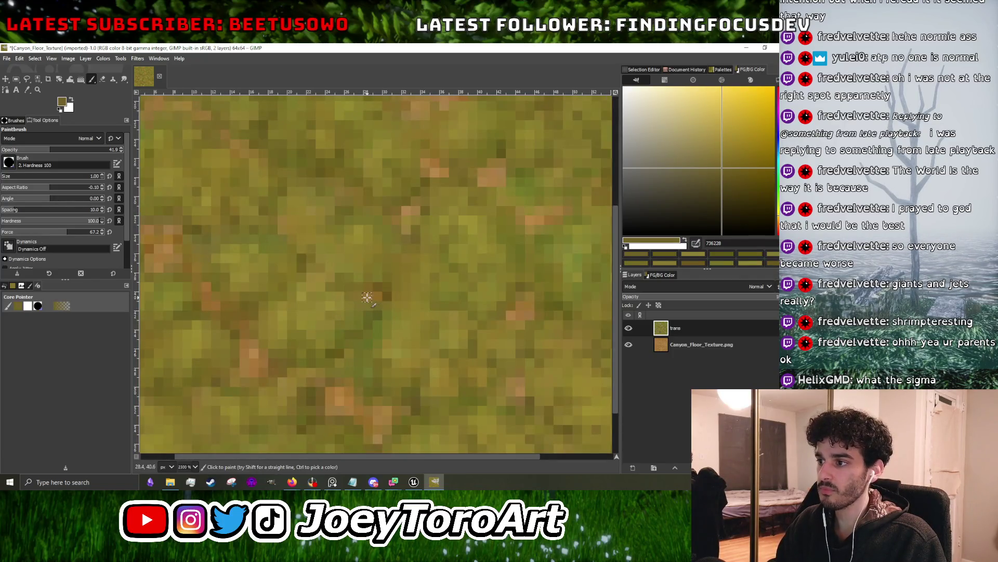
scroll(373, 307, "down", 5)
scroll(314, 336, "up", 6)
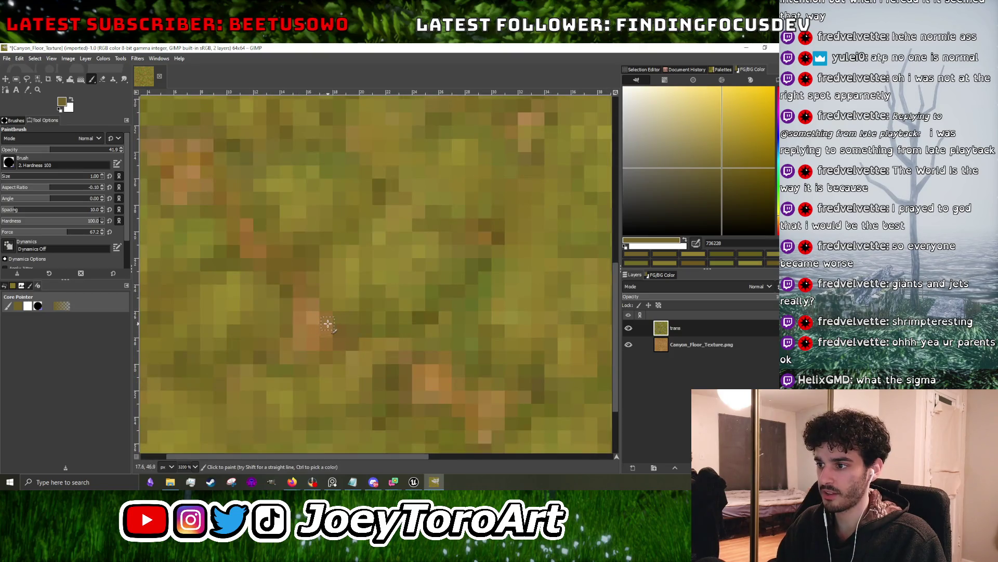
scroll(312, 310, "down", 5)
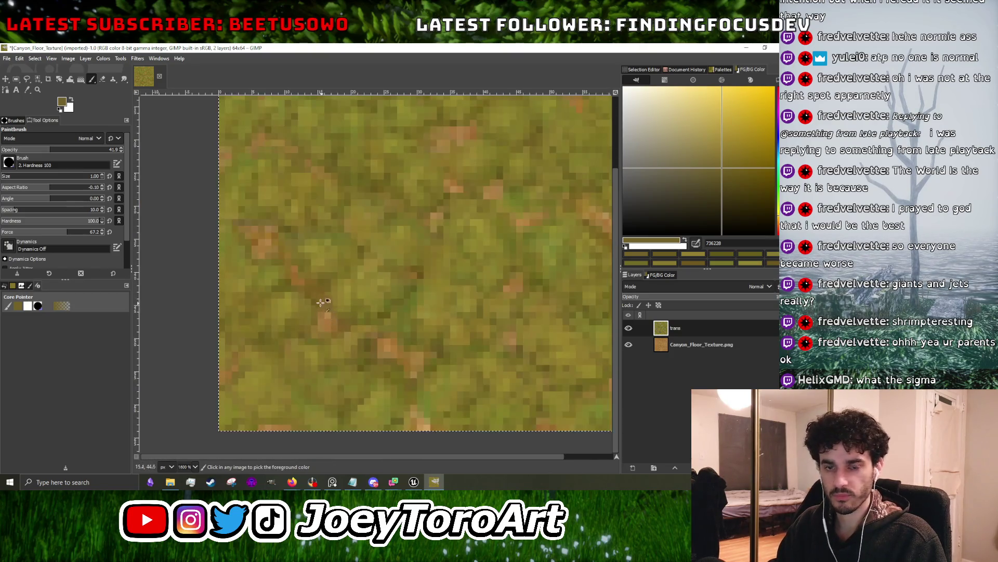
scroll(323, 306, "up", 5)
- Cycle through more olive and yellow-green shades, ending with mid olive 7f7227 as paint colour
left_click(309, 309, "ctrl")
left_click(337, 289, "ctrl")
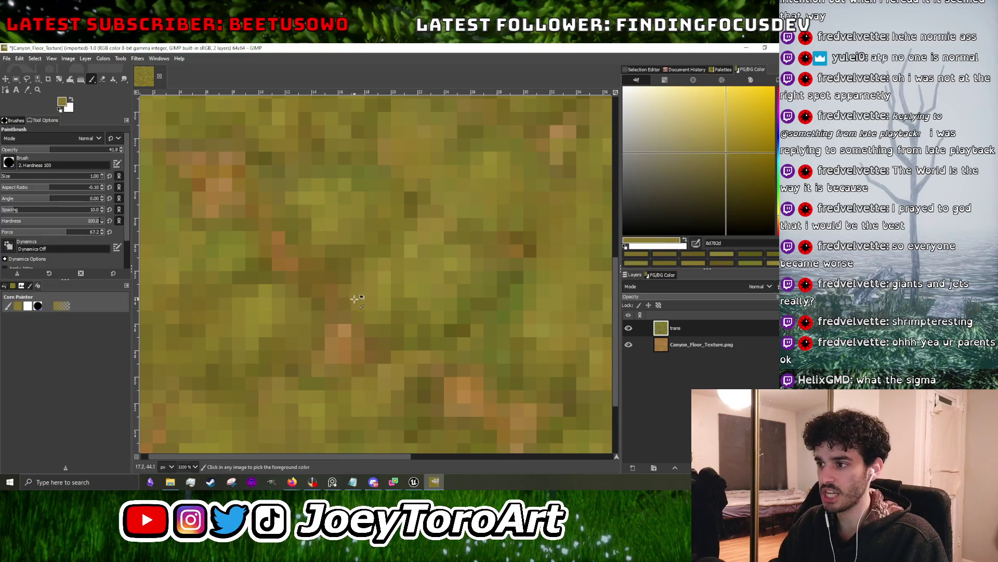
scroll(357, 300, "down", 5)
scroll(409, 331, "up", 5)
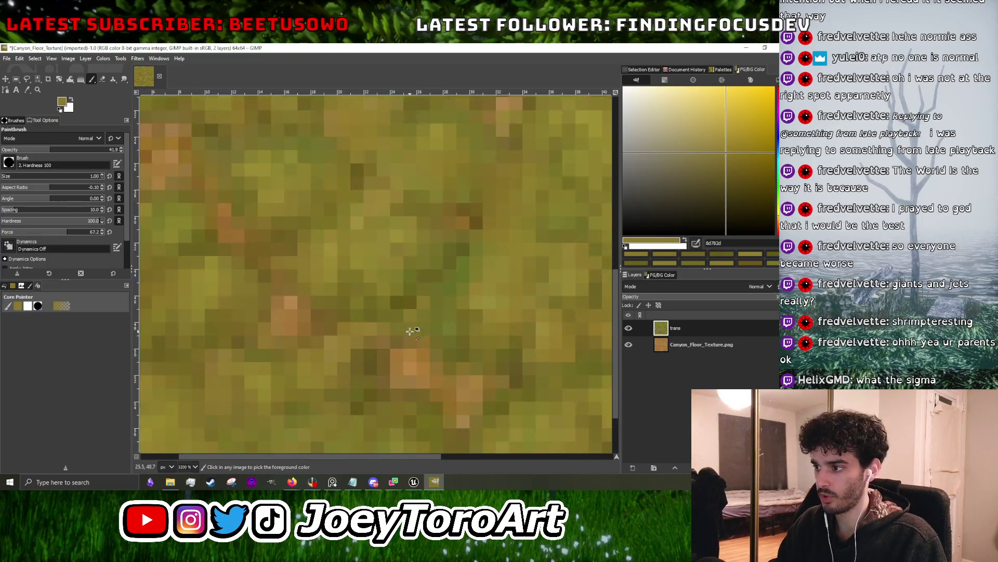
left_click(405, 329, "ctrl")
scroll(401, 322, "down", 4)
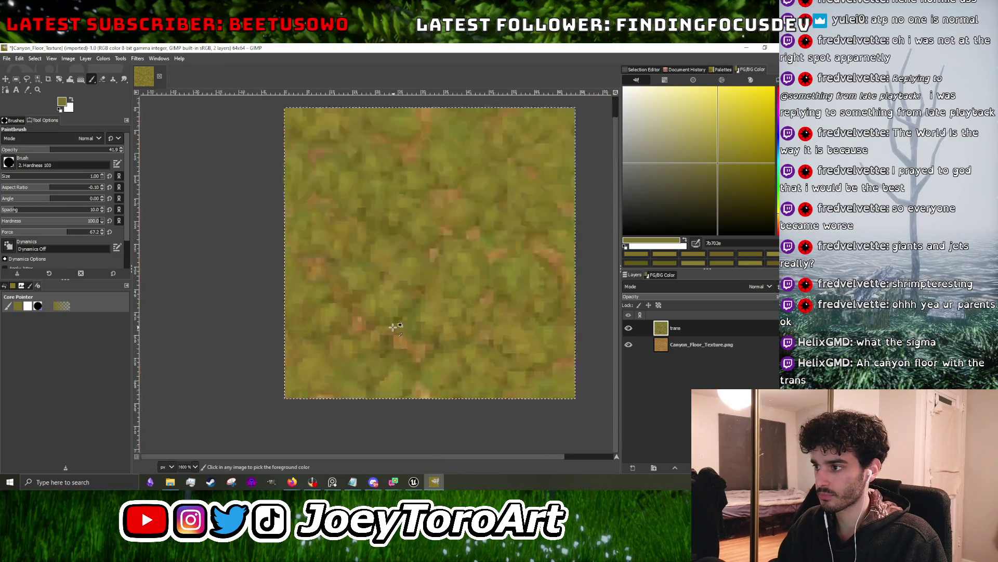
scroll(395, 314, "up", 4)
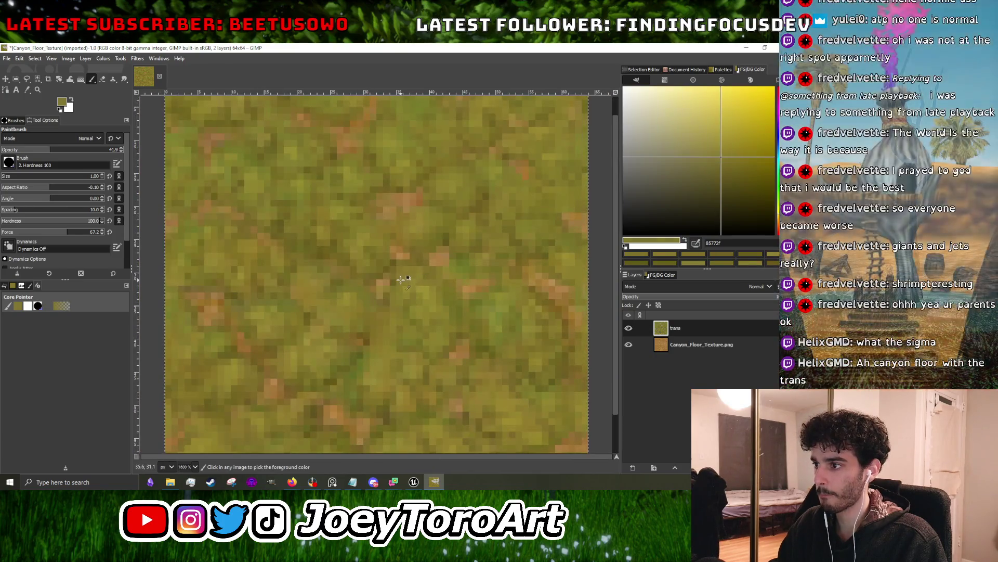
scroll(390, 294, "up", 2)
left_click(388, 291, "ctrl")
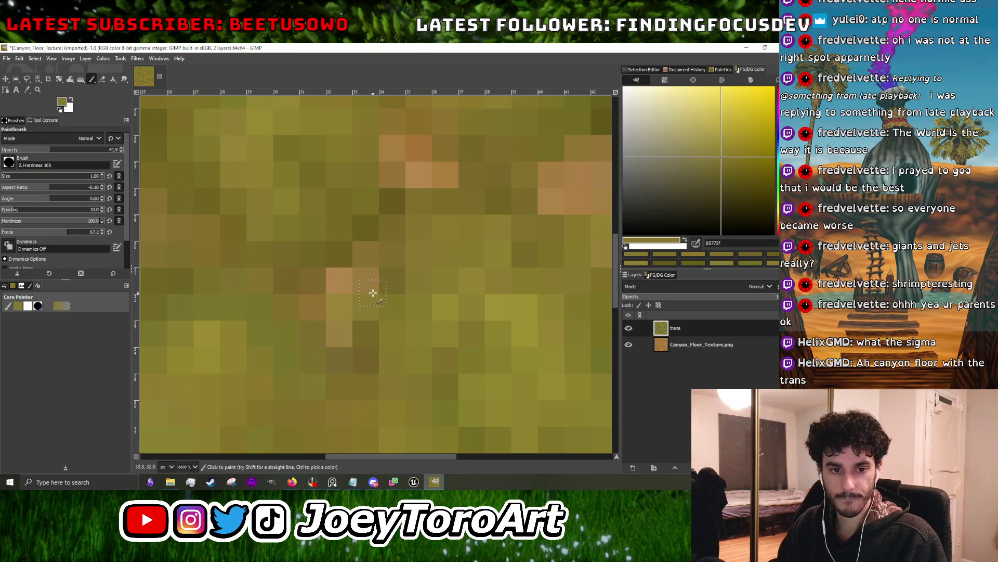
scroll(373, 293, "down", 5)
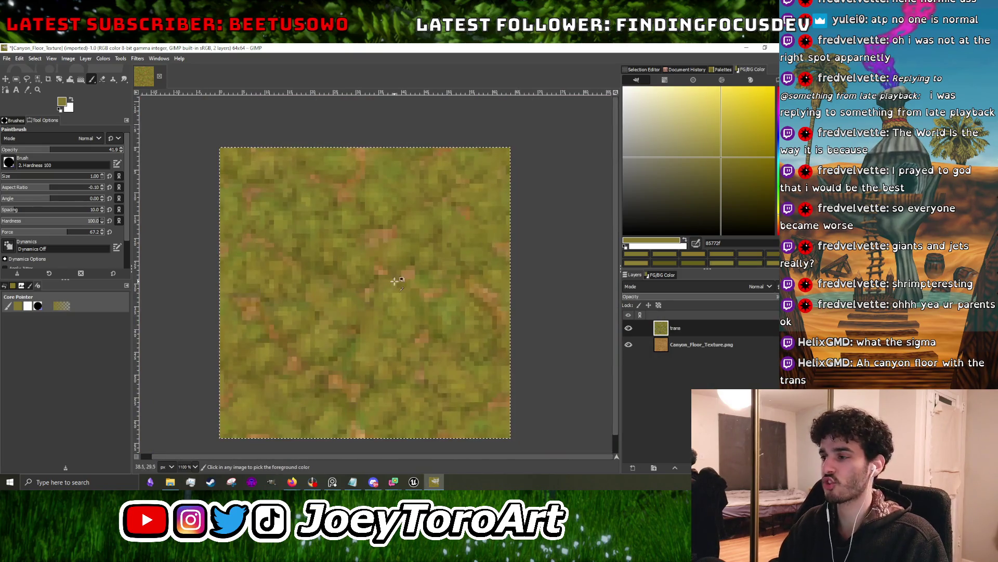
left_click(346, 297, "ctrl")
scroll(348, 307, "up", 5)
left_click(296, 257, "ctrl")
scroll(322, 286, "down", 2)
scroll(317, 323, "up", 1)
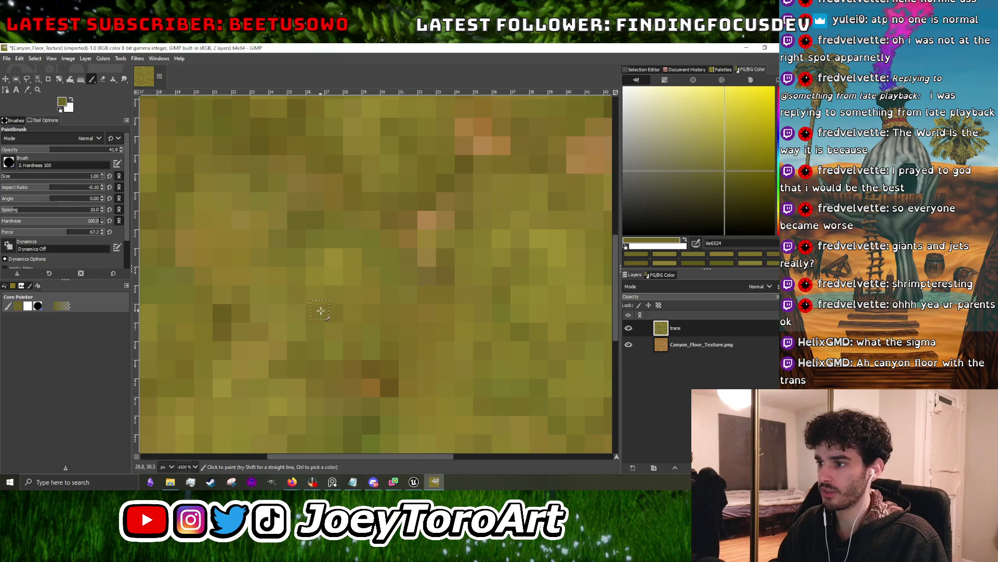
scroll(343, 291, "down", 3)
scroll(379, 270, "down", 2)
scroll(394, 269, "up", 1)
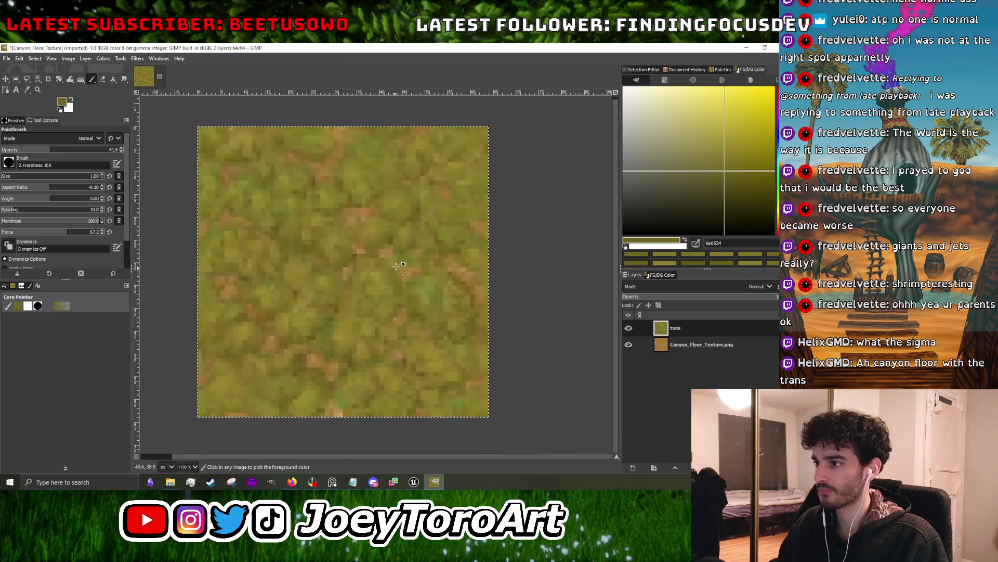
scroll(395, 263, "up", 3)
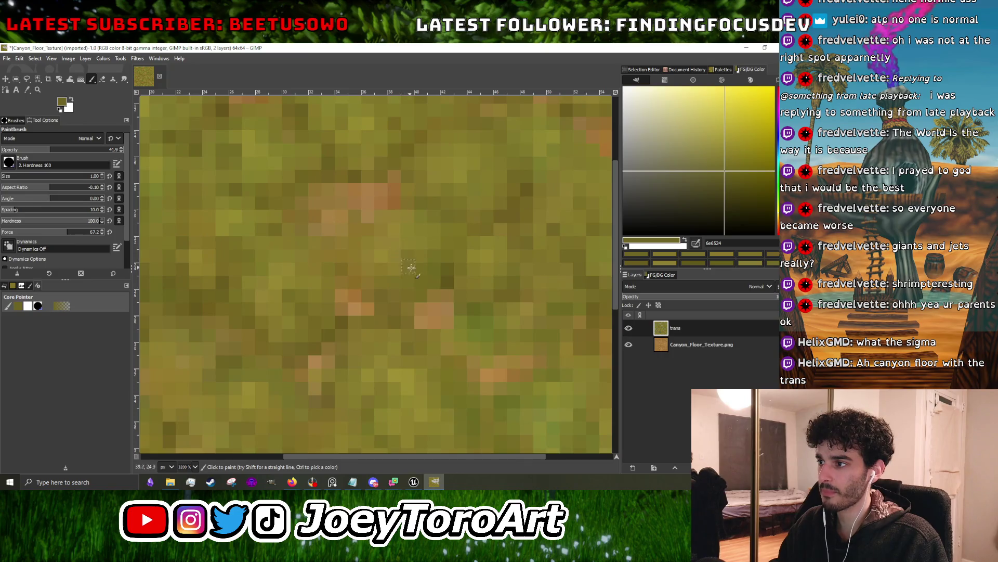
left_click(434, 281, "ctrl")
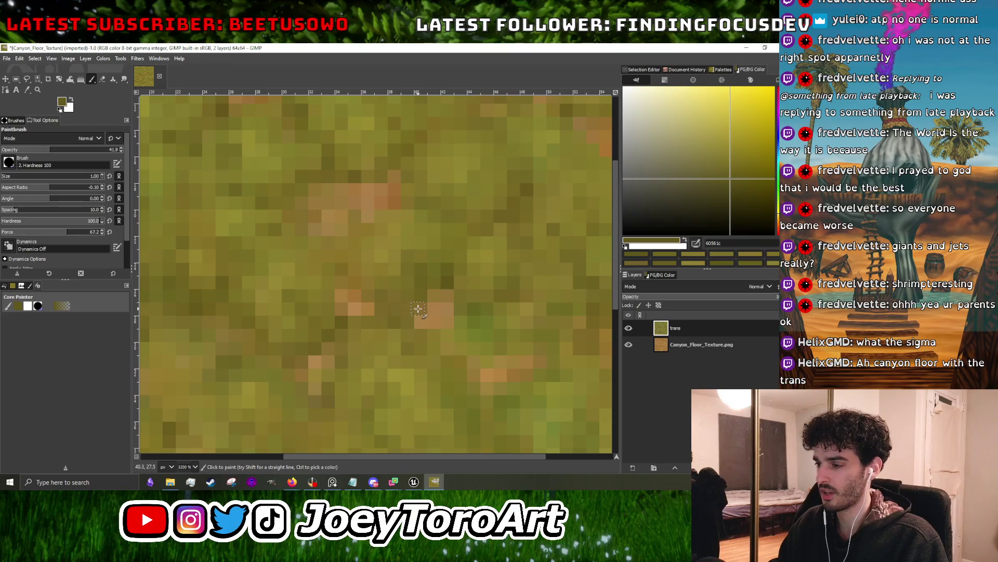
scroll(418, 308, "down", 3)
scroll(484, 272, "up", 3)
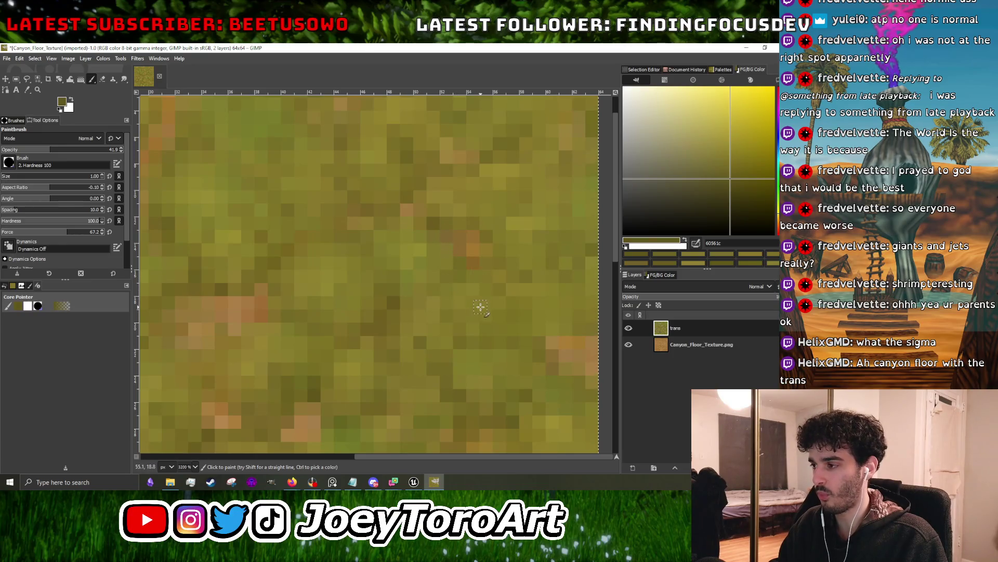
scroll(453, 309, "down", 3)
scroll(423, 312, "up", 2)
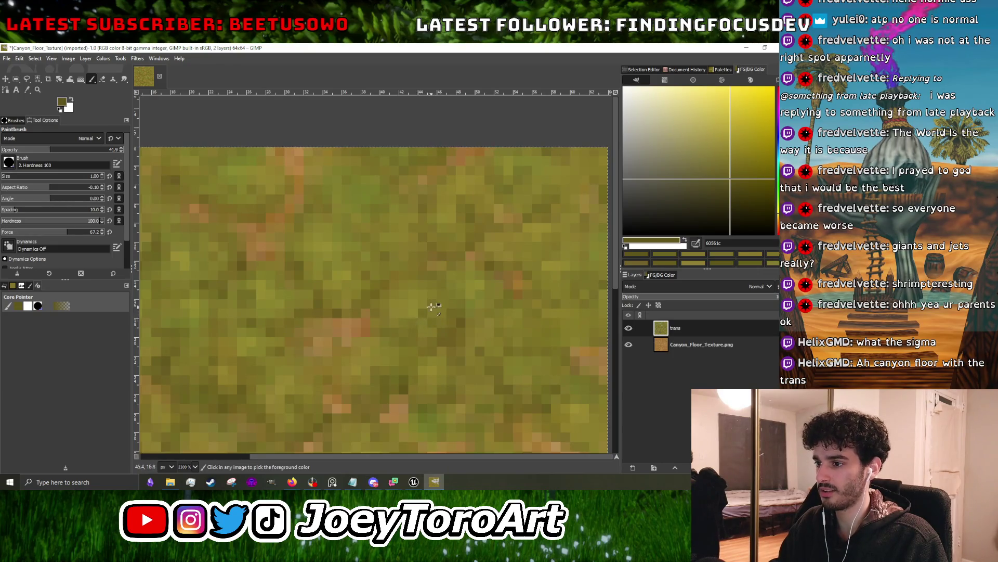
scroll(415, 326, "down", 1)
scroll(414, 326, "up", 1)
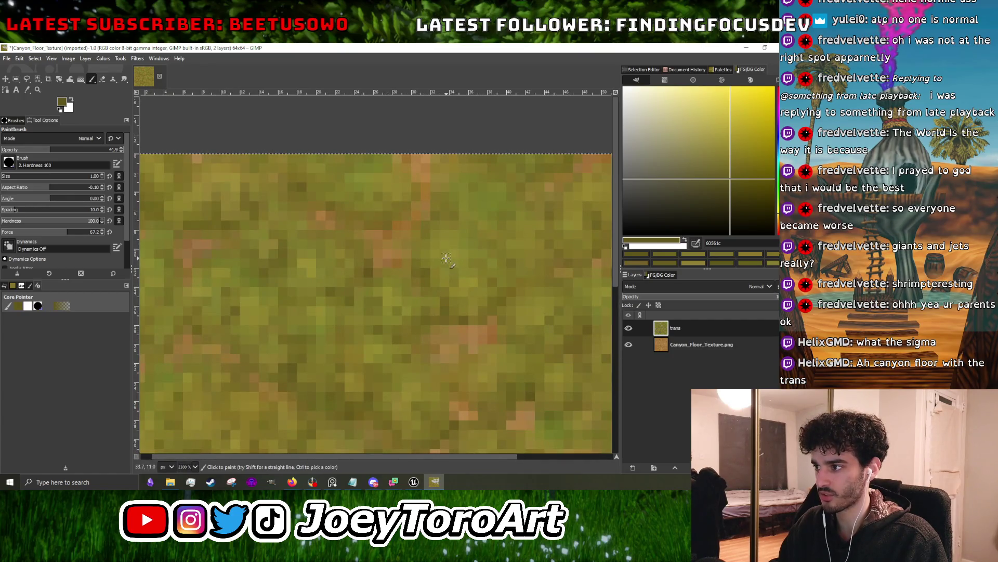
scroll(430, 277, "down", 3)
scroll(446, 301, "up", 4)
left_click(451, 345, "ctrl")
left_click(470, 361, "ctrl")
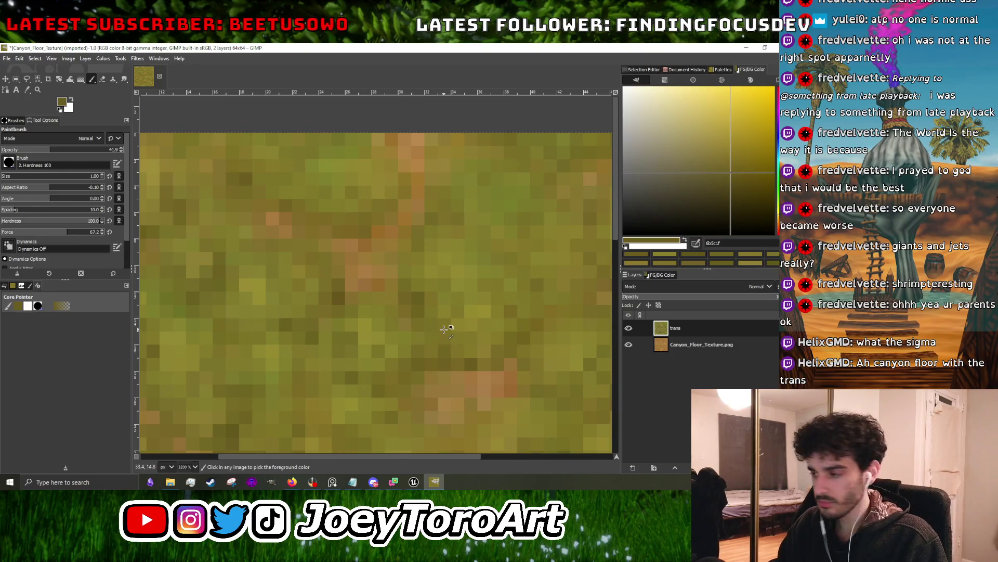
scroll(435, 374, "down", 1)
scroll(431, 378, "up", 1)
scroll(430, 378, "up", 1)
- Check the 64×64 tile at 4500% and zoomed out, then sample a lighter yellow-olive green
left_click(443, 344, "ctrl")
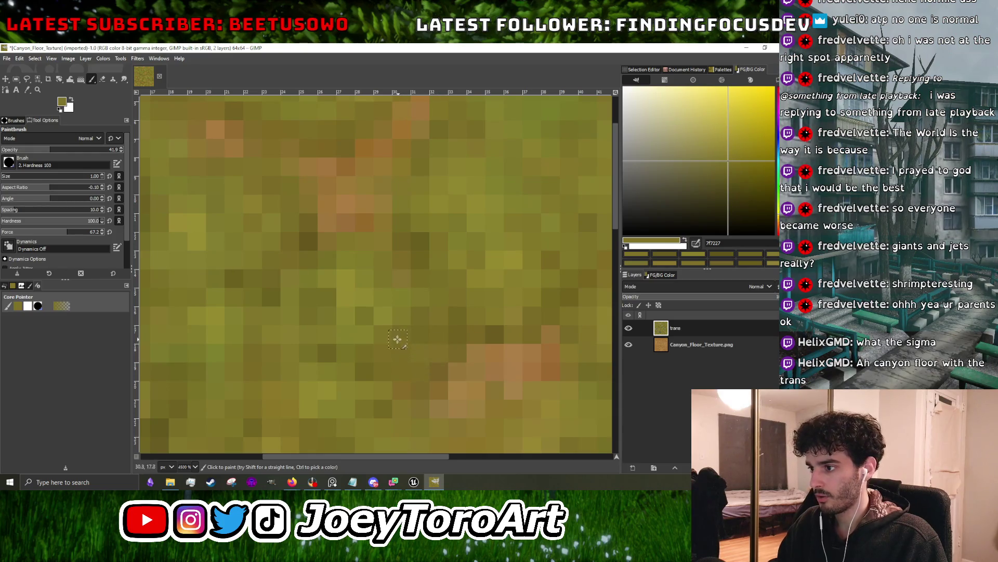
scroll(376, 330, "down", 2)
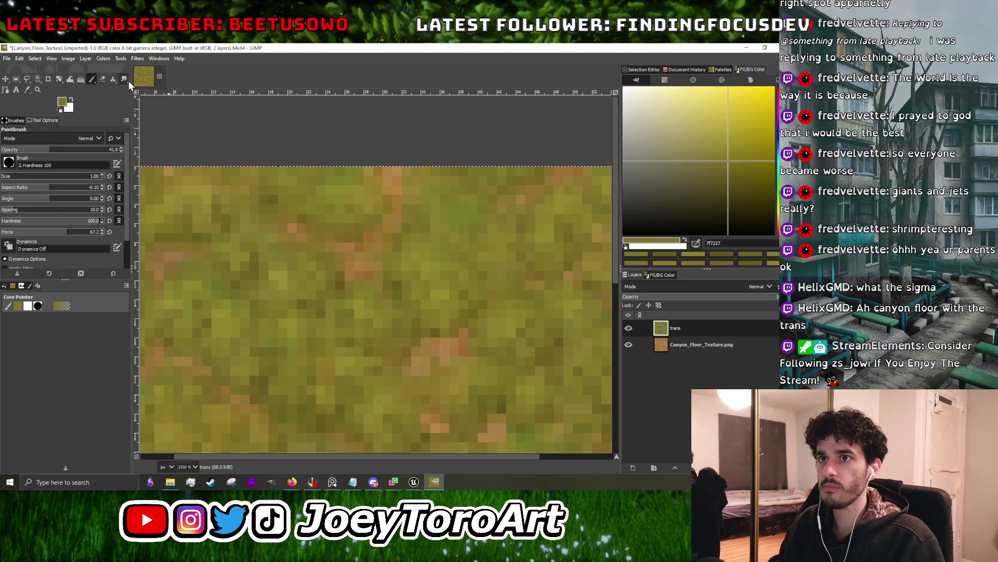
scroll(331, 311, "down", 3)
scroll(333, 317, "up", 3)
left_click(335, 321, "ctrl")
scroll(334, 321, "up", 3)
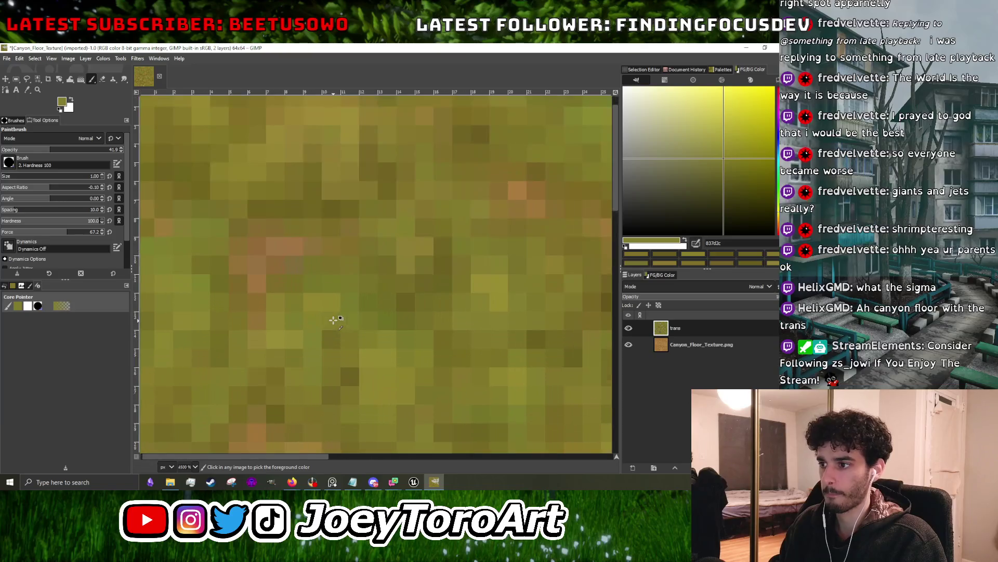
left_click(341, 279, "ctrl")
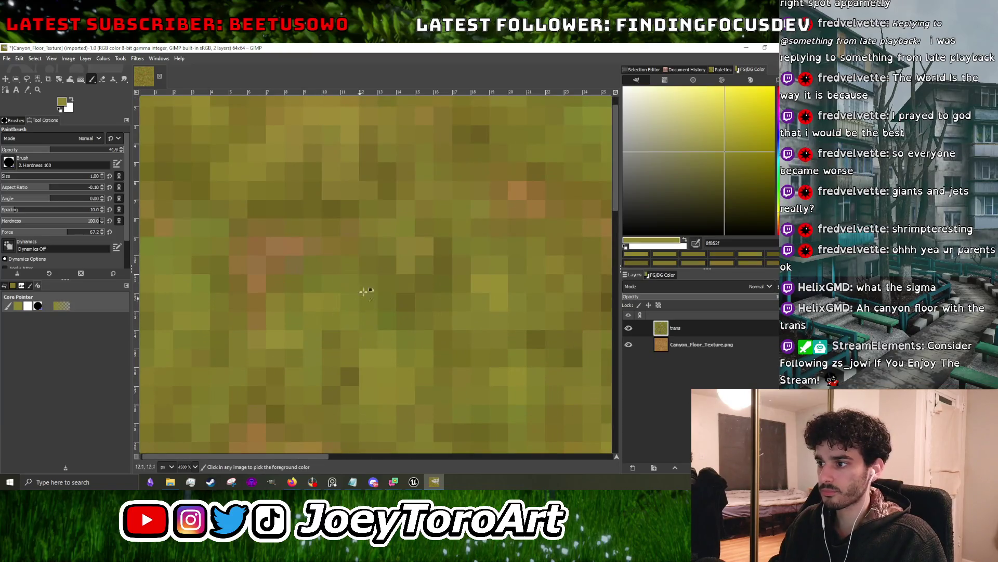
scroll(360, 298, "down", 5)
scroll(366, 275, "up", 2)
scroll(370, 271, "down", 2)
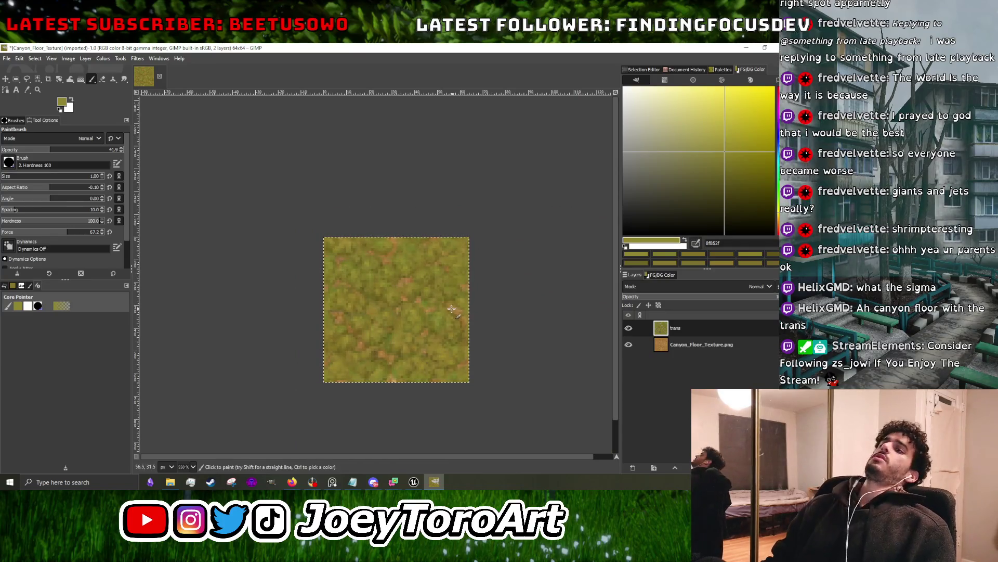
- At 3200% zoom, sample dark olive, light dirt brown and dark olive green, then switch to Firefox
scroll(432, 312, "down", 4)
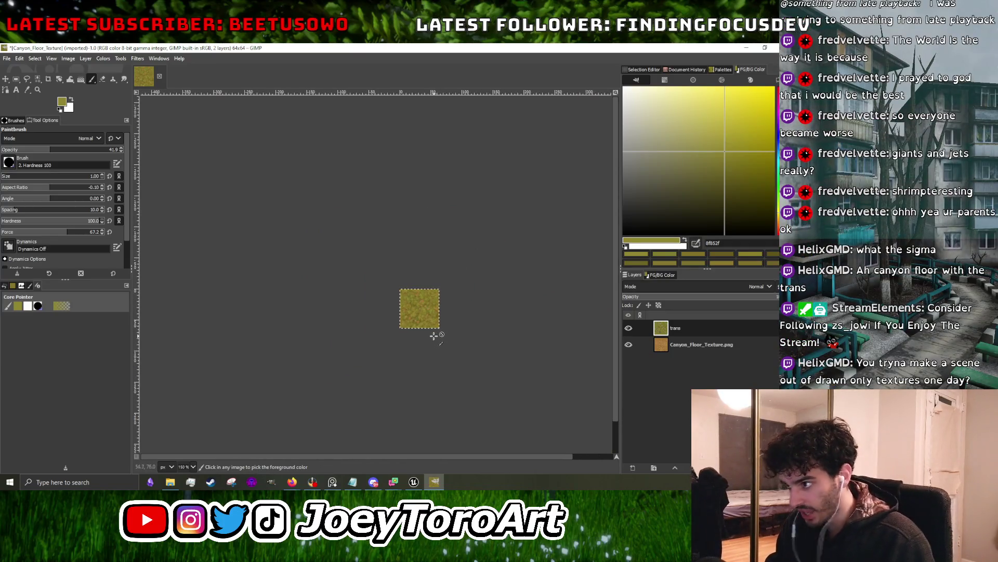
scroll(433, 336, "up", 4)
scroll(361, 213, "up", 3)
scroll(316, 267, "up", 1)
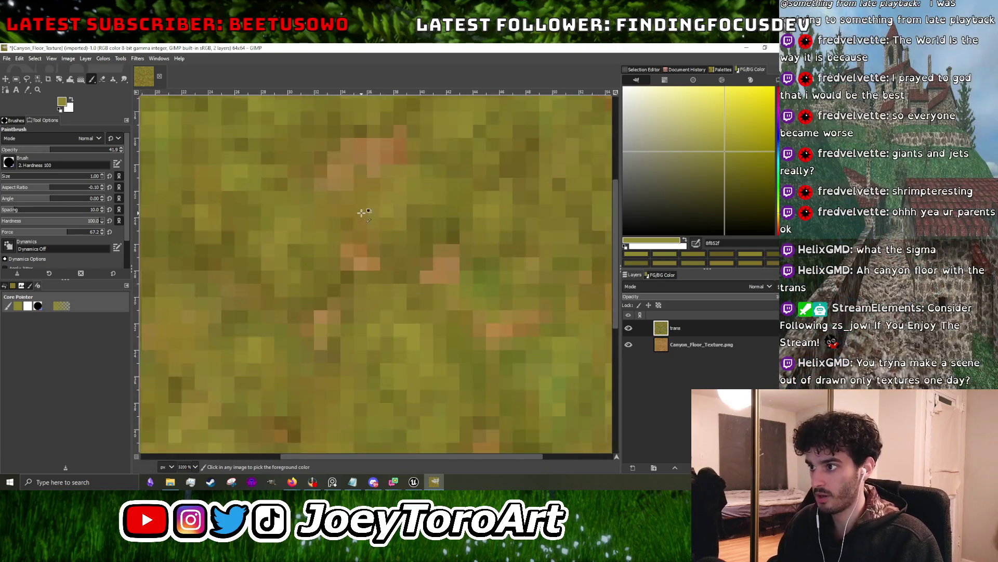
left_click(338, 295)
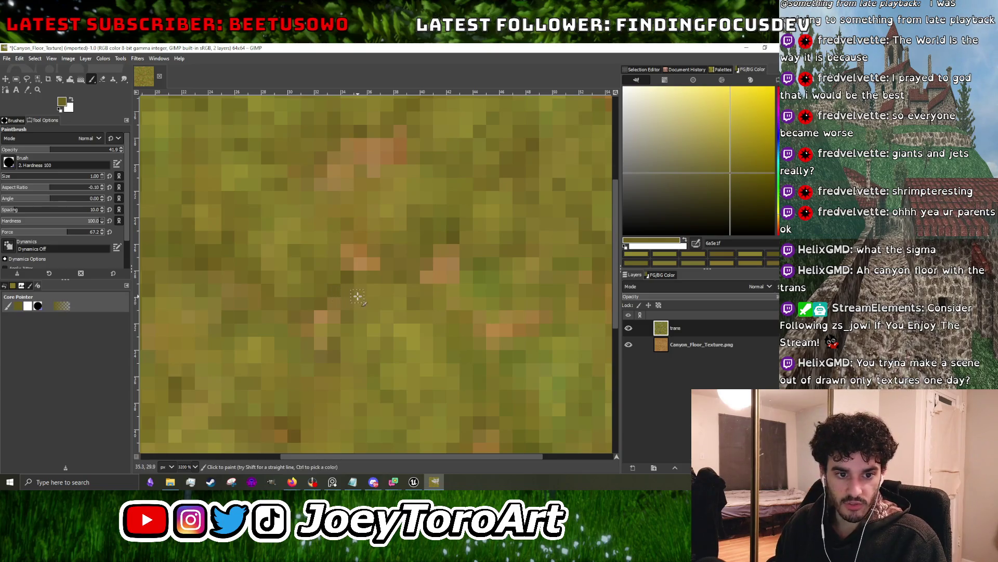
scroll(357, 296, "down", 2)
scroll(342, 288, "up", 2)
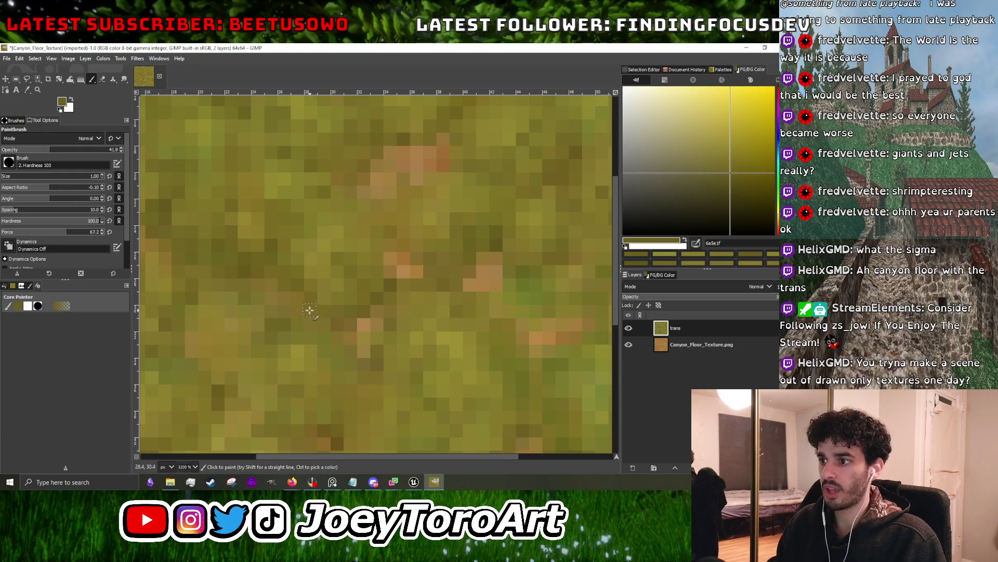
scroll(305, 309, "down", 3)
scroll(344, 297, "up", 3)
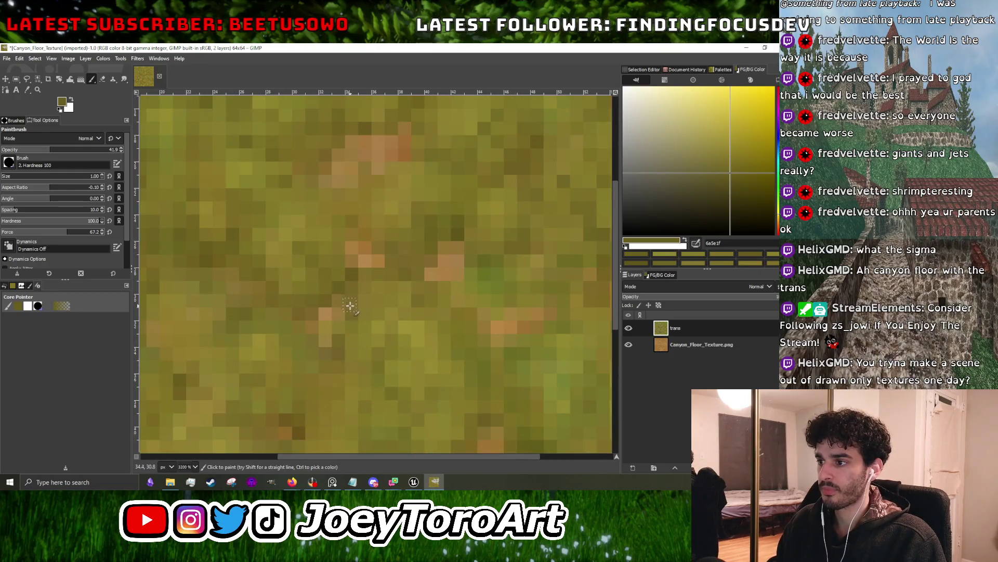
scroll(342, 306, "down", 2)
scroll(339, 318, "up", 2)
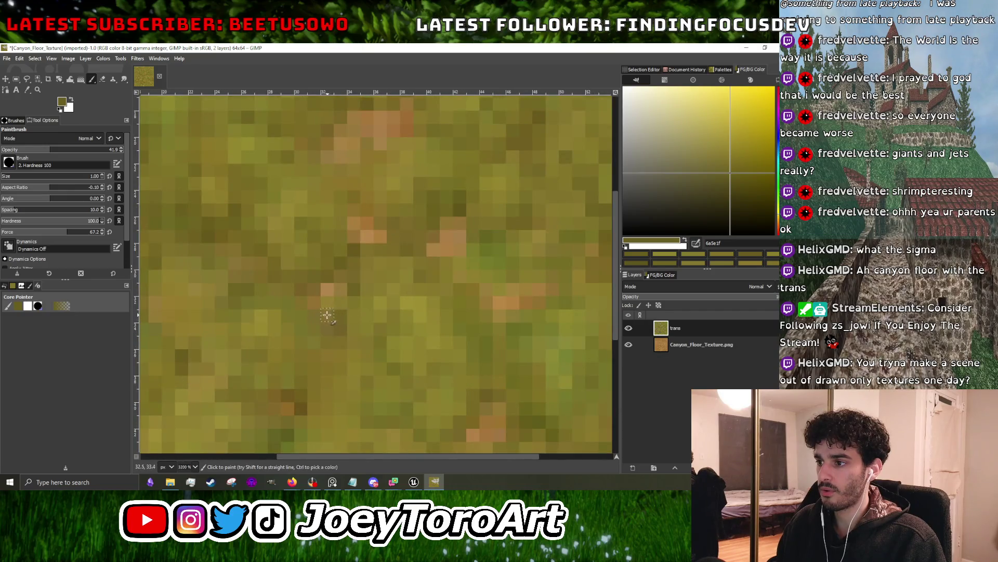
left_click(319, 312, "ctrl")
scroll(333, 310, "down", 5)
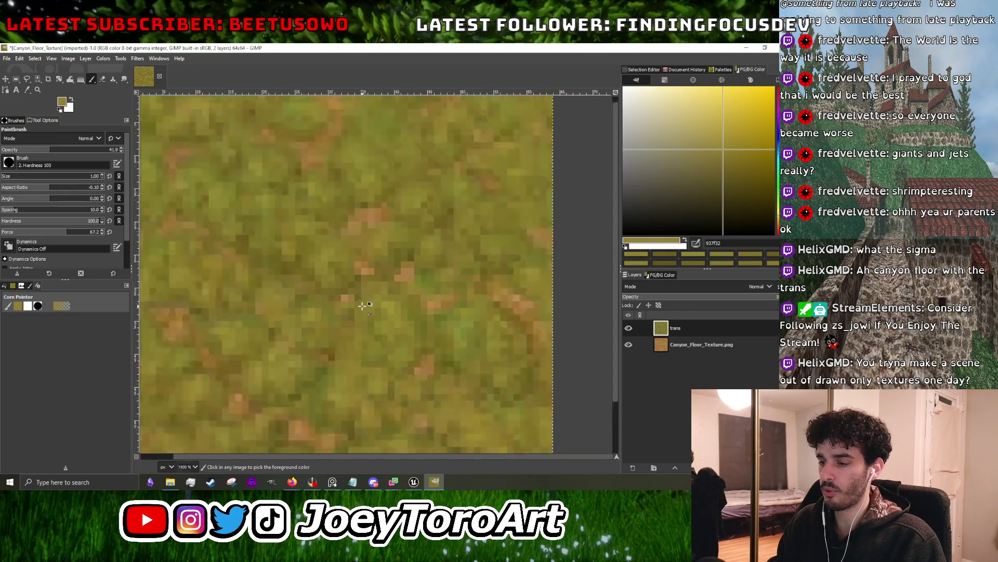
scroll(329, 357, "up", 3)
left_click(327, 356, "ctrl")
scroll(327, 356, "up", 2)
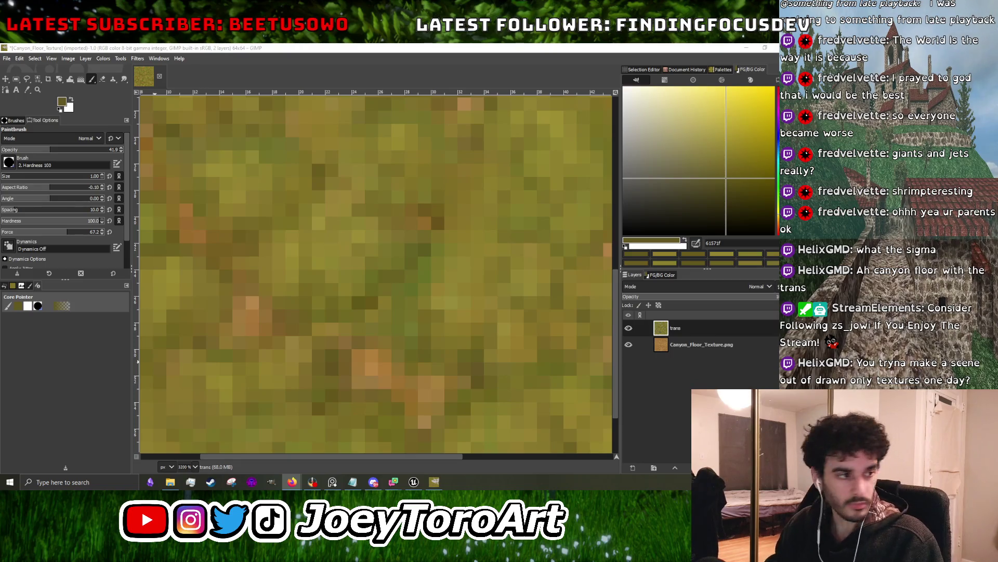
key("alt+Tab")
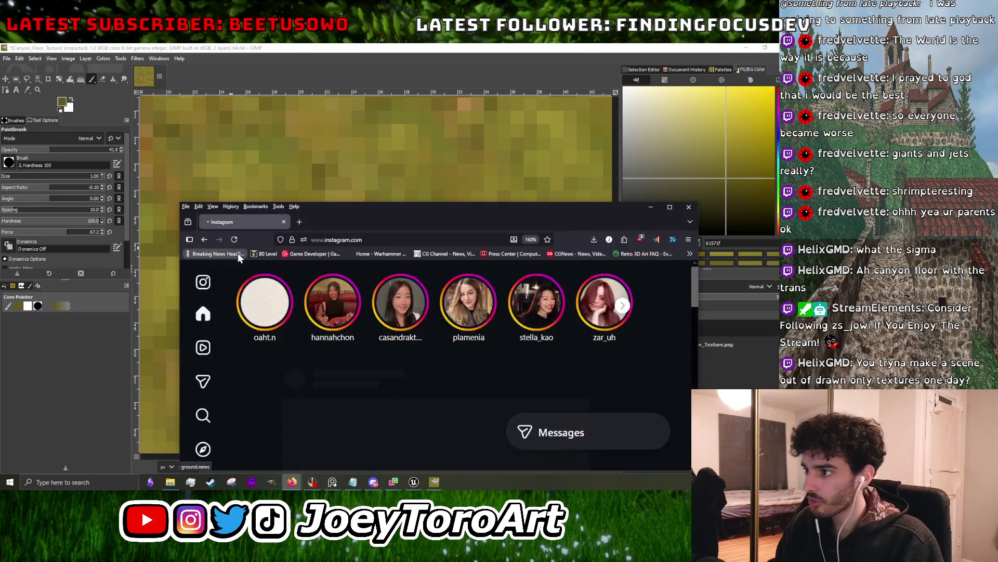
- Maximize the Firefox window and go to your own Instagram profile
left_click_drag(344, 229, 334, 117)
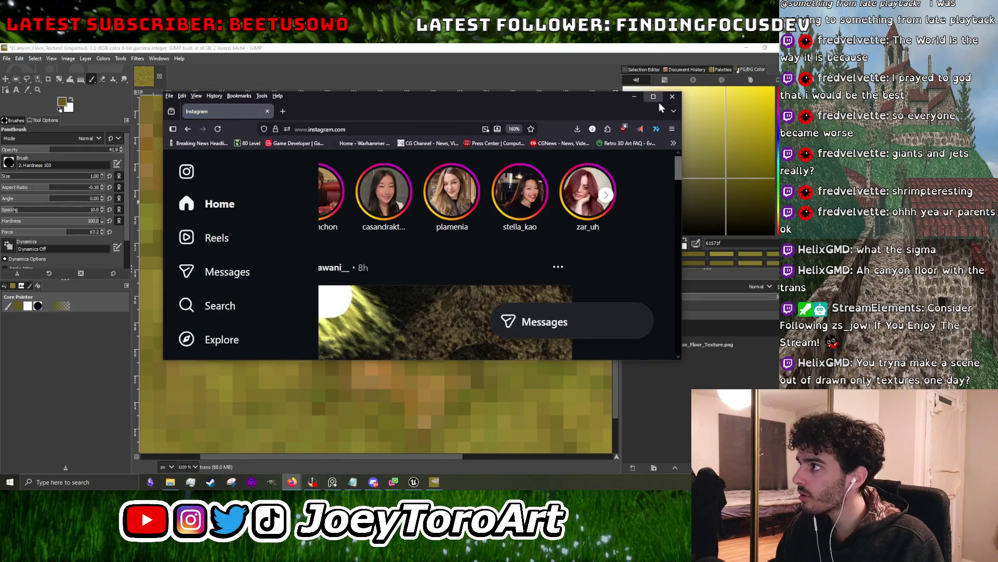
double_click(660, 101)
left_click(73, 424)
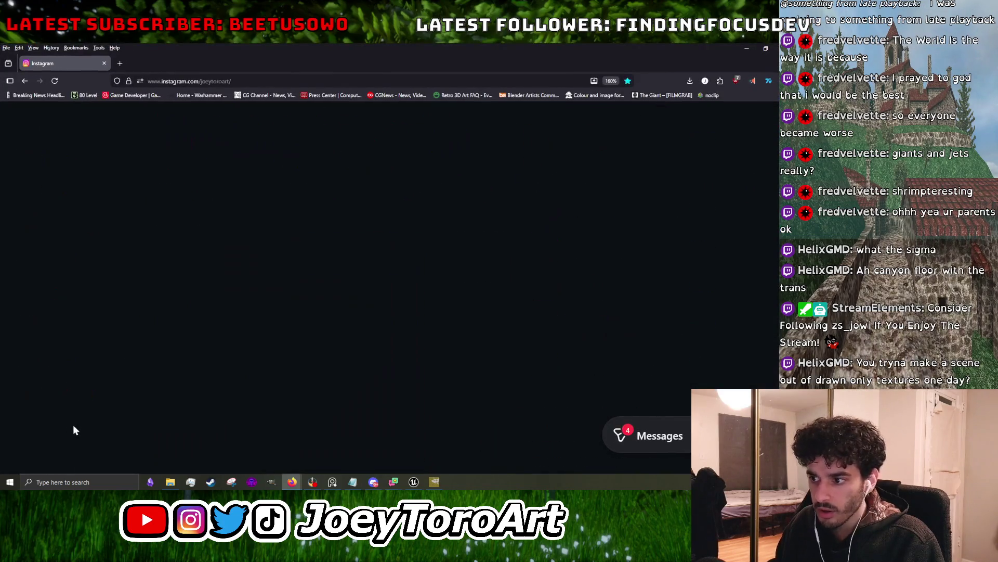
- Scroll the profile's reel grid and open the castle village reel made in Hammer
scroll(332, 292, "down", 10)
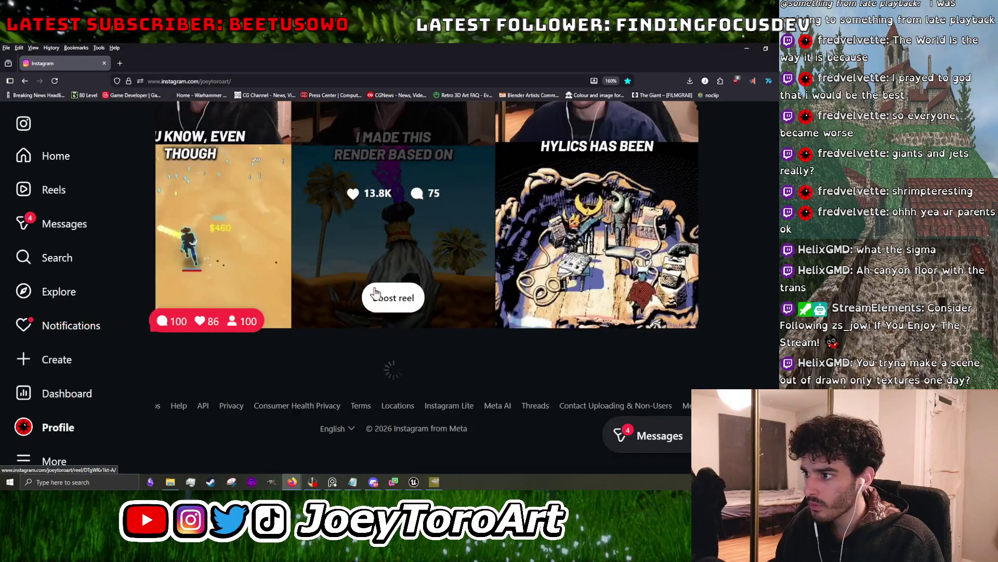
scroll(385, 302, "down", 10)
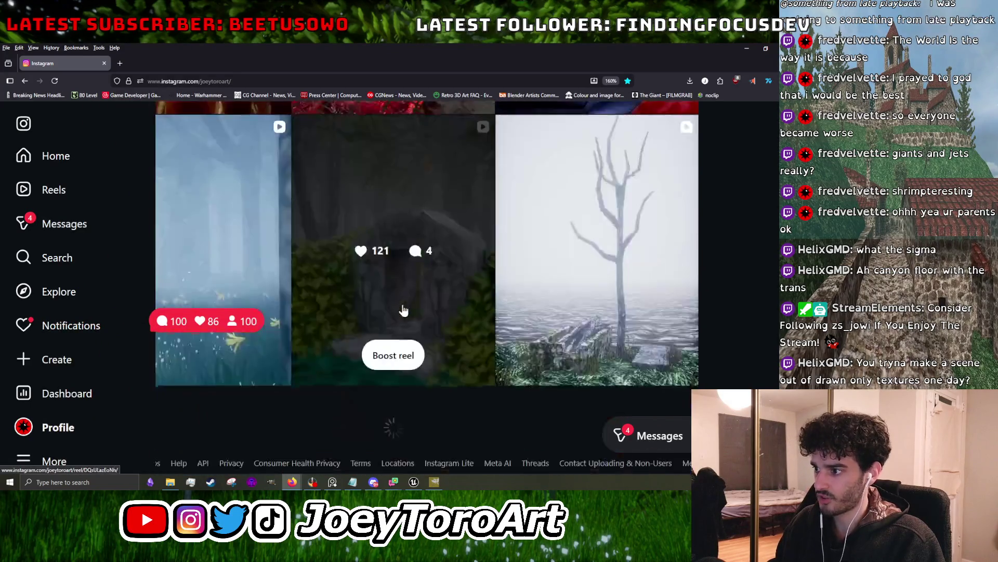
scroll(410, 312, "down", 10)
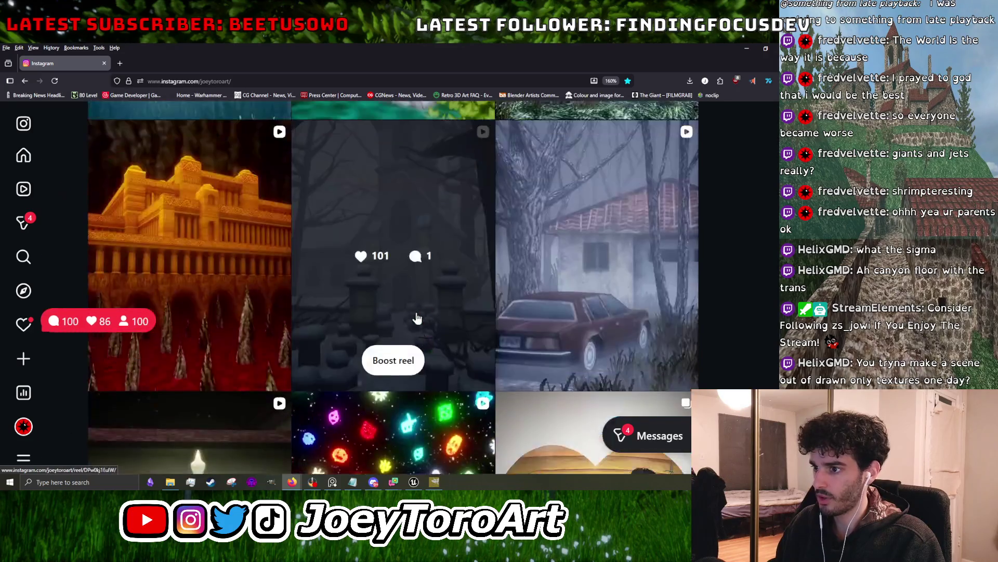
scroll(421, 317, "down", 10)
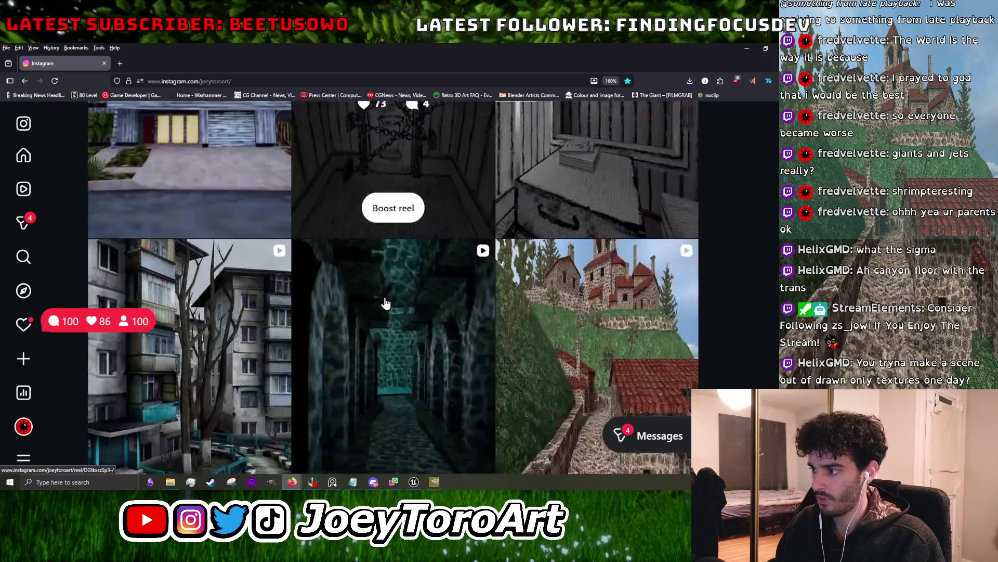
scroll(468, 291, "down", 3)
left_click(552, 281)
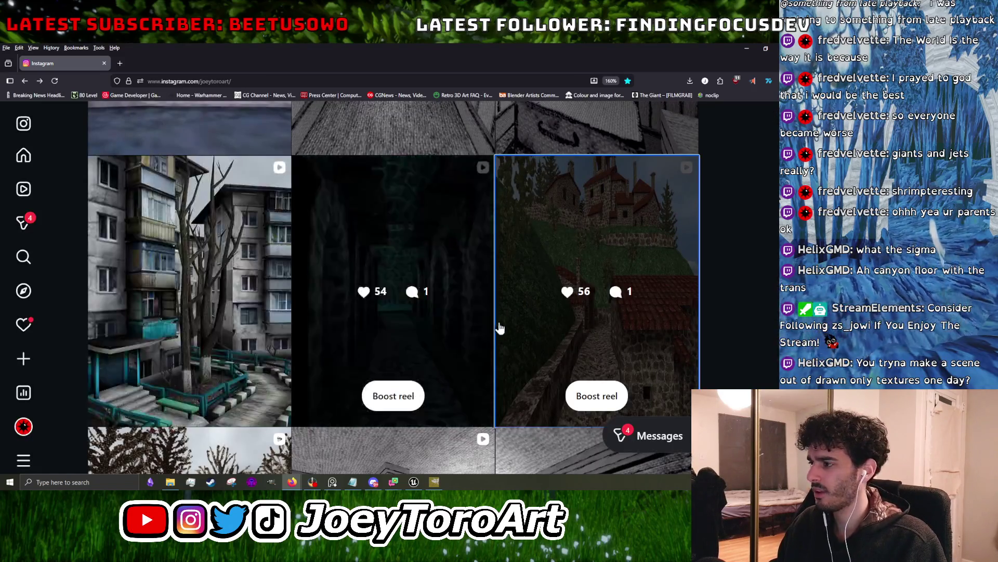
left_click(504, 324)
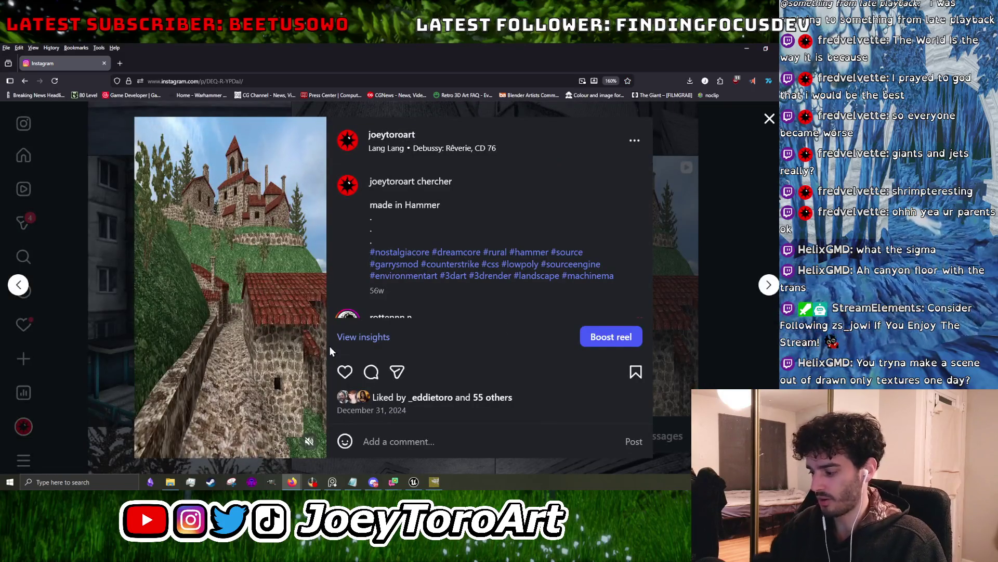
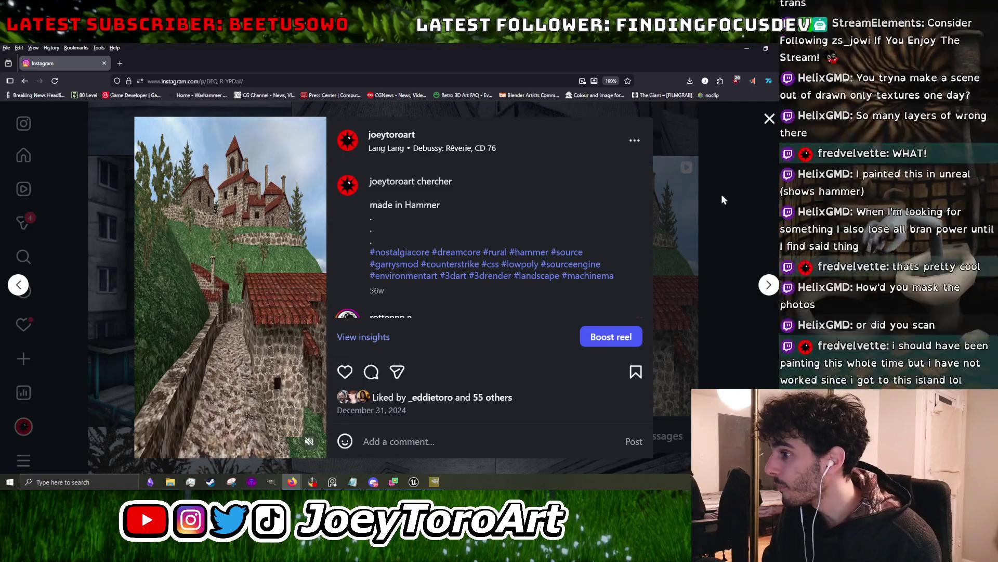
- Close the castle reel post and scroll through the profile grid
left_click(770, 120)
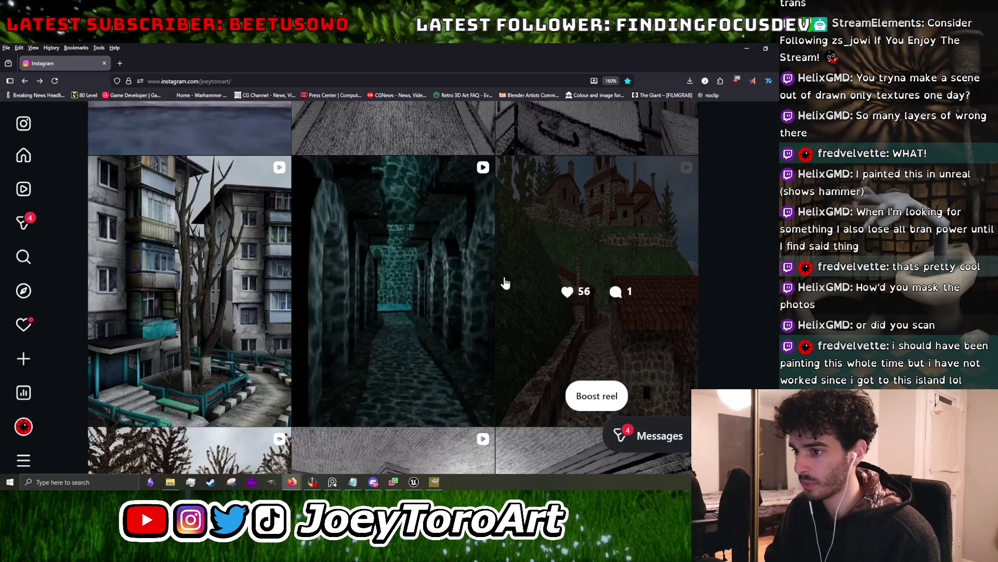
scroll(552, 289, "up", 1)
scroll(520, 291, "up", 2)
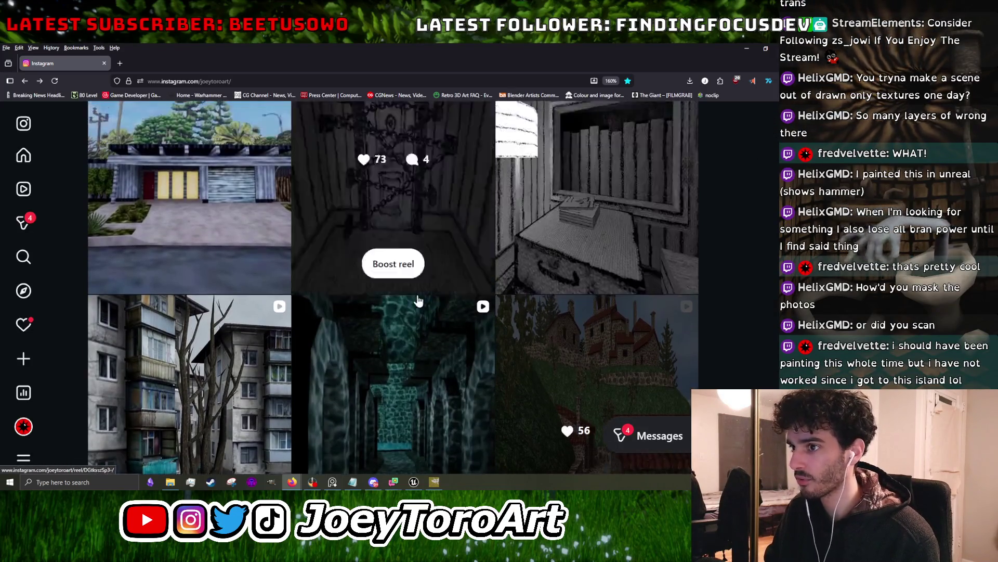
scroll(446, 301, "down", 3)
- View the dark corridor reel, dismiss the boost music dialog, then open the Sleepwalk 2 reel
left_click(439, 353)
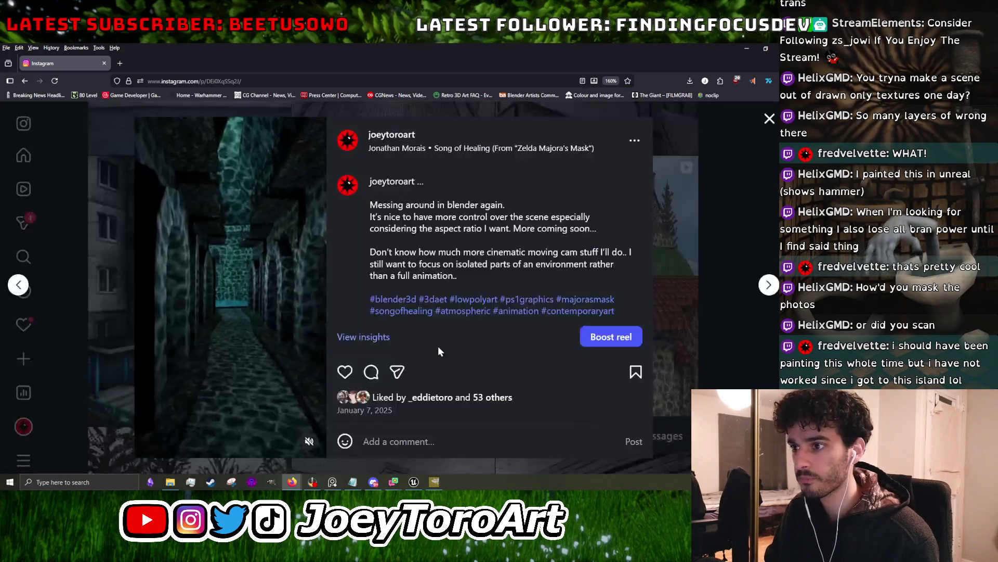
left_click(708, 283)
left_click(618, 384)
left_click(451, 294)
scroll(543, 331, "up", 2)
left_click(413, 310)
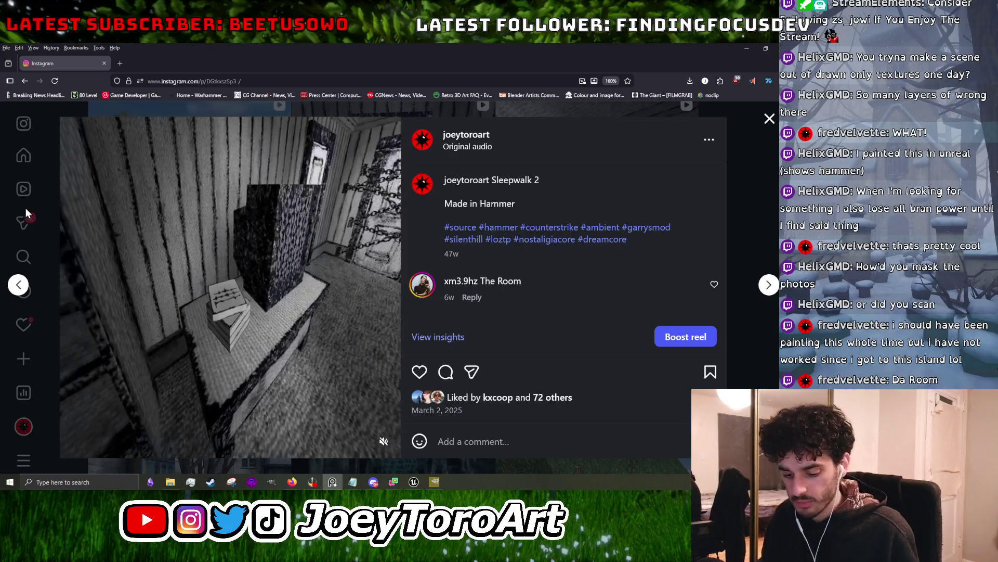
- Close the Sleepwalk 2 post and watch the northport forest reel before closing it
left_click(770, 120)
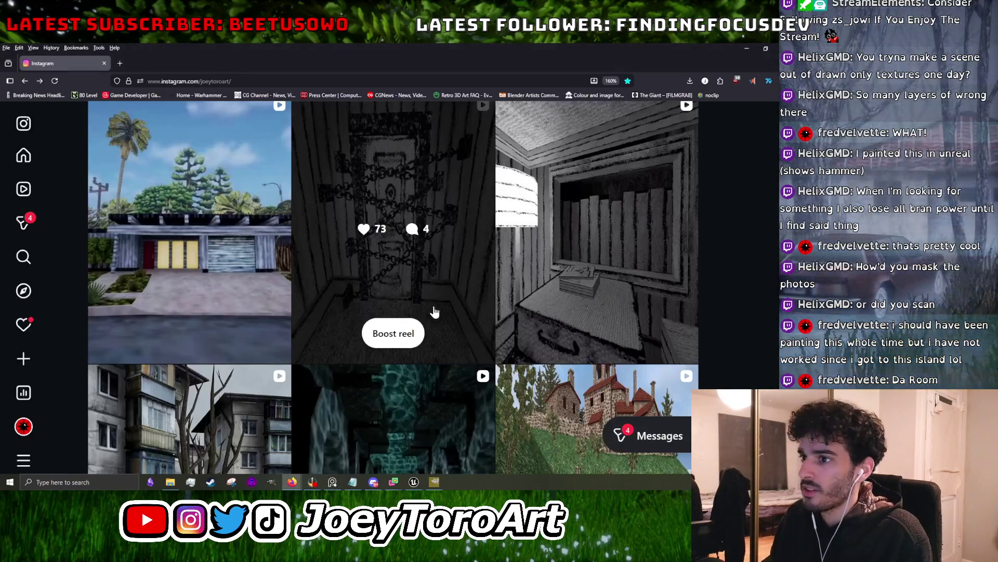
scroll(520, 338, "down", 5)
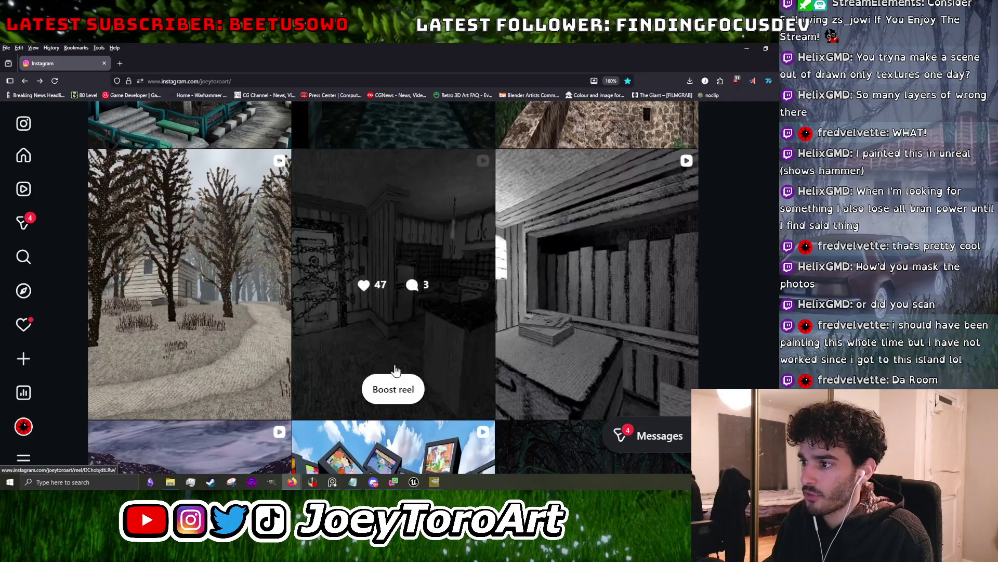
left_click(208, 318)
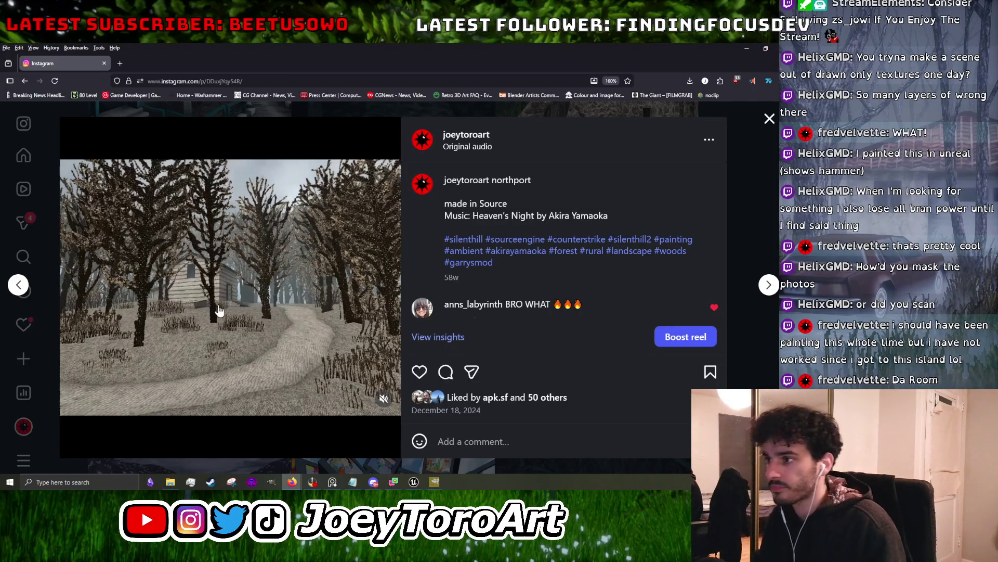
left_click(742, 179)
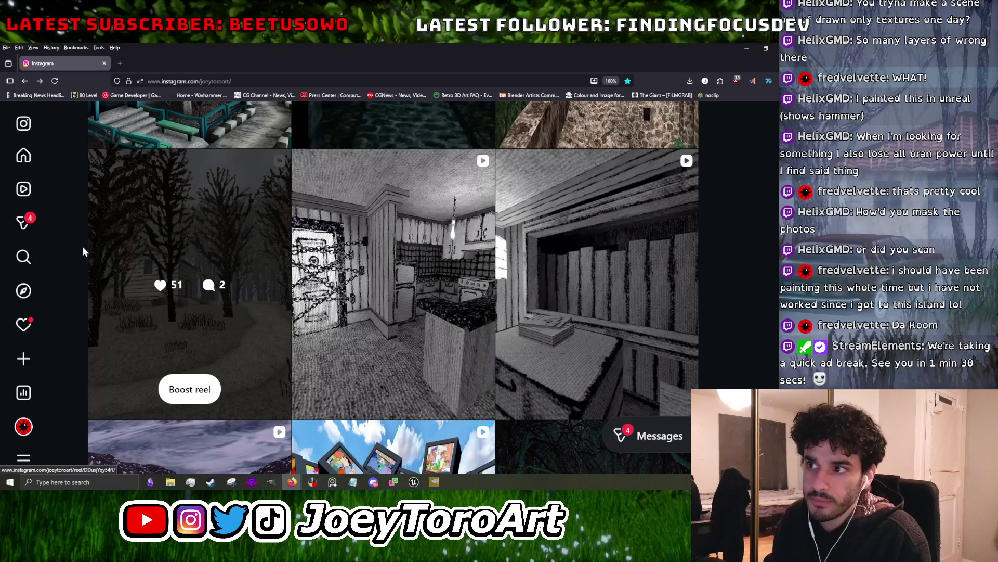
- Scroll the profile grid, then switch to the GIMP canyon floor texture window
scroll(310, 270, "down", 3)
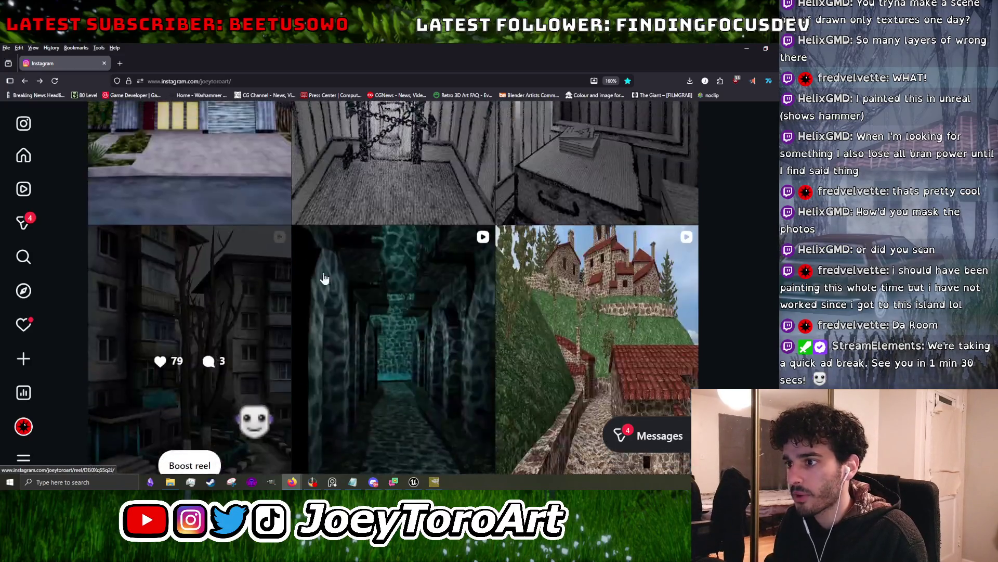
scroll(364, 338, "down", 10)
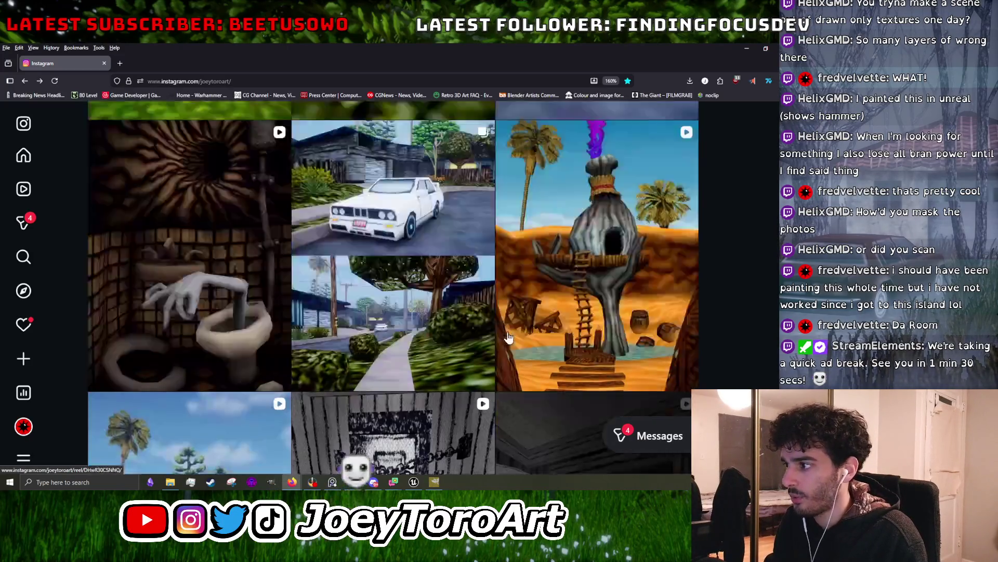
scroll(449, 340, "down", 5)
scroll(395, 343, "up", 5)
key("alt+Tab")
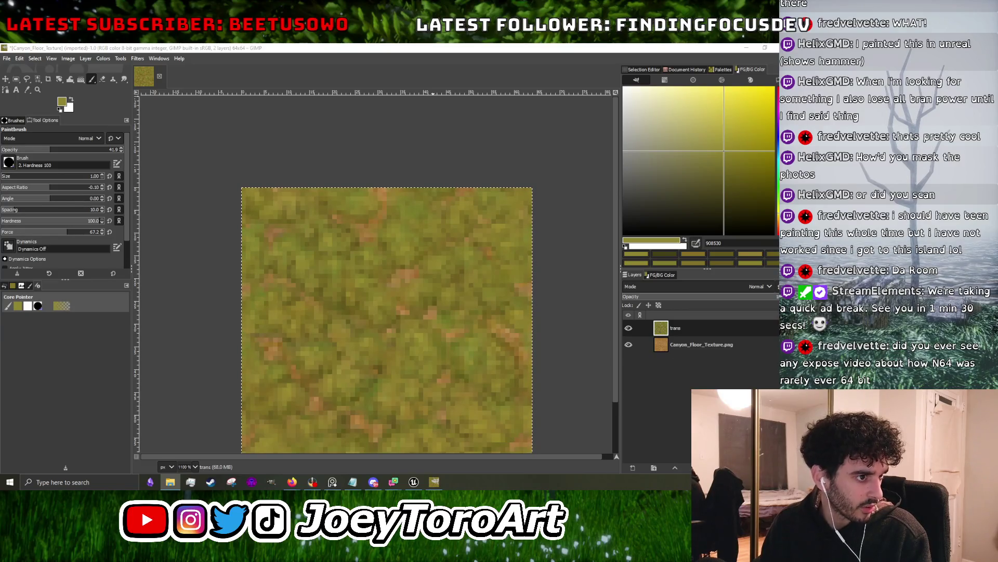
- Move the fr folder window aside and view the cap reference photo in Photos
key("alt+Tab")
left_click_drag(380, 106, 297, 116)
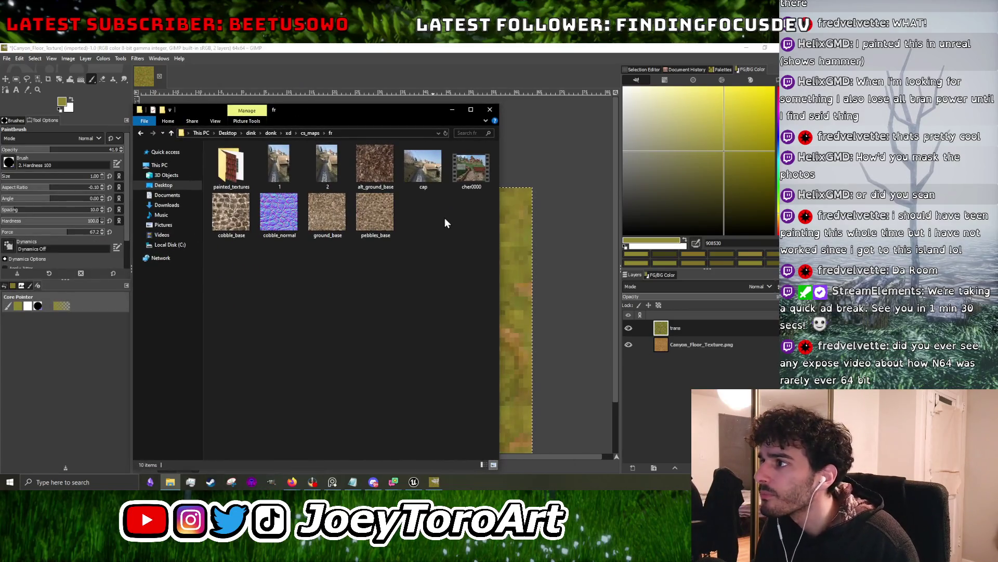
double_click(438, 172)
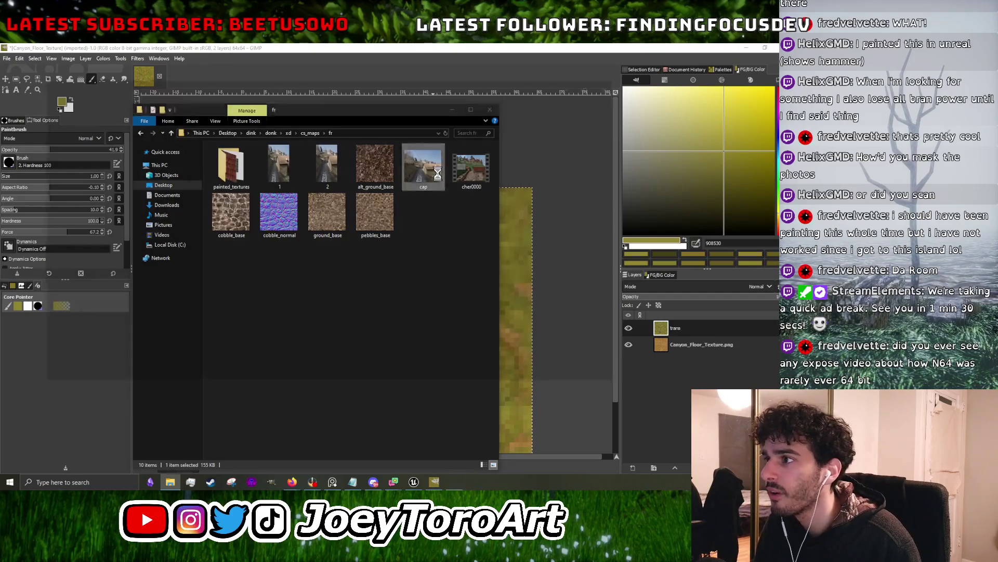
scroll(362, 168, "up", 3)
scroll(361, 168, "down", 4)
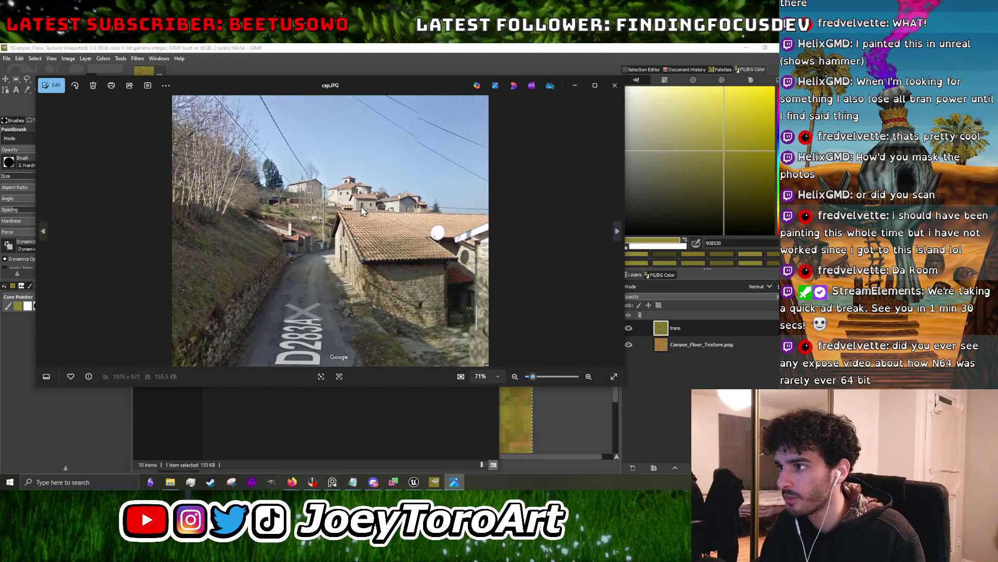
left_click(618, 92)
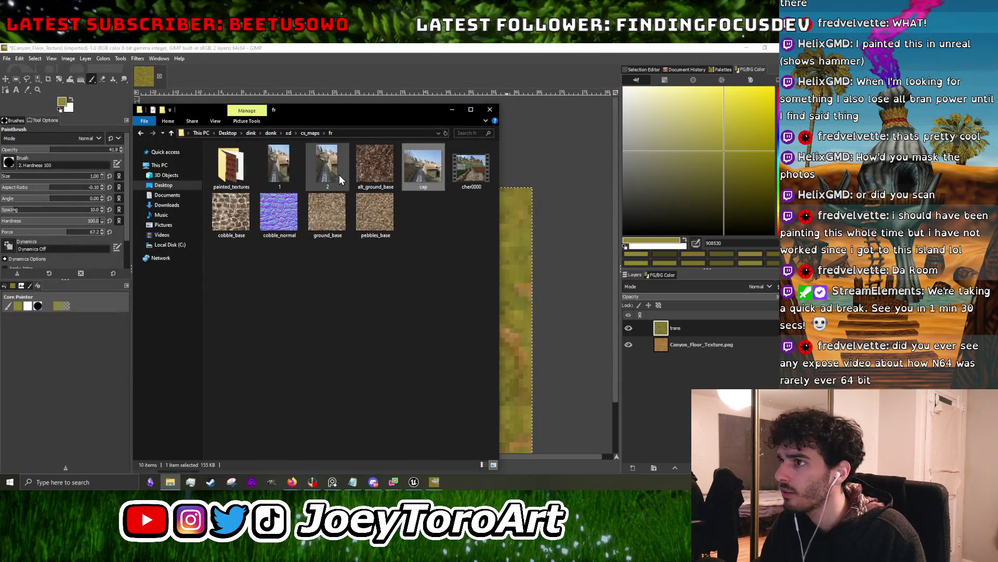
- Zoom around the 2.png village reference photo in Photos, then close it
double_click(339, 174)
scroll(520, 240, "up", 5)
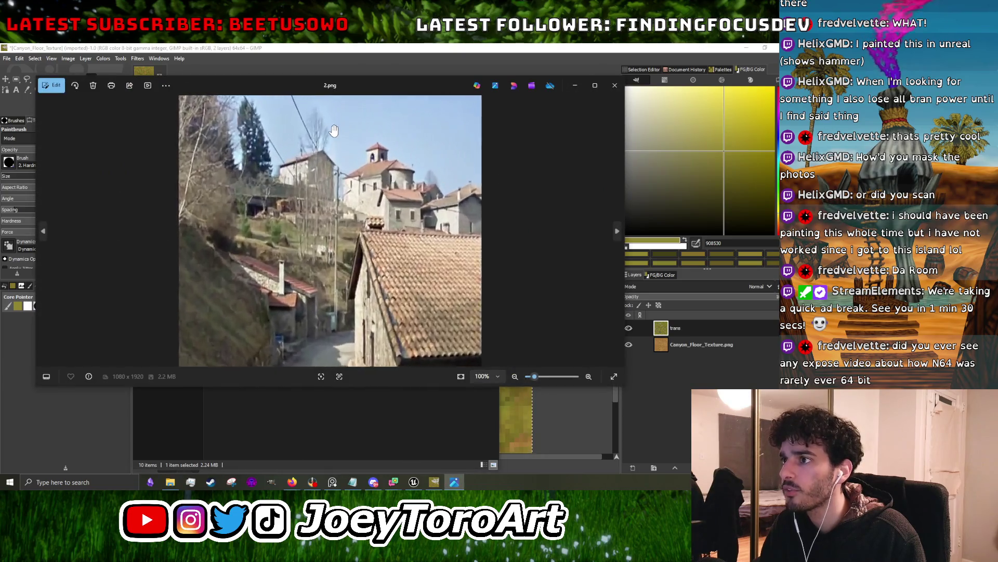
scroll(520, 241, "down", 1)
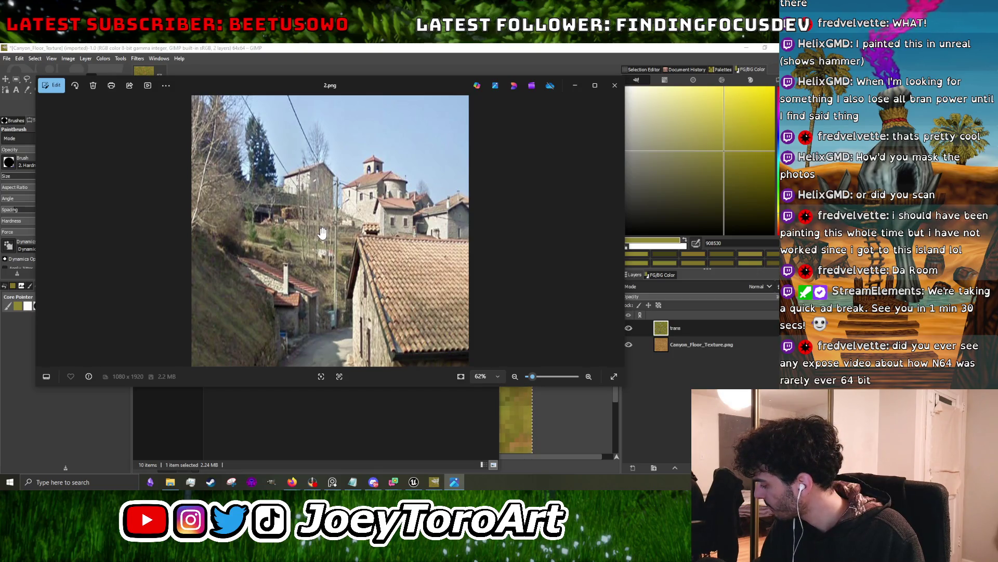
scroll(322, 232, "up", 4)
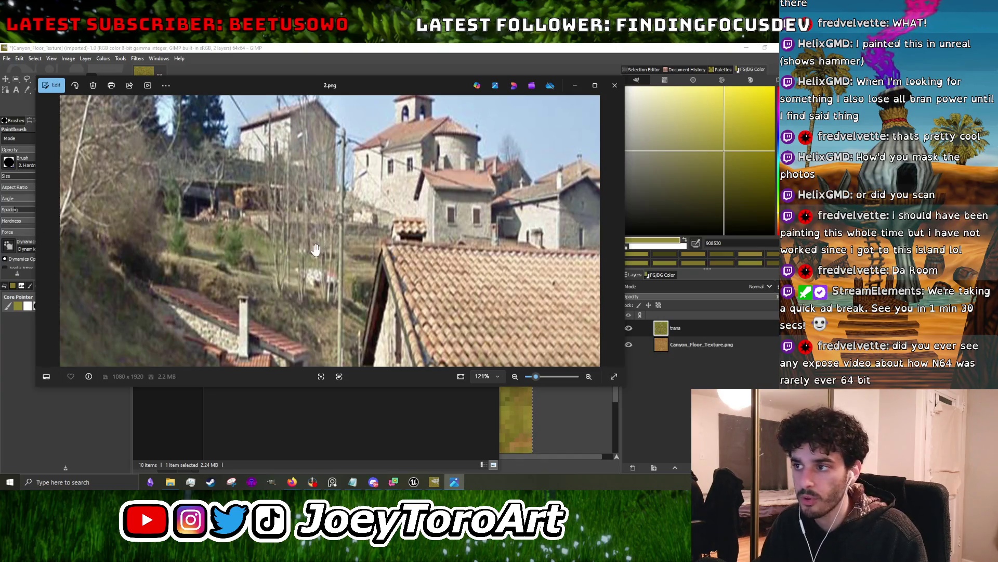
scroll(315, 249, "down", 5)
scroll(312, 242, "up", 6)
scroll(309, 233, "down", 4)
scroll(276, 248, "up", 3)
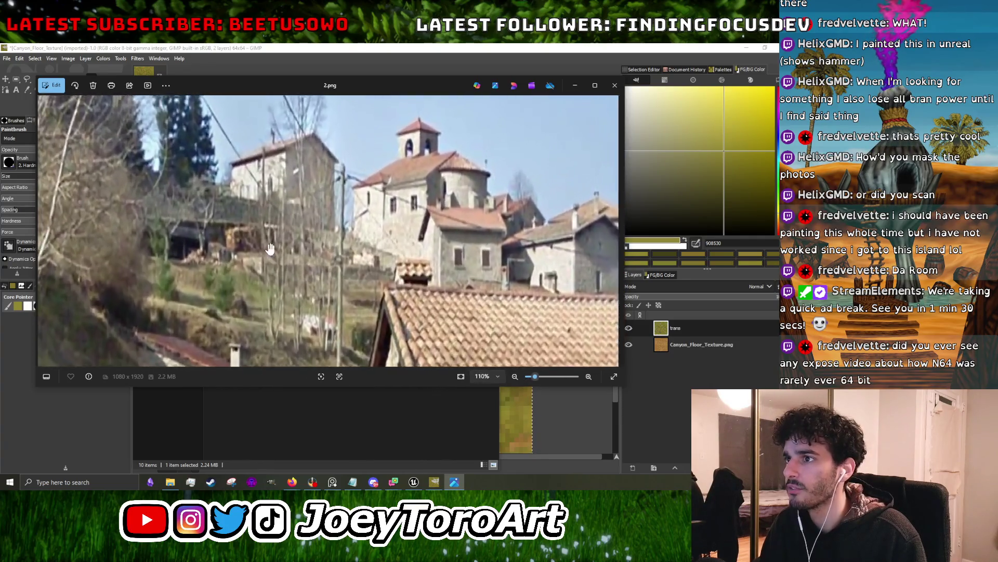
scroll(276, 248, "down", 3)
scroll(342, 173, "down", 4)
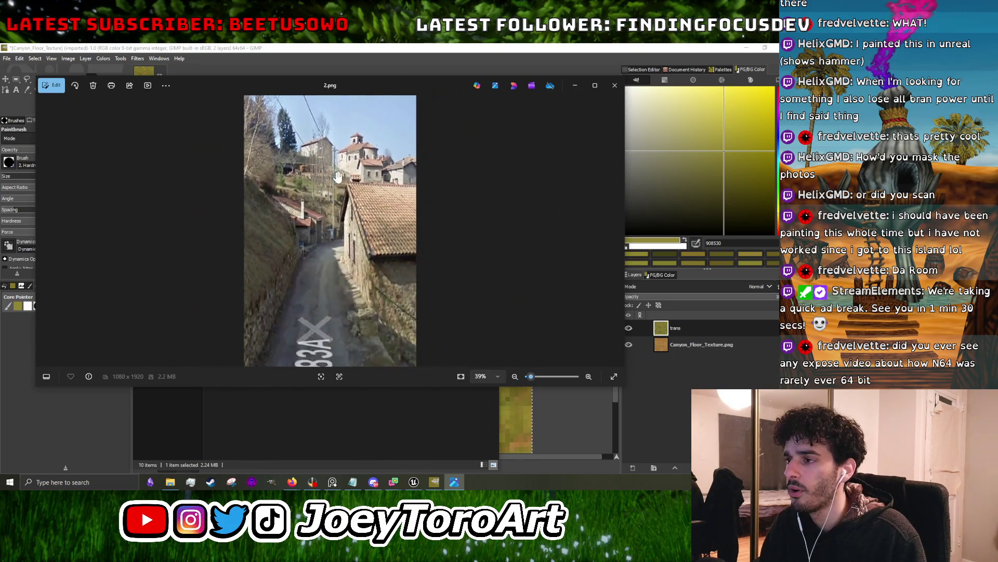
left_click(612, 87)
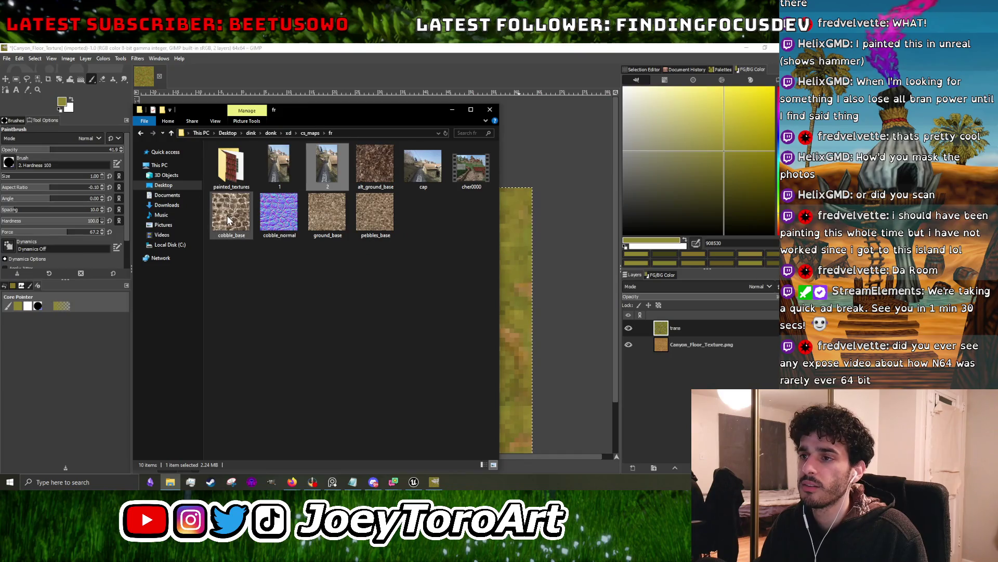
- Reopen the cap reference photo, zoom in and out to study it, then close it
double_click(427, 164)
scroll(402, 234, "up", 5)
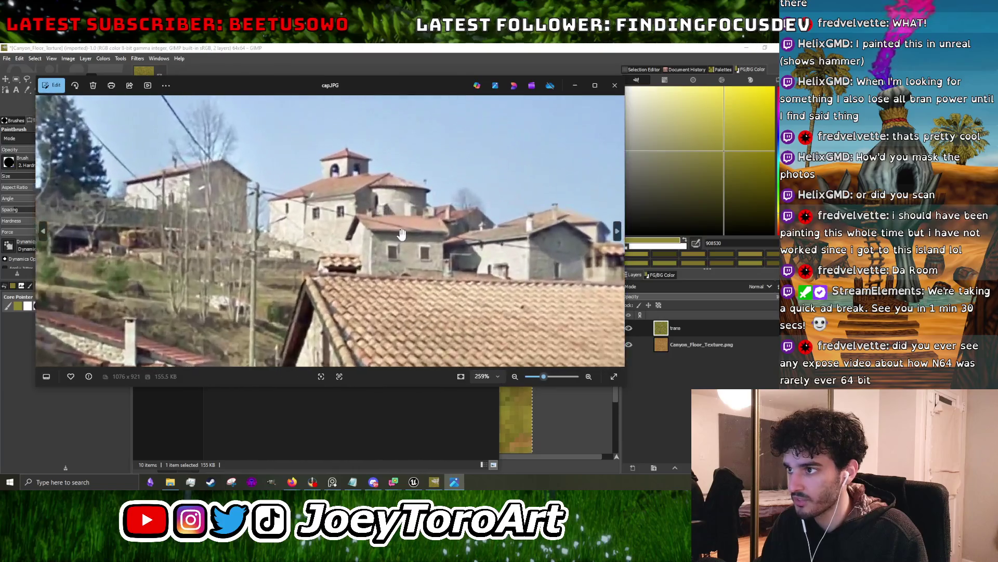
scroll(402, 234, "down", 3)
scroll(333, 256, "up", 5)
scroll(333, 256, "down", 6)
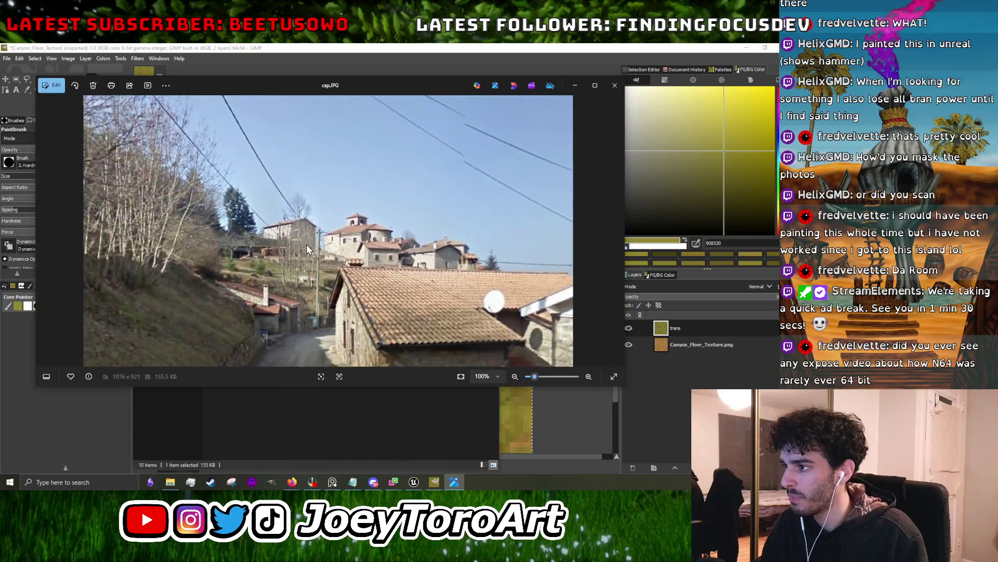
scroll(308, 248, "down", 3)
scroll(331, 229, "up", 4)
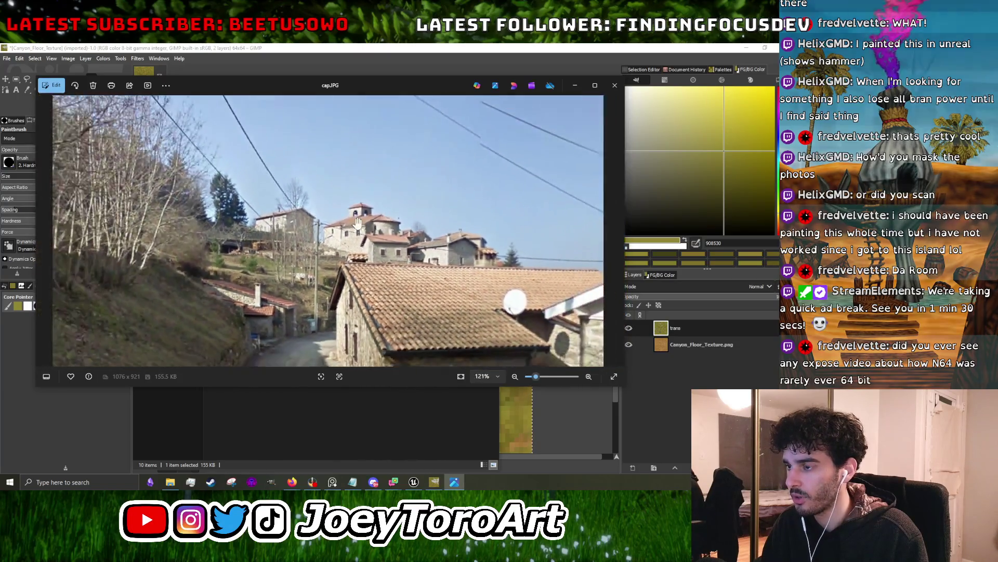
scroll(331, 229, "up", 3)
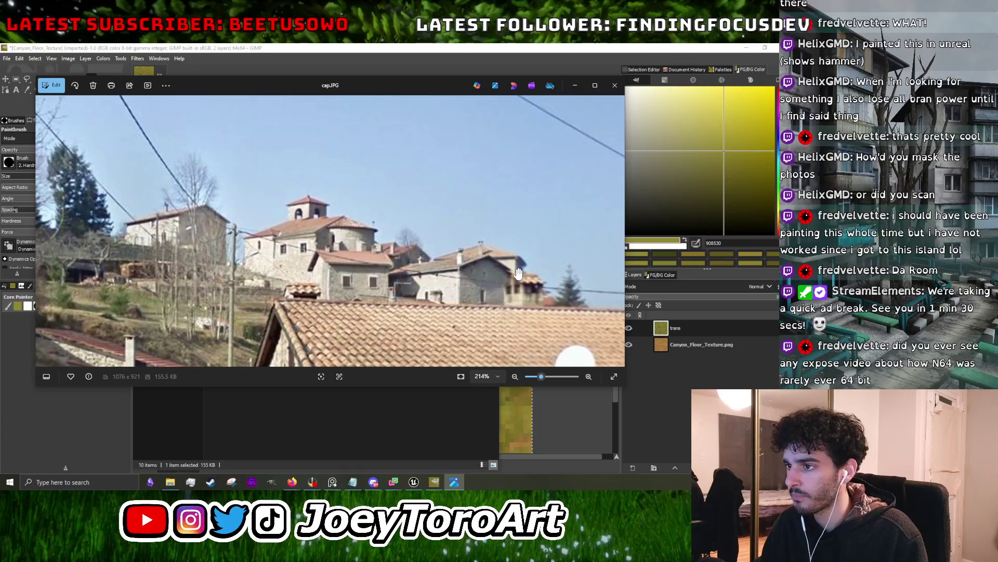
scroll(519, 273, "down", 6)
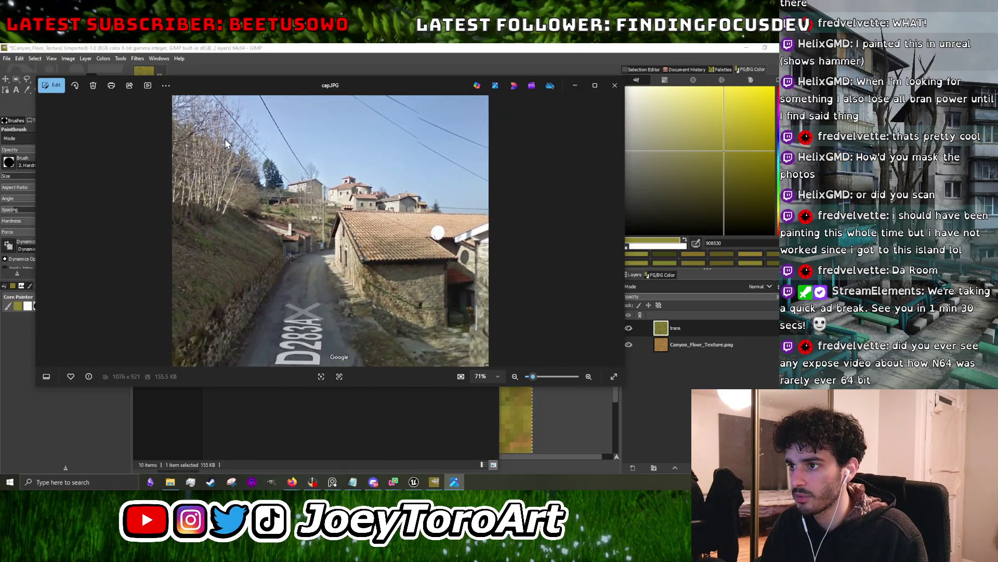
scroll(225, 138, "up", 3)
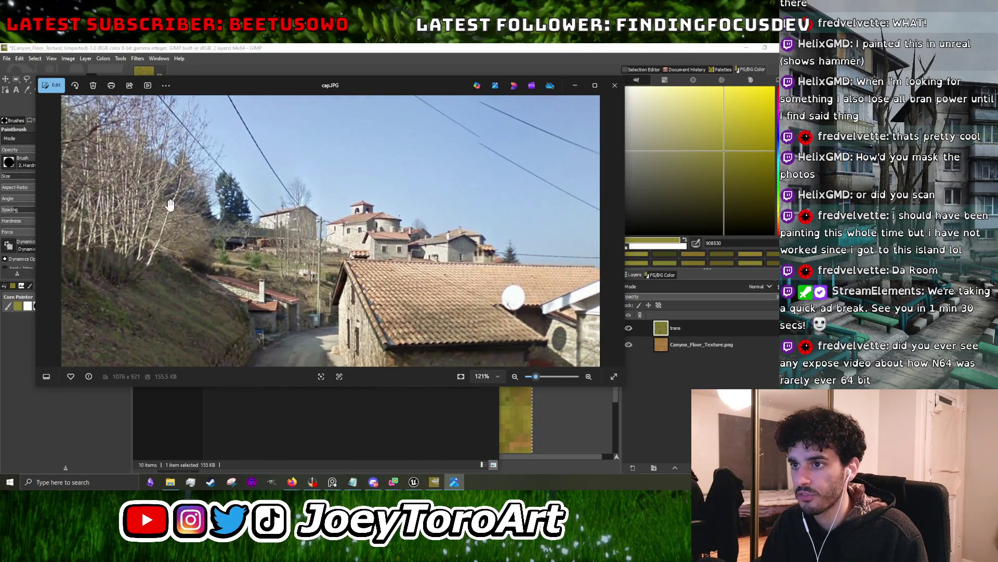
scroll(208, 224, "down", 3)
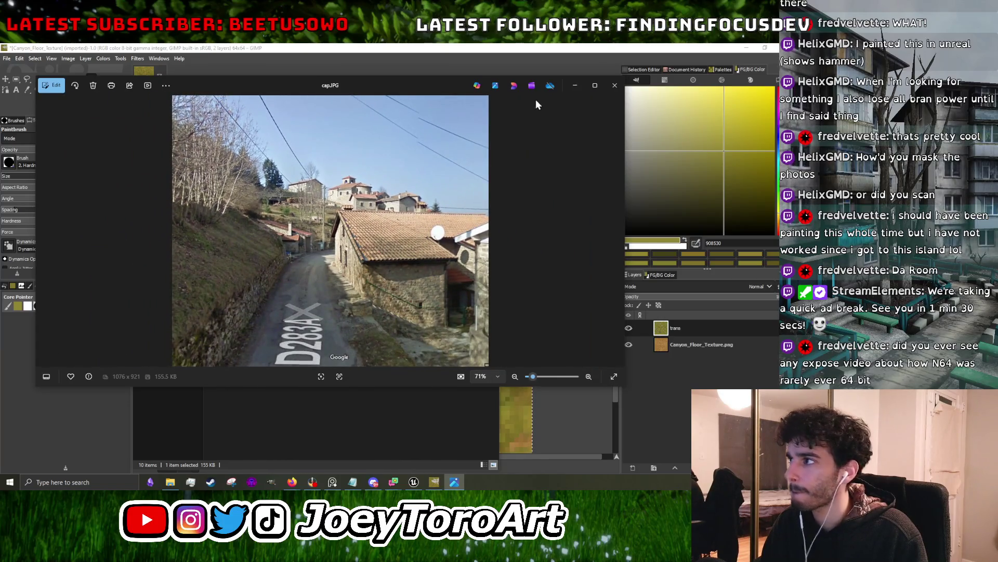
left_click(613, 86)
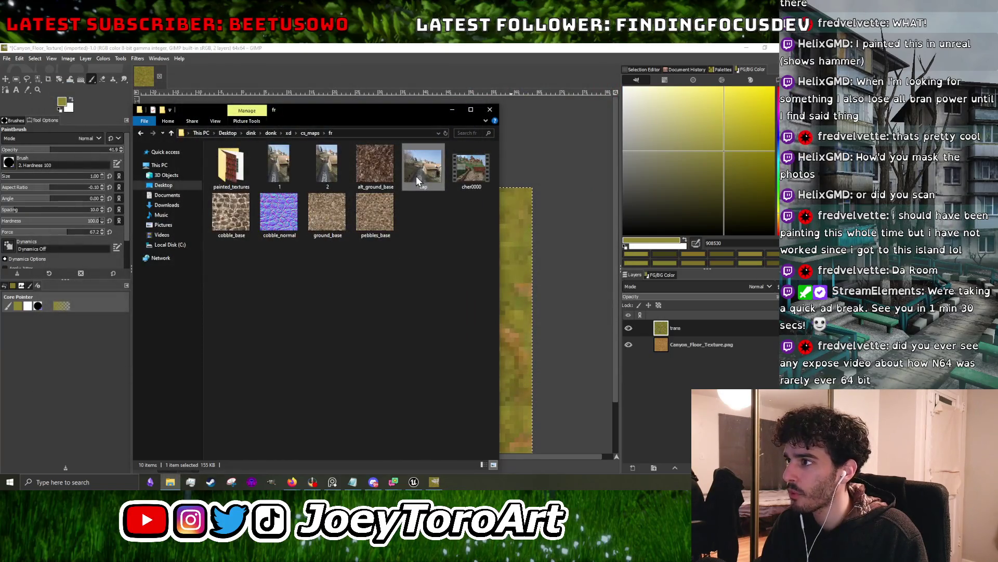
- Play the cher0000 village clip, skipping ahead to about 0:31, then exit and close Media Player
double_click(468, 177)
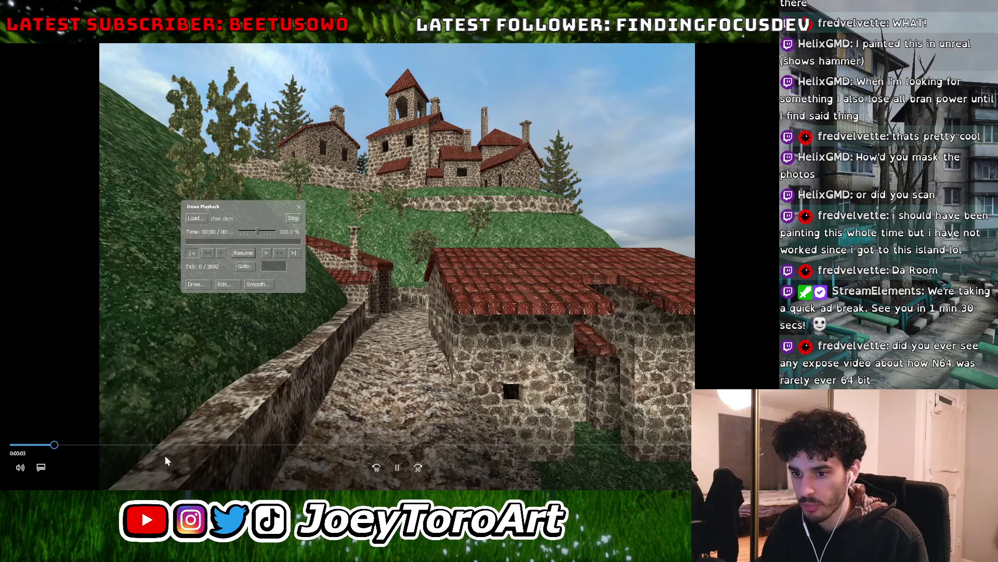
key("Right")
key("Right")
key("Right")
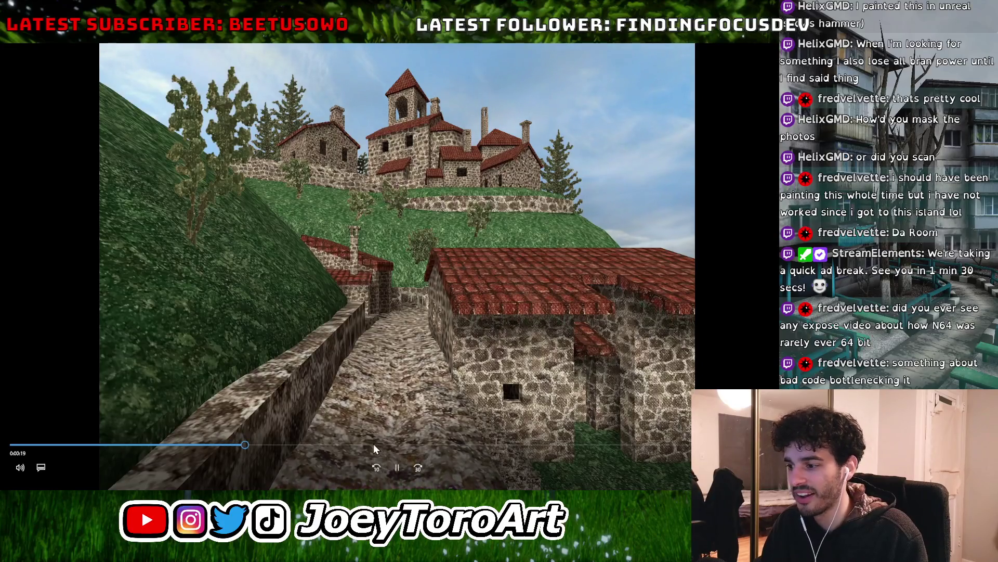
left_click(487, 445)
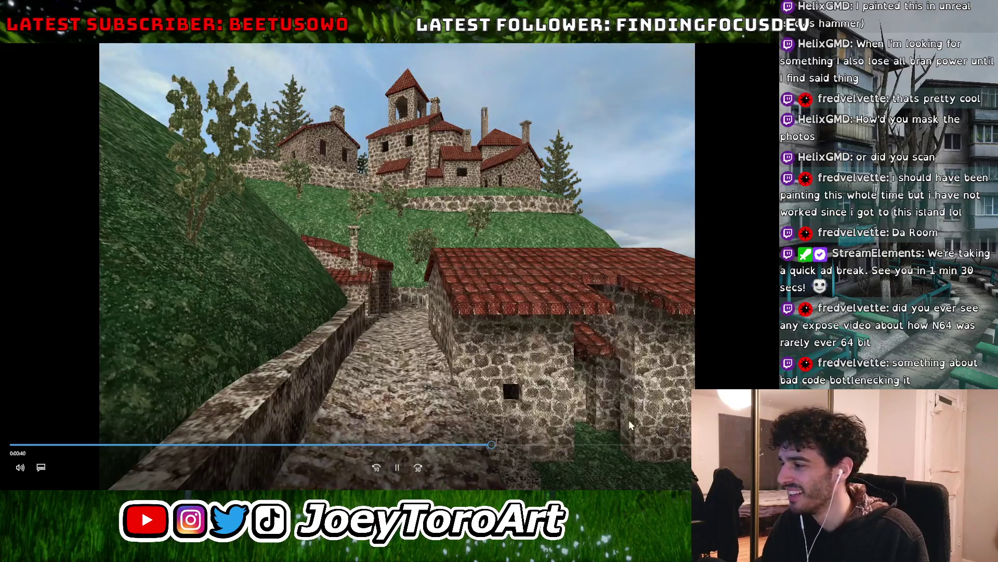
key("Right")
key("Right")
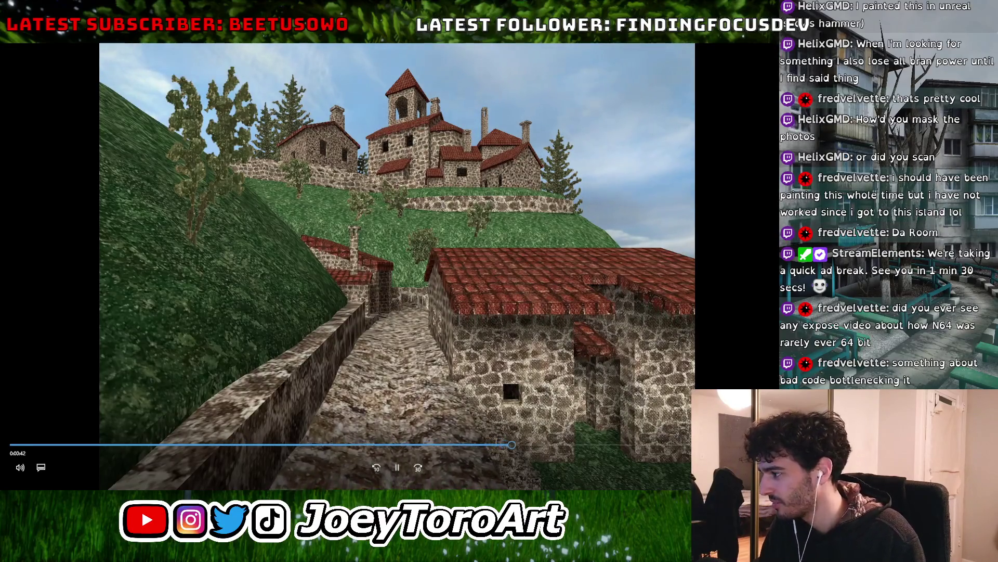
key("Escape")
key("alt+F4")
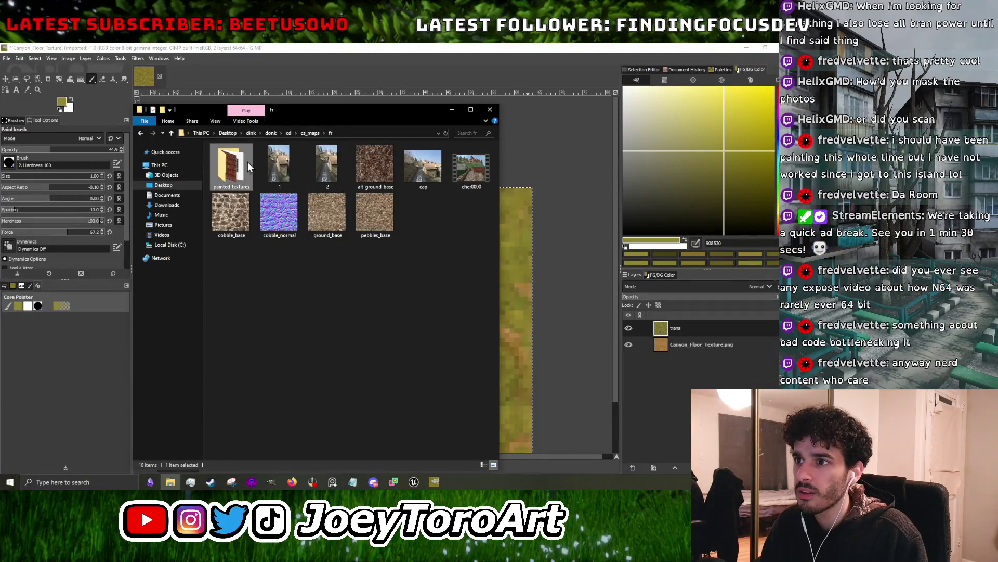
- Open the painted_textures folder and preview the pebblesground texture
double_click(247, 161)
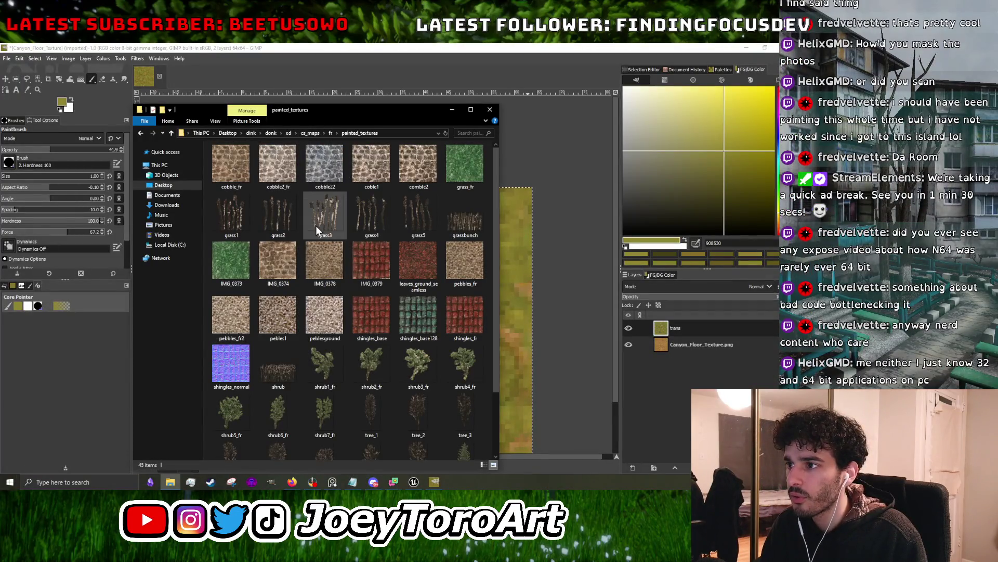
scroll(316, 226, "down", 2)
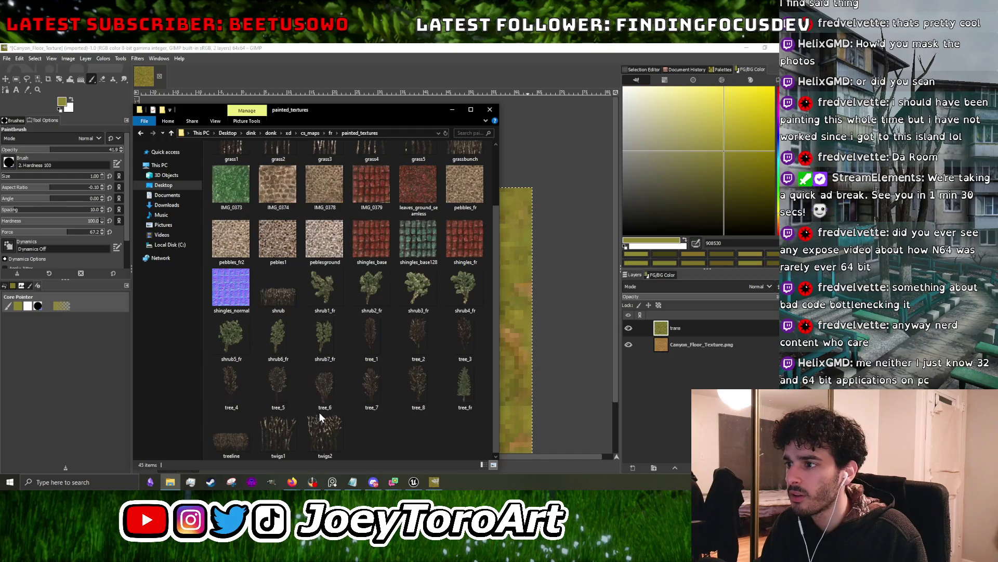
scroll(321, 396, "up", 2)
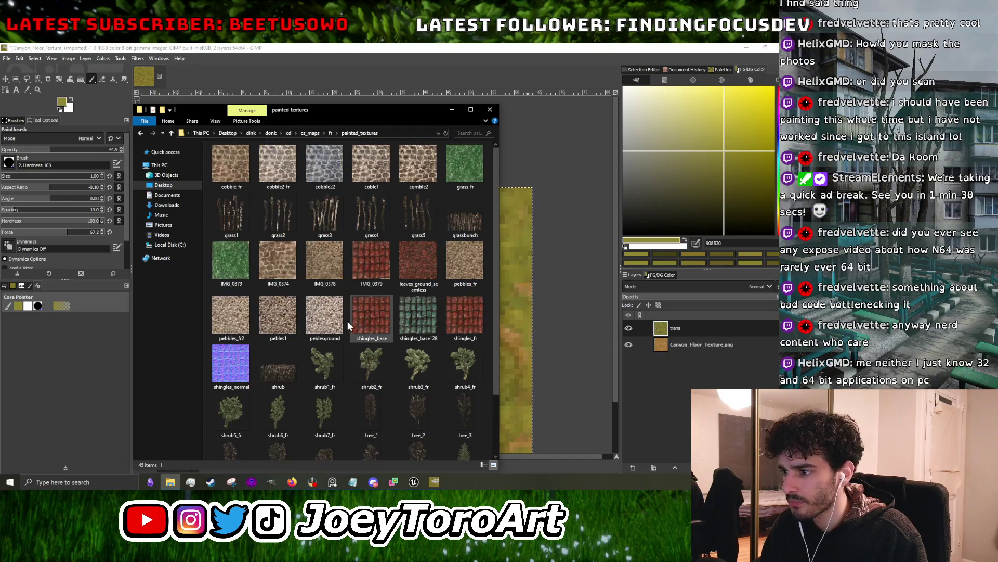
left_click(332, 325)
double_click(331, 325)
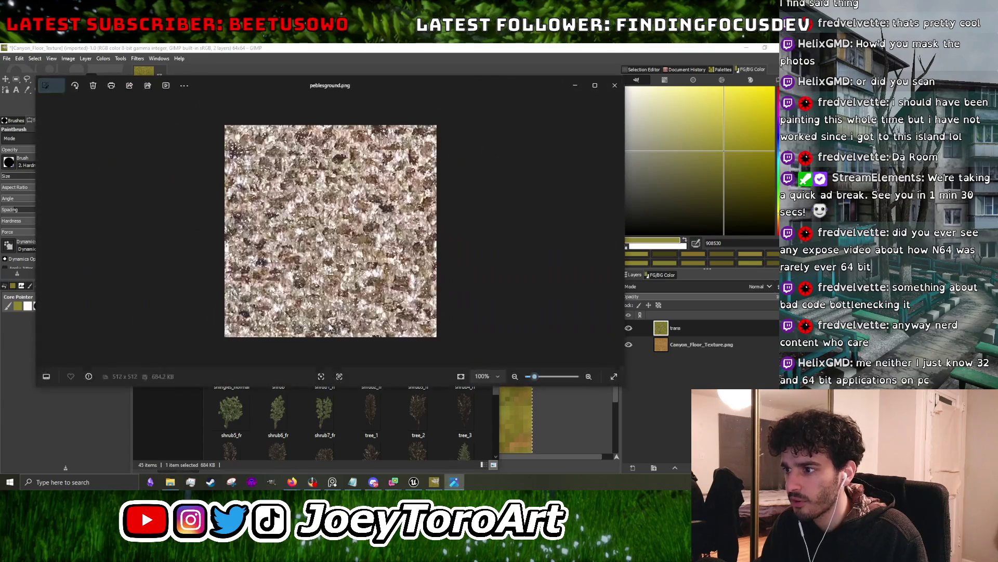
left_click(615, 85)
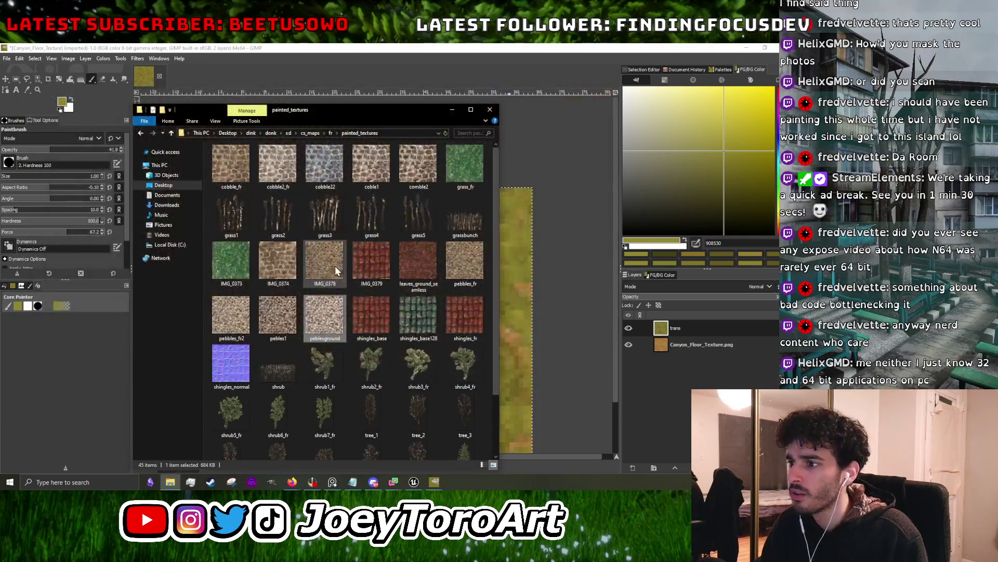
- Check the image details of pebblesground (512 × 512) and pebles1 in their Properties
right_click(331, 307)
left_click(359, 466)
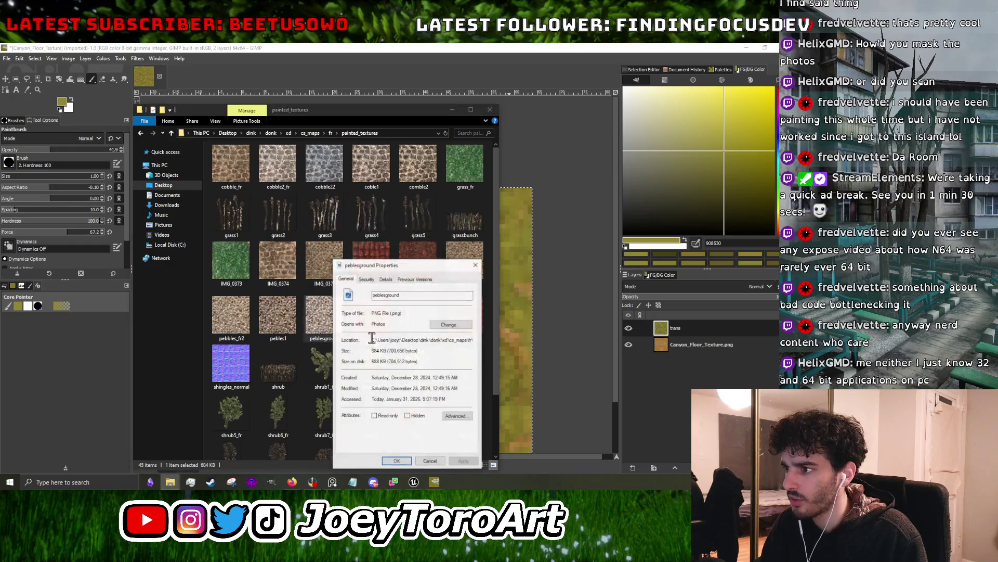
left_click(385, 280)
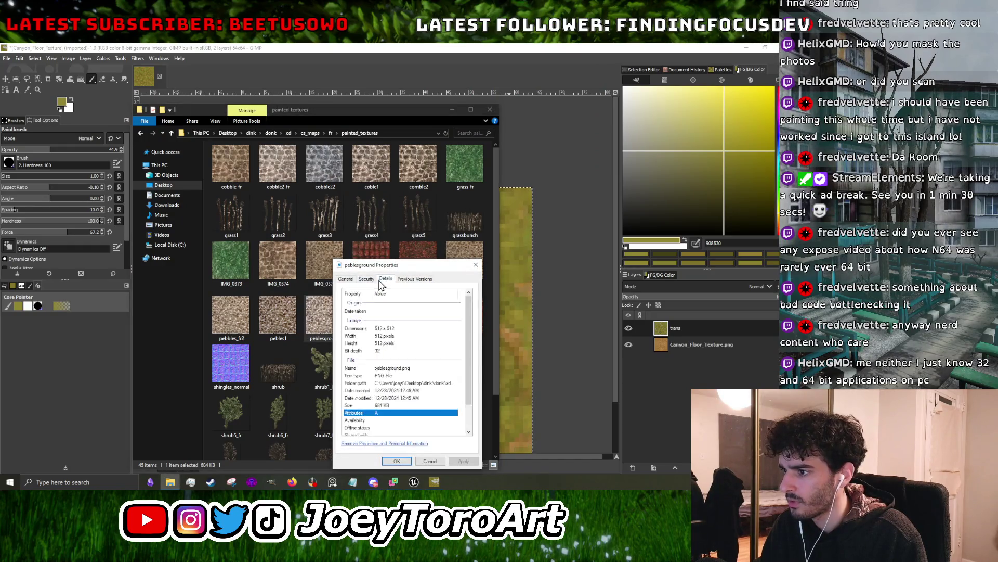
left_click(476, 265)
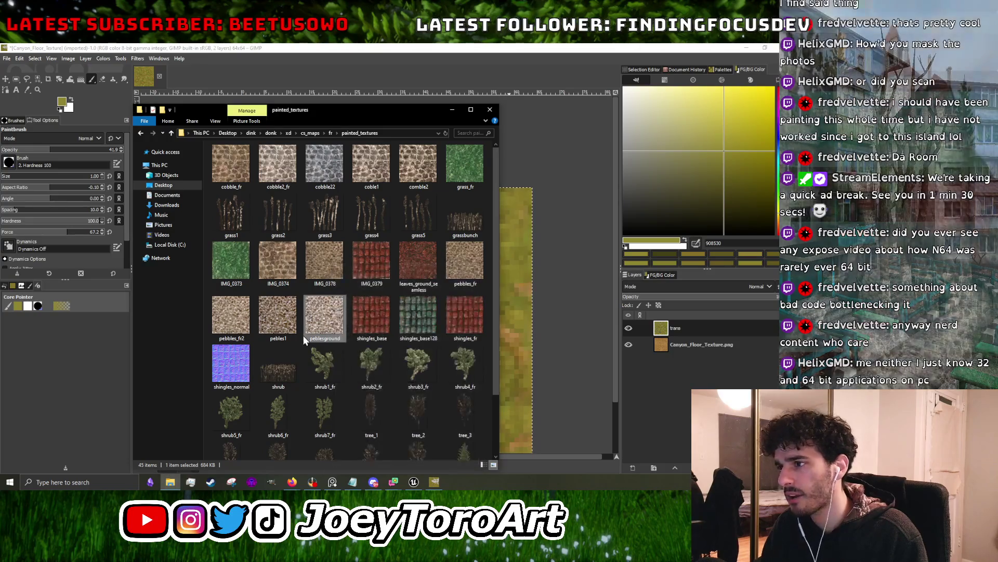
left_click(283, 336)
right_click(283, 336)
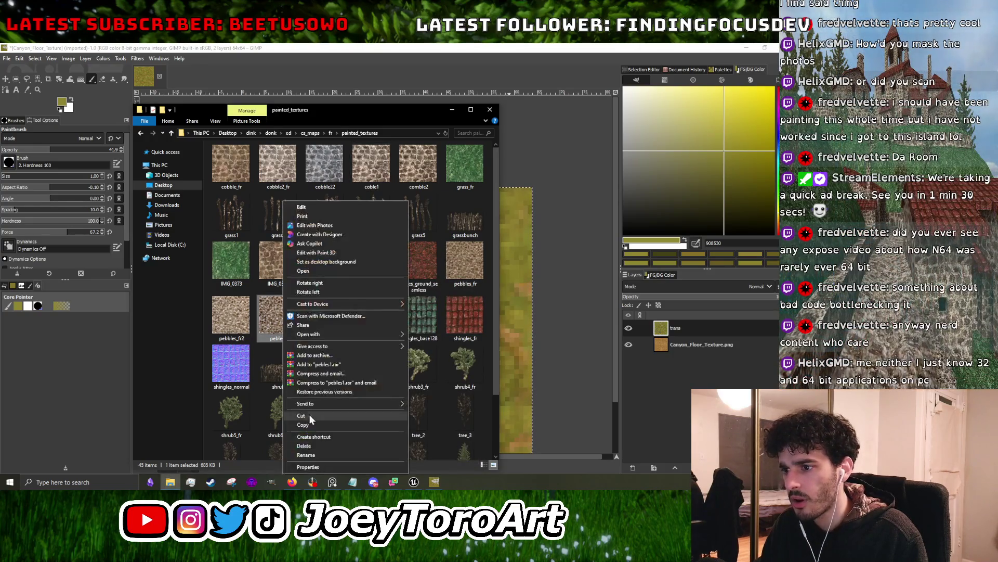
left_click(312, 467)
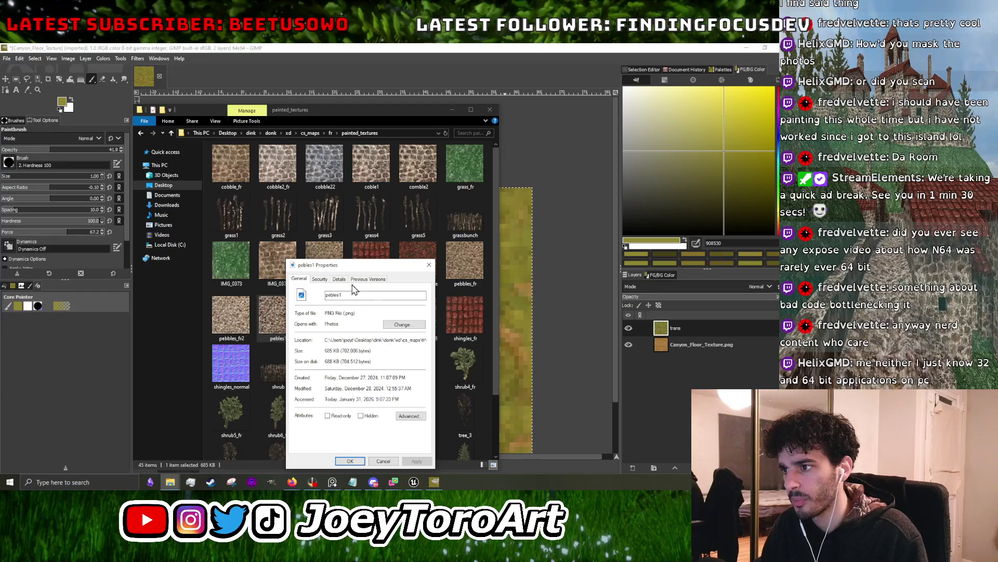
left_click(340, 279)
left_click(429, 265)
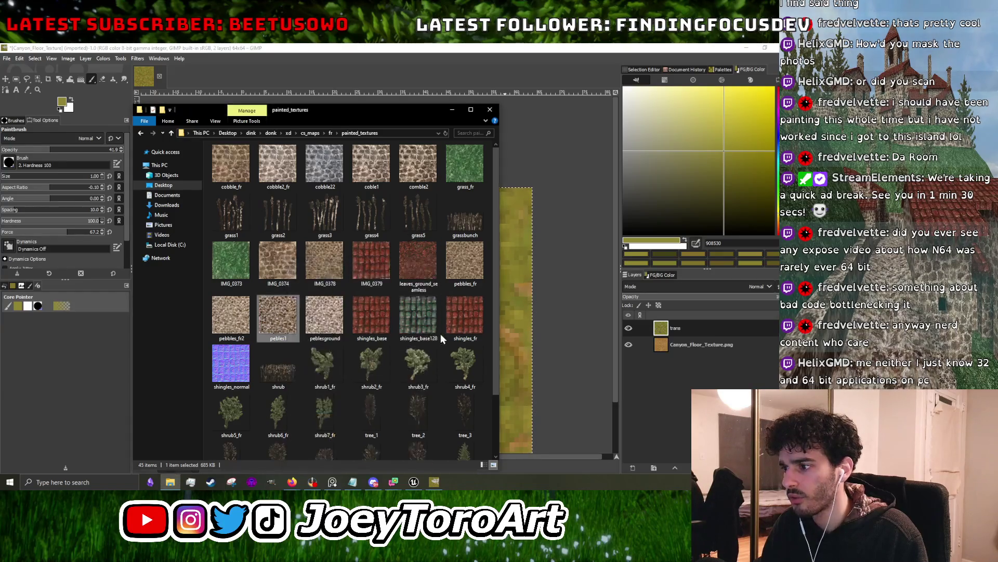
- Confirm shingles_fr is 512 × 512 in its Properties, then return to the texture folder
left_click(461, 313)
right_click(460, 313)
left_click(483, 466)
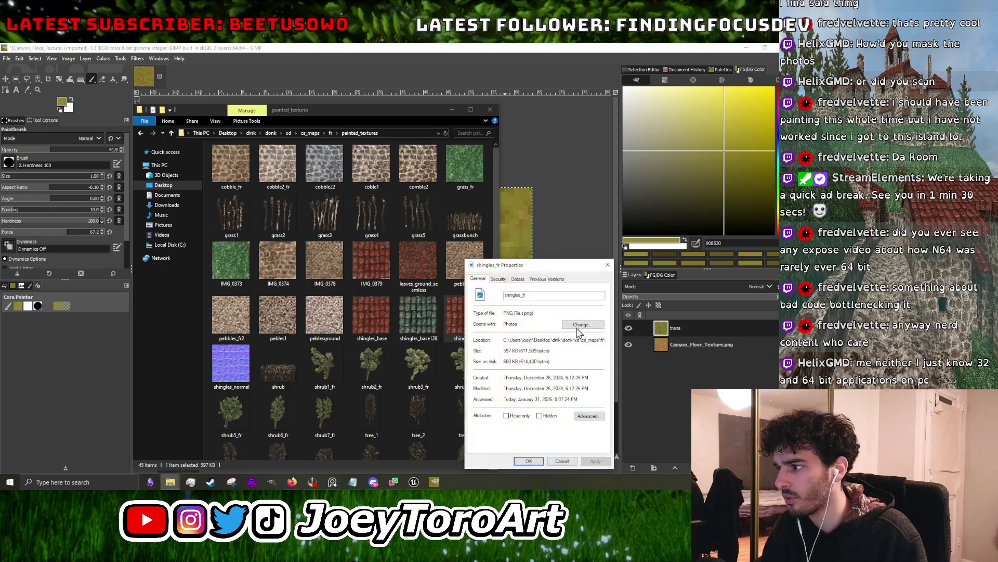
left_click(517, 280)
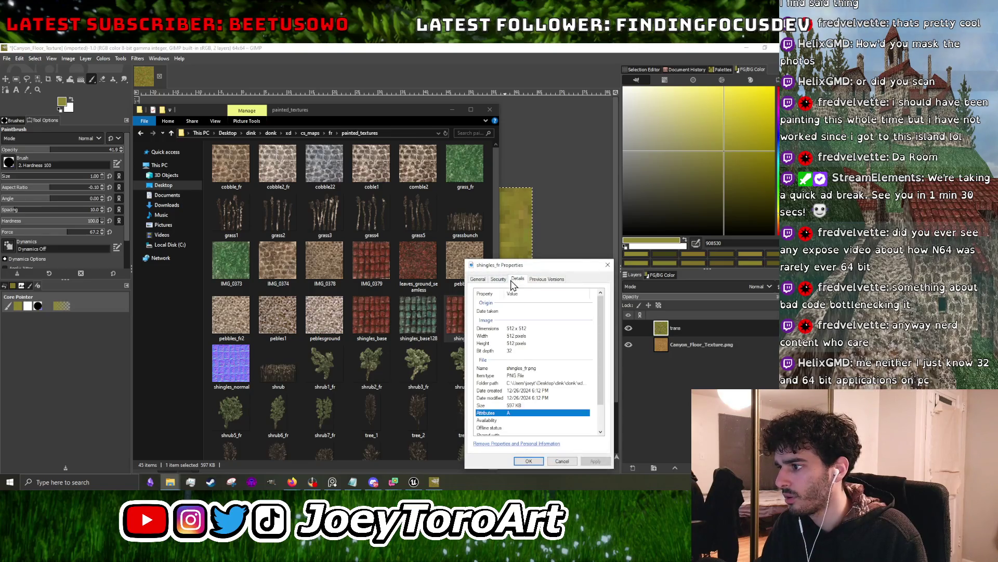
left_click(607, 265)
left_click(332, 481)
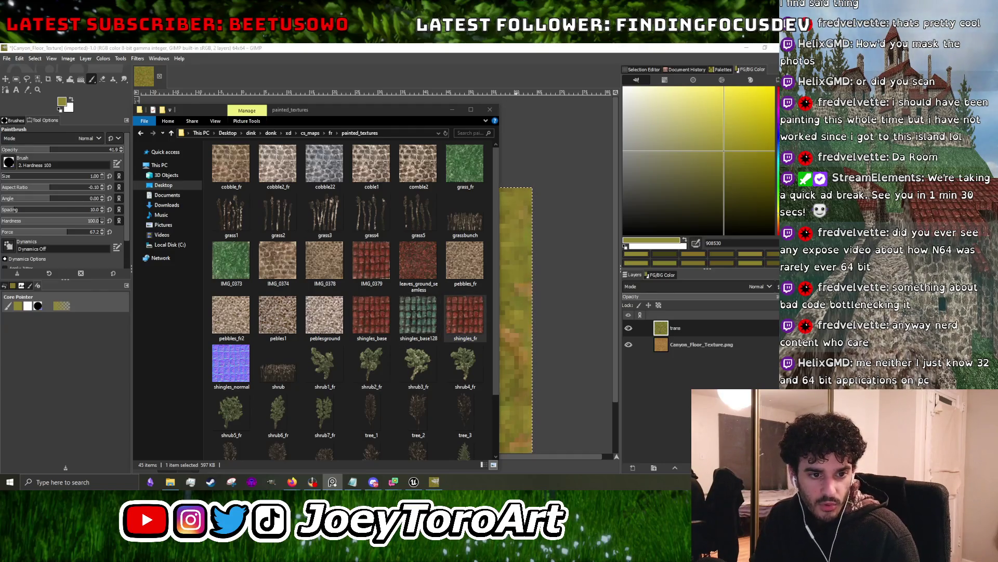
left_click(330, 315)
- Zoom around the IMG_0373 grass texture in Photos, then close it
scroll(363, 287, "up", 4)
scroll(363, 288, "down", 4)
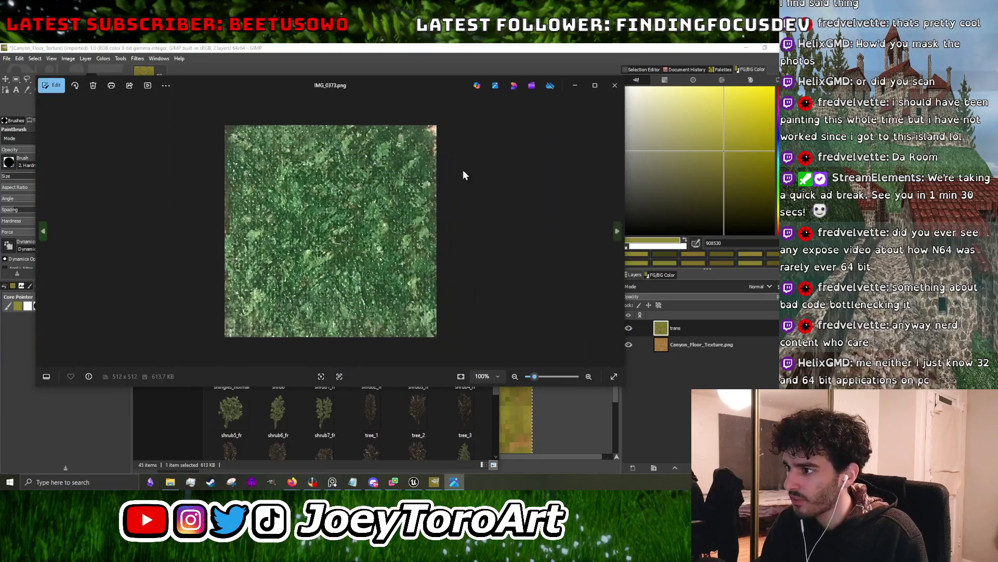
scroll(320, 183, "up", 2)
scroll(260, 138, "down", 2)
scroll(260, 138, "up", 2)
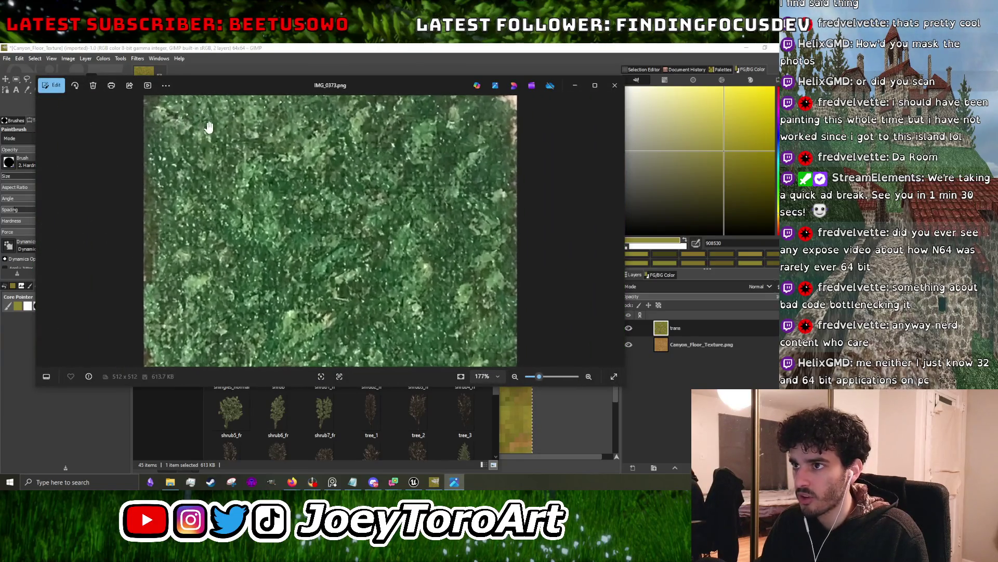
scroll(142, 151, "up", 2)
scroll(207, 245, "down", 2)
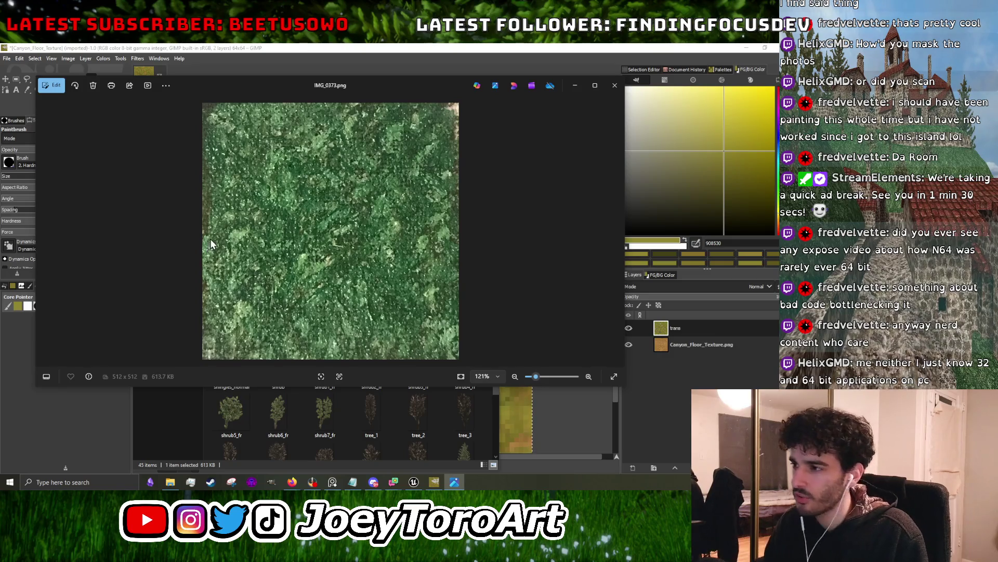
left_click(614, 86)
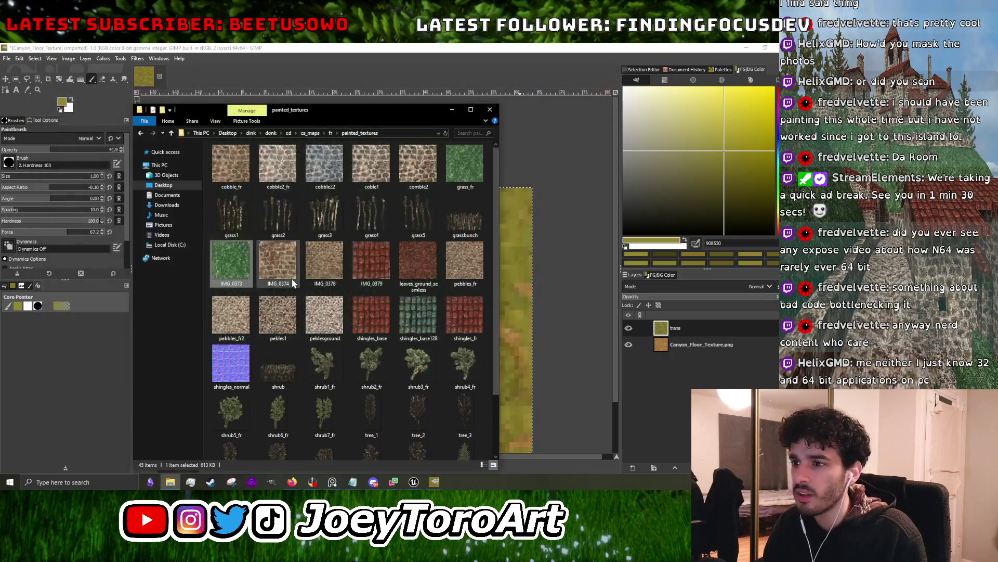
- Confirm grass_fr is 512 × 512 in Properties > Details, then view and close it in Photos
right_click(474, 152)
left_click(513, 419)
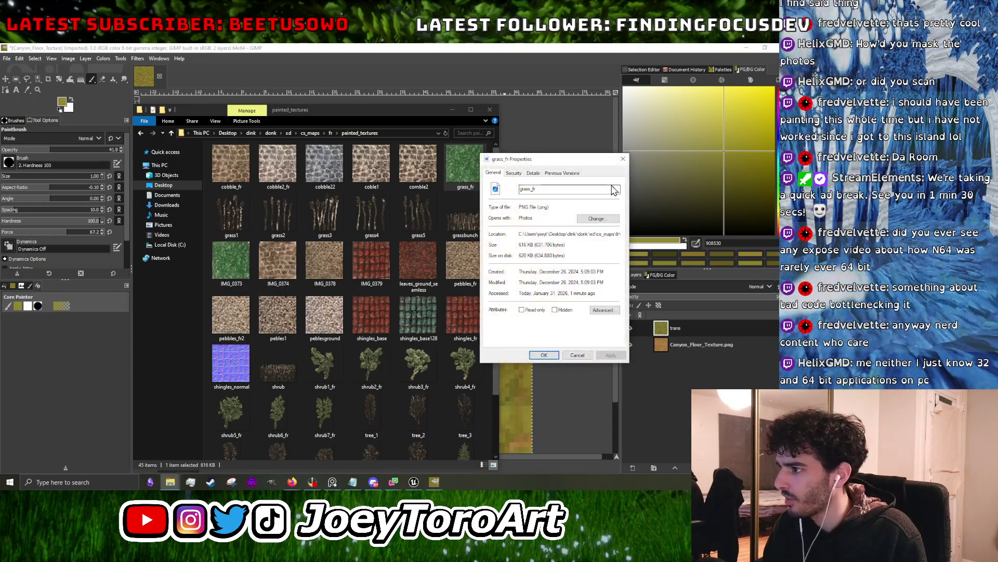
left_click(533, 173)
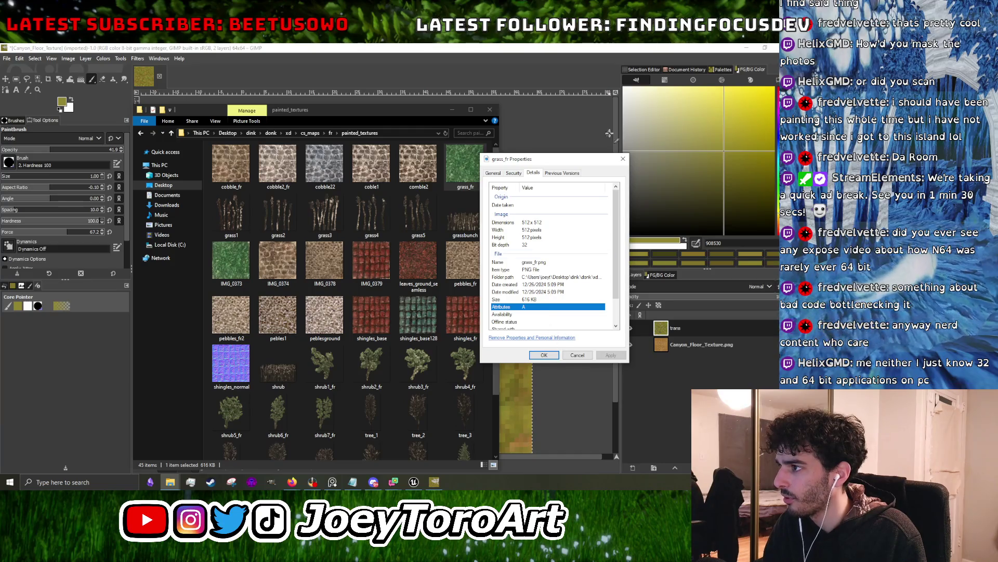
left_click(623, 159)
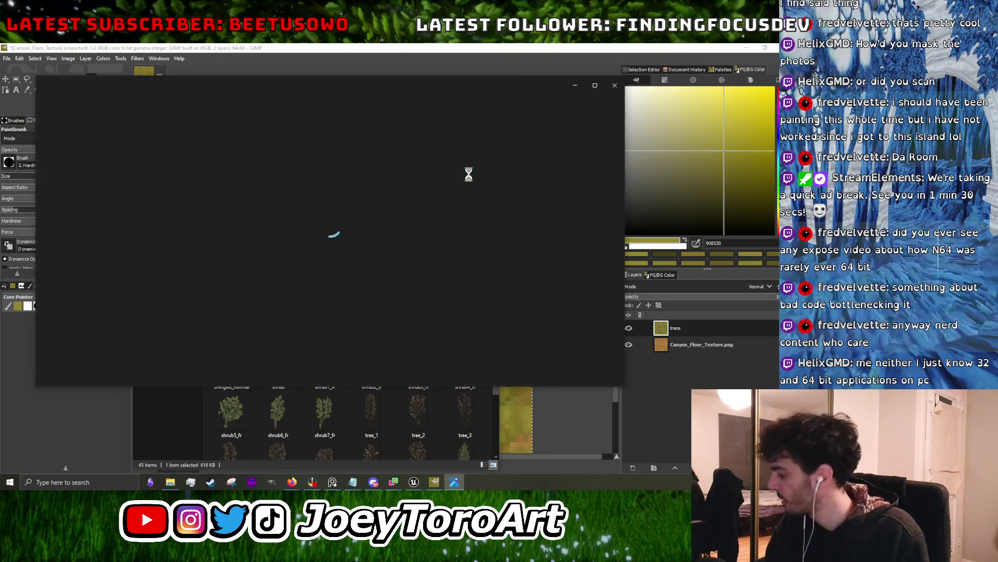
scroll(419, 206, "up", 4)
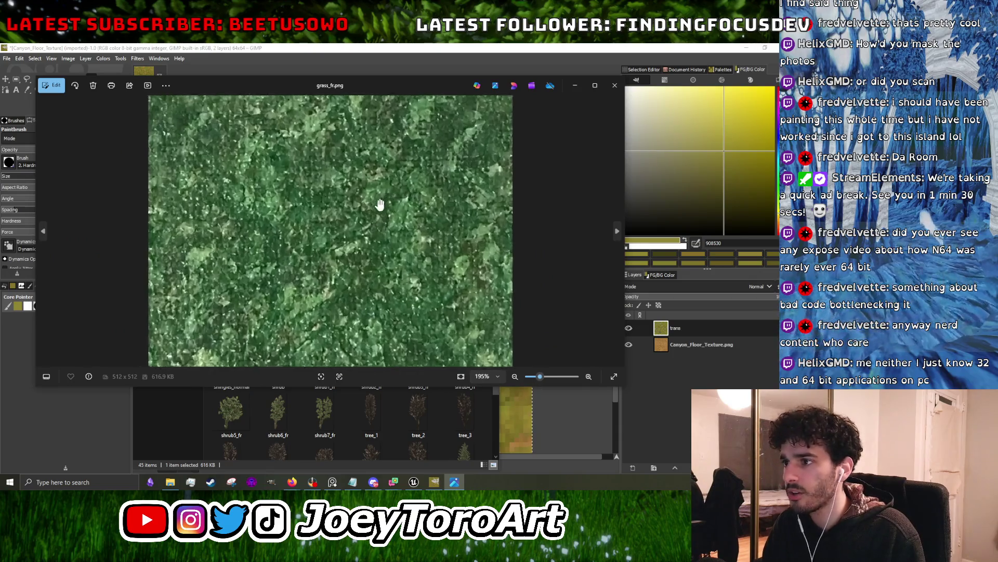
scroll(407, 256, "down", 4)
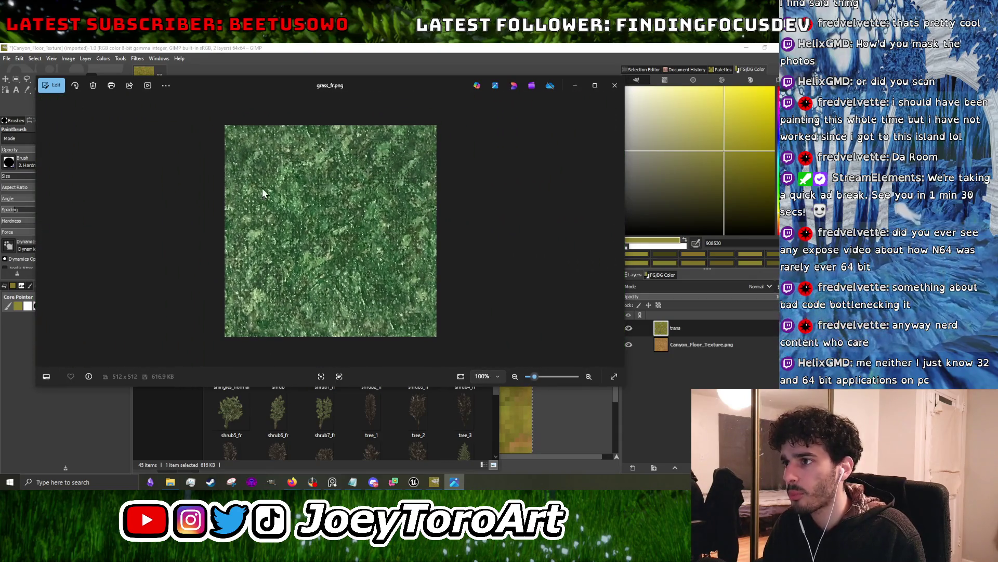
left_click(614, 87)
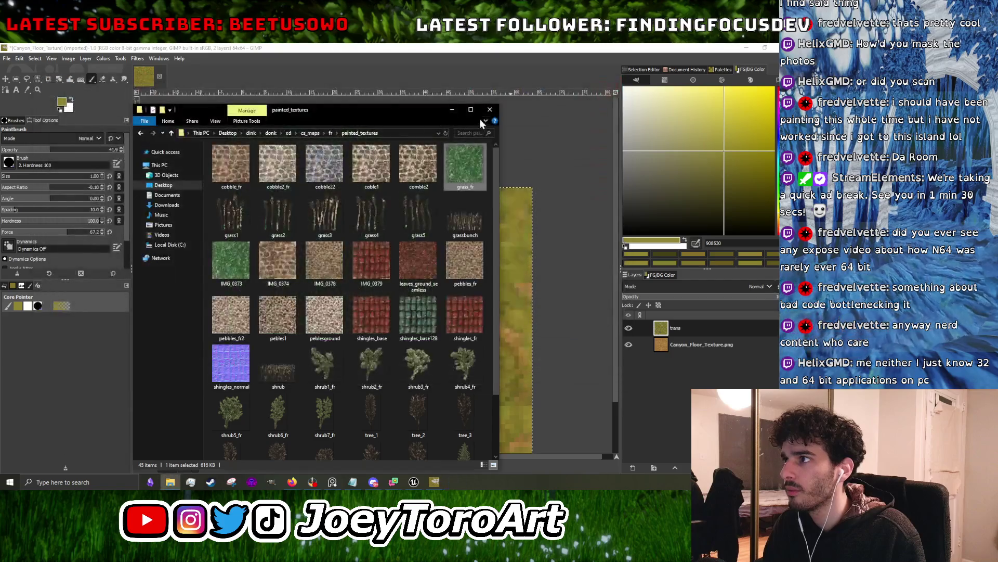
- Close the texture folder, enlarge Unreal's Content Browser, and open File Explorer with Win+E
left_click(489, 108)
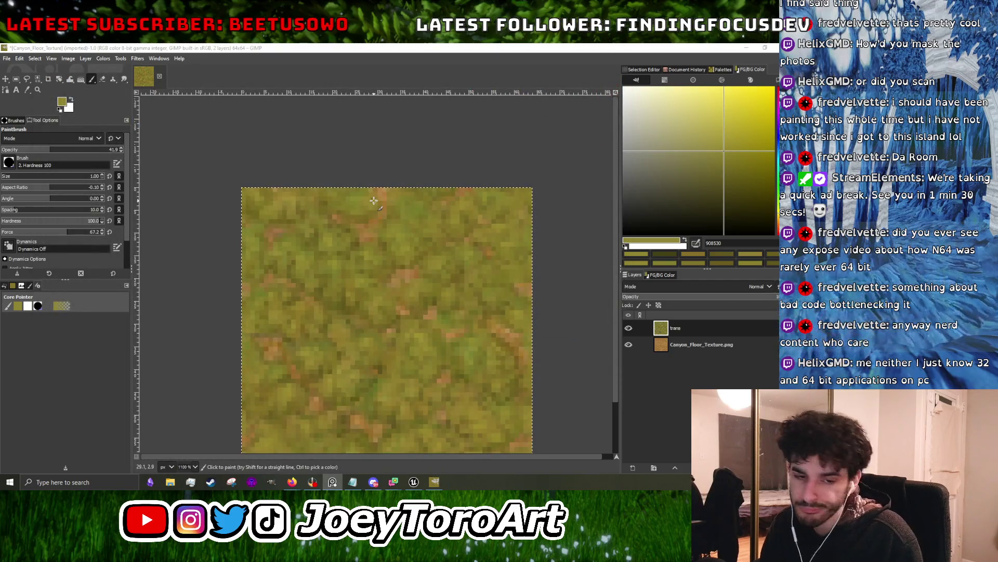
scroll(325, 315, "down", 3, "ctrl")
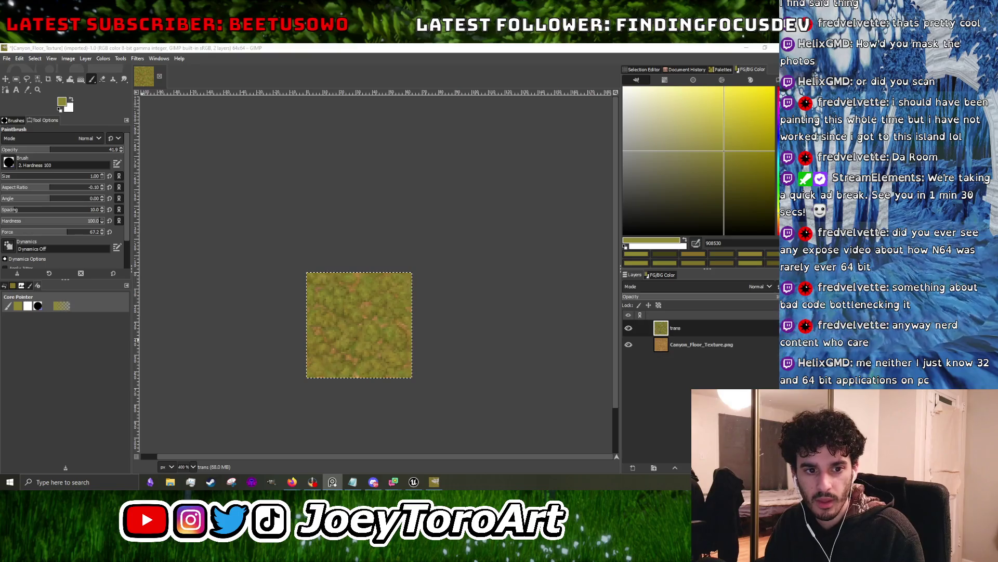
mouse_move(414, 483)
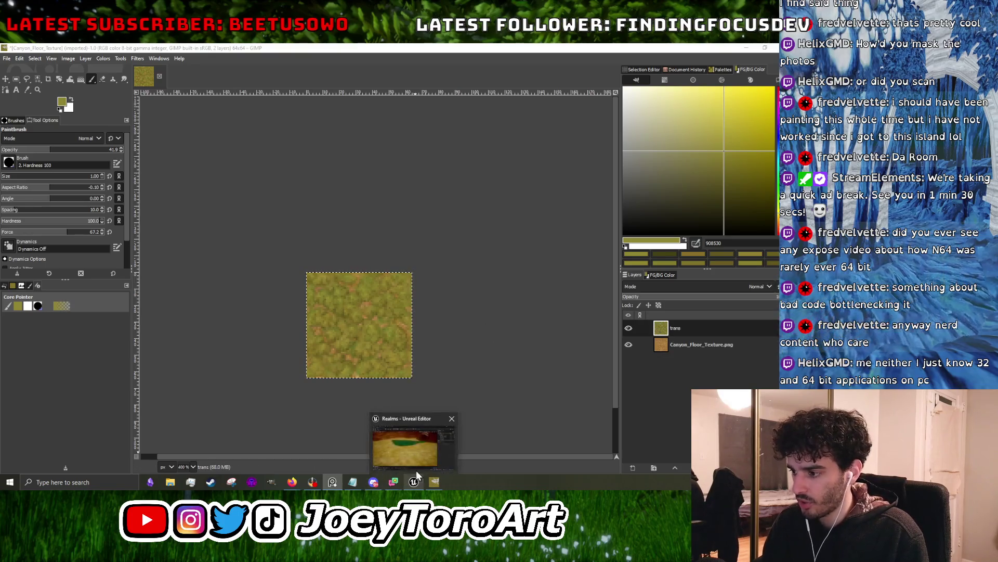
left_click(416, 461)
left_click_drag(326, 435, 327, 219)
key("super+e")
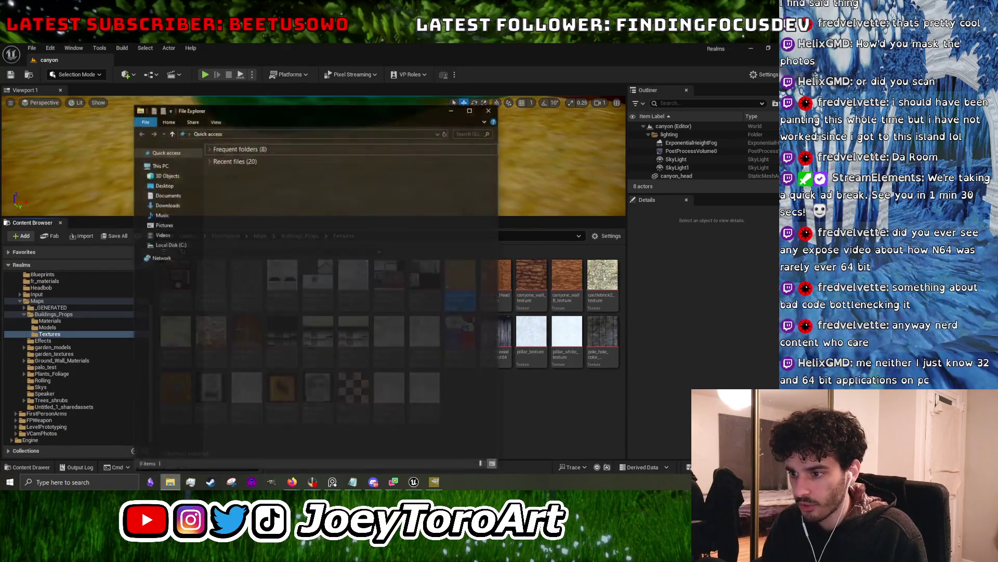
- Import grass_fr into Textures, set its compression to UserInterface2D (RGBA8), and save it
left_click(452, 109)
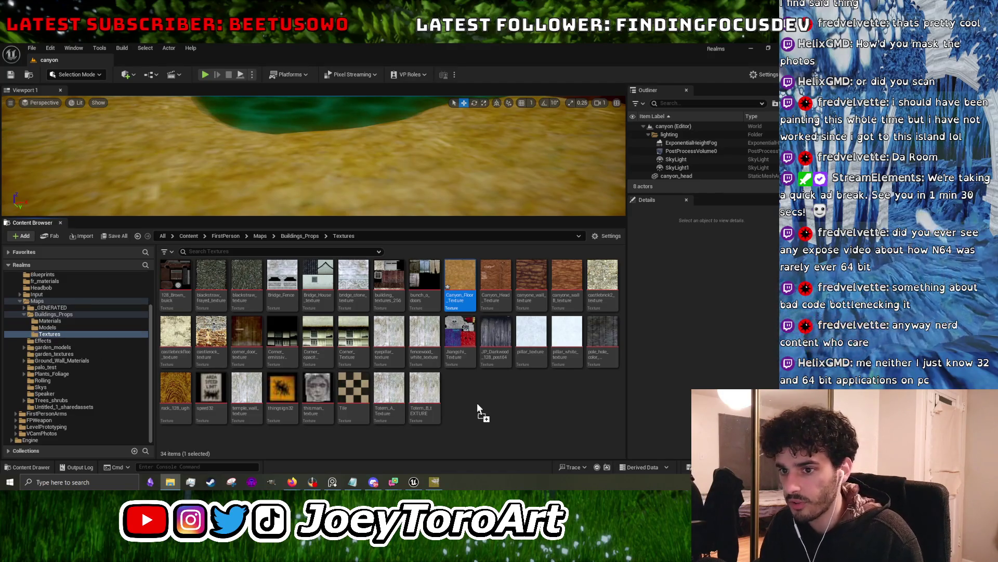
left_click_drag(477, 404, 477, 404)
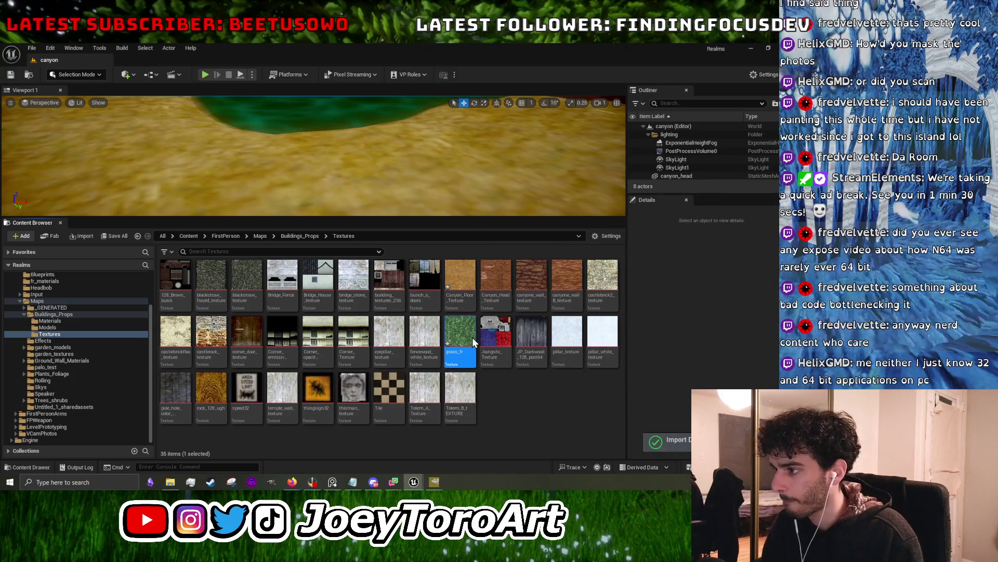
double_click(472, 337)
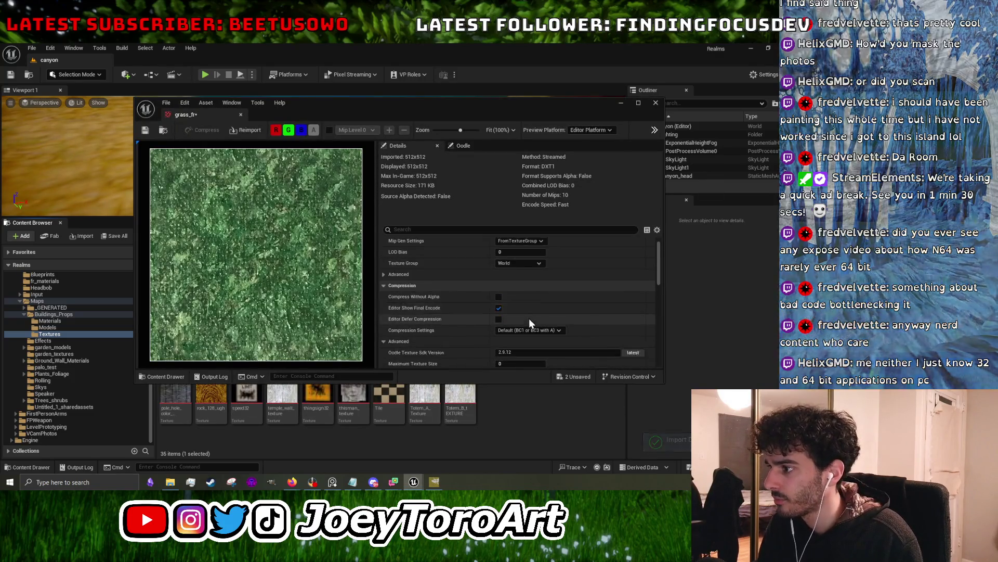
left_click(528, 330)
left_click(525, 391)
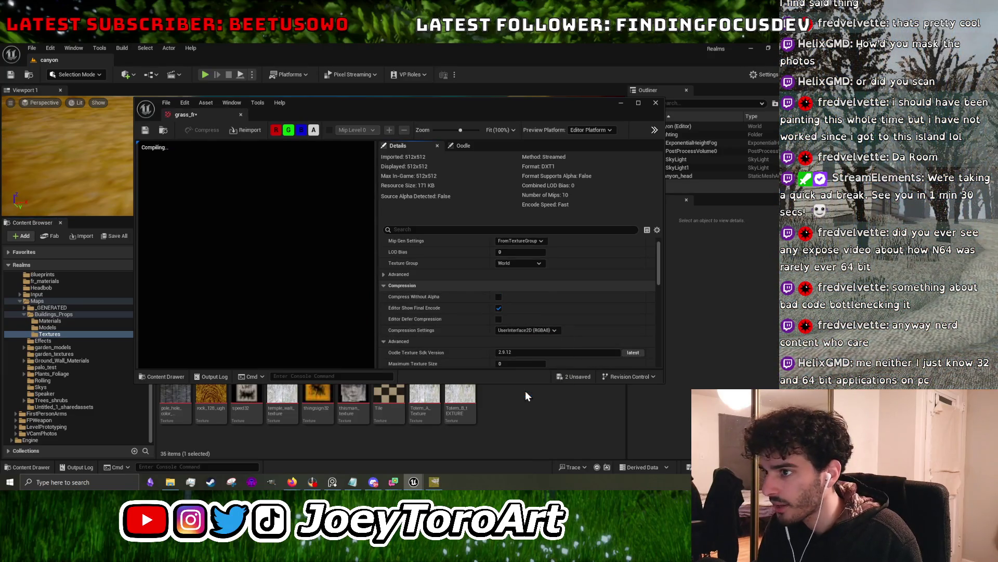
left_click(147, 130)
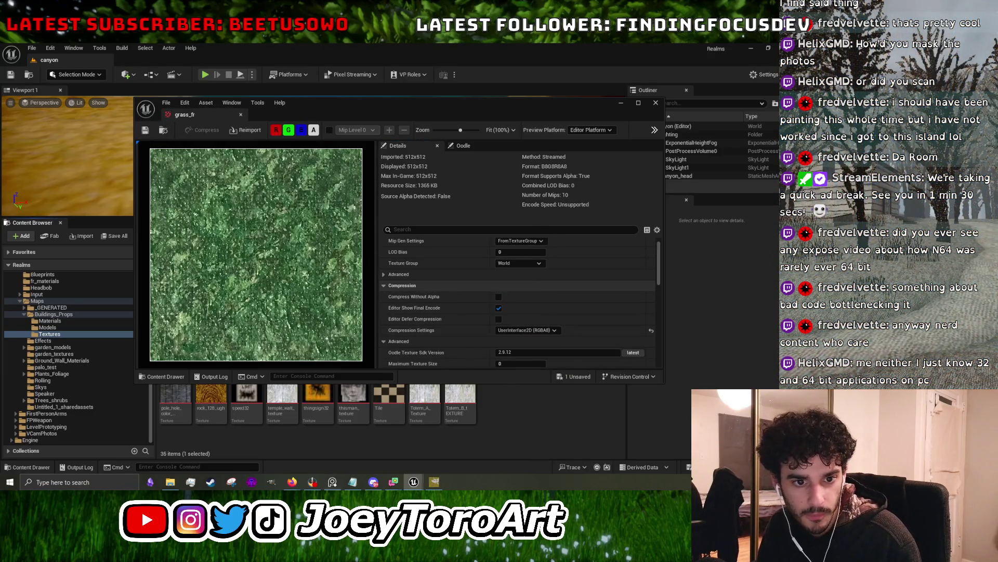
left_click(617, 106)
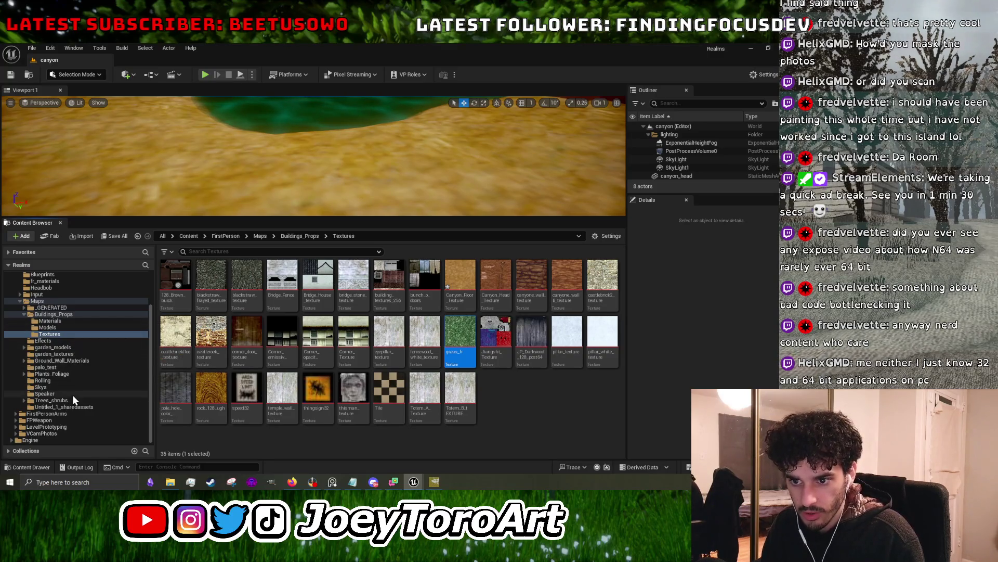
- Select the Landscape in the level, then switch back to GIMP
left_click(354, 155)
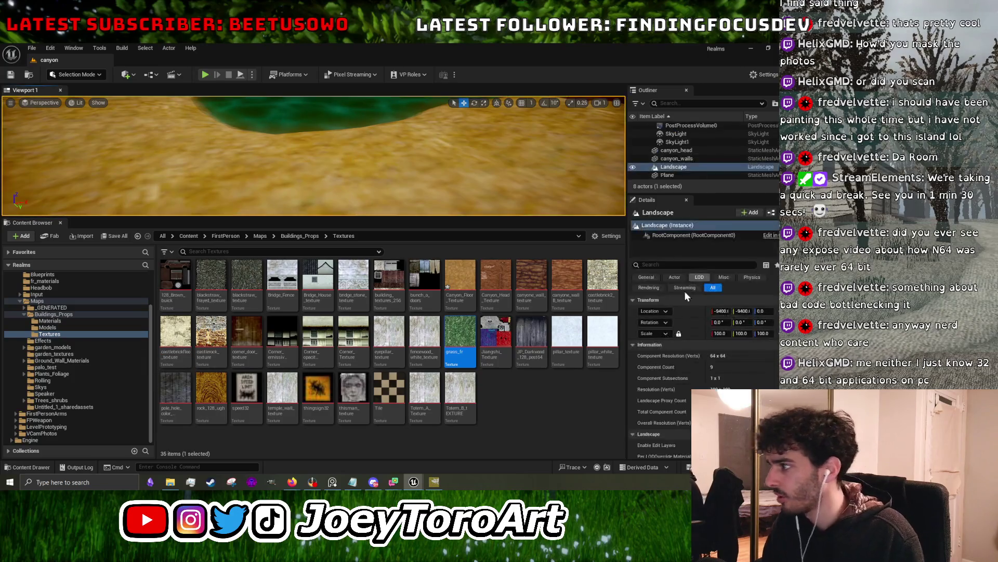
scroll(668, 357, "down", 2)
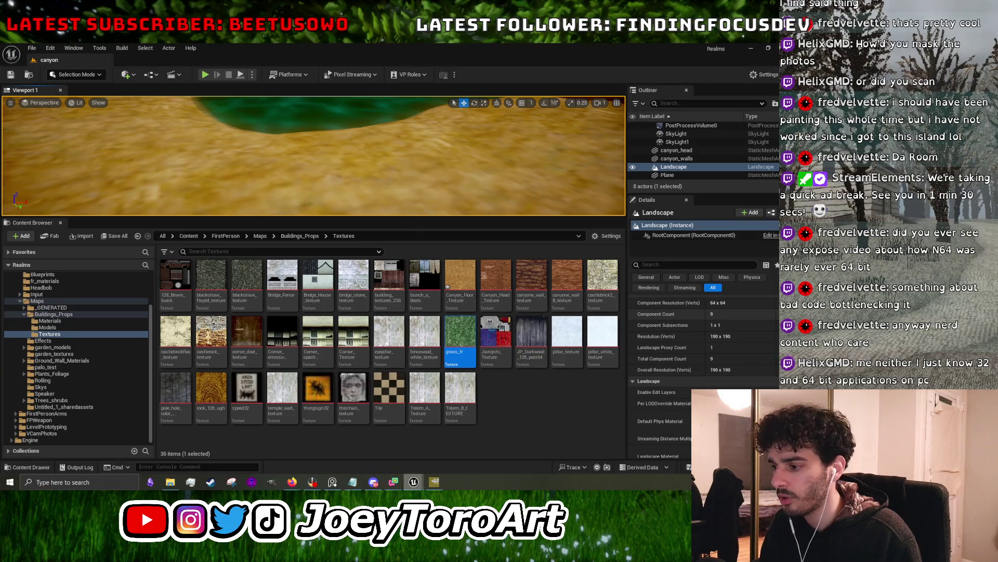
left_click(436, 483)
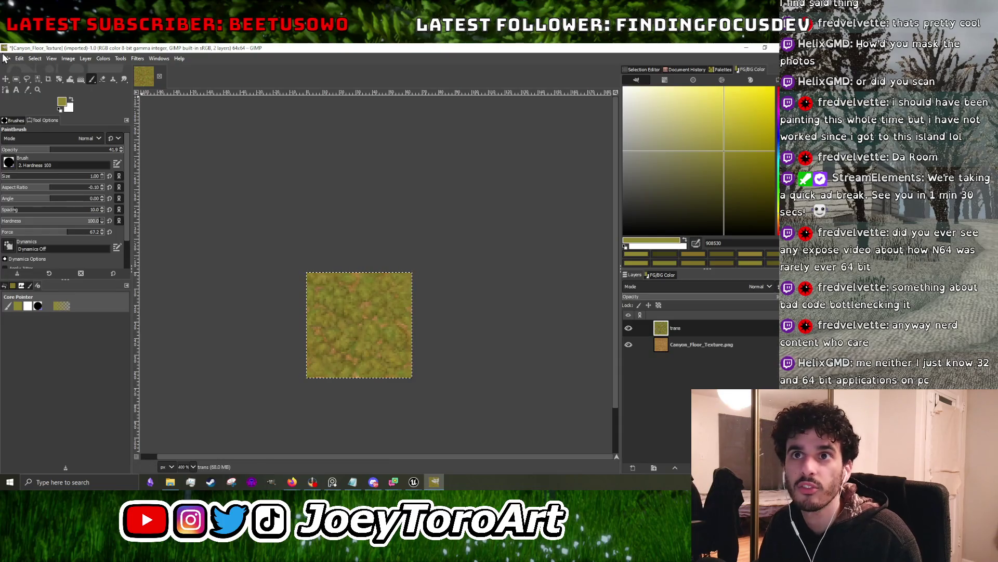
- Save the image to the Desktop as Canyon_Grass_Floor_Texture.xcf, then minimize GIMP
left_click(6, 58)
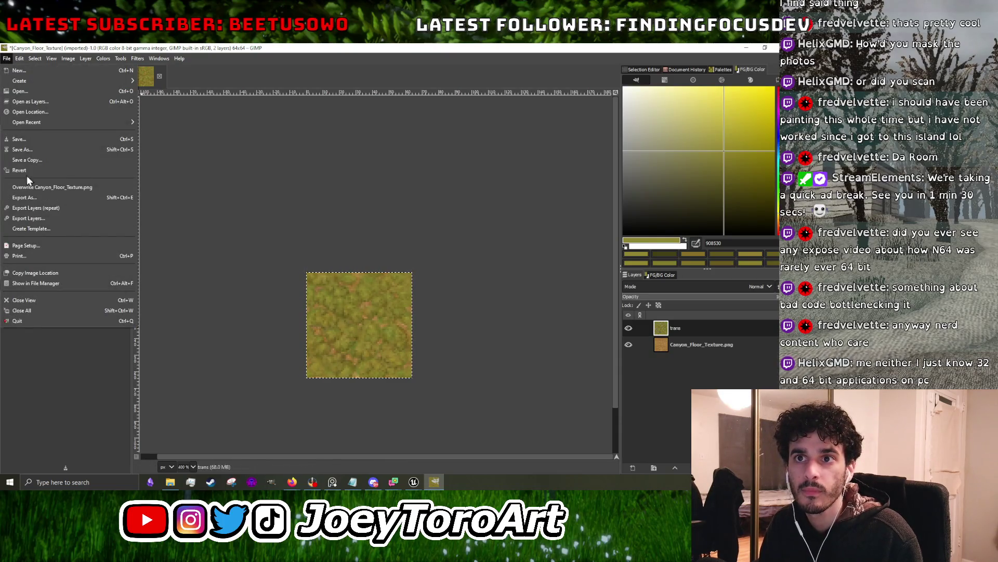
left_click(24, 149)
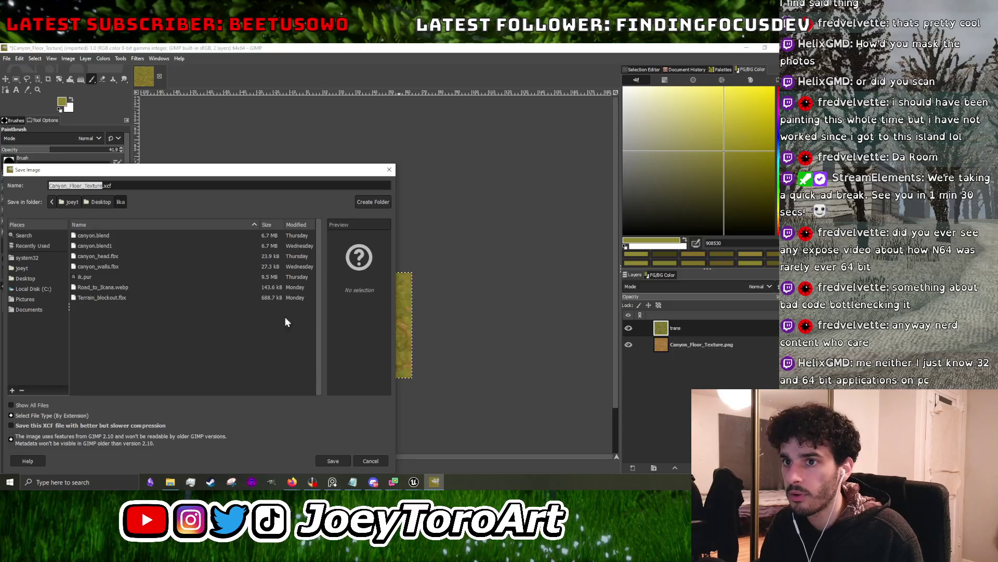
left_click_drag(163, 171, 279, 126)
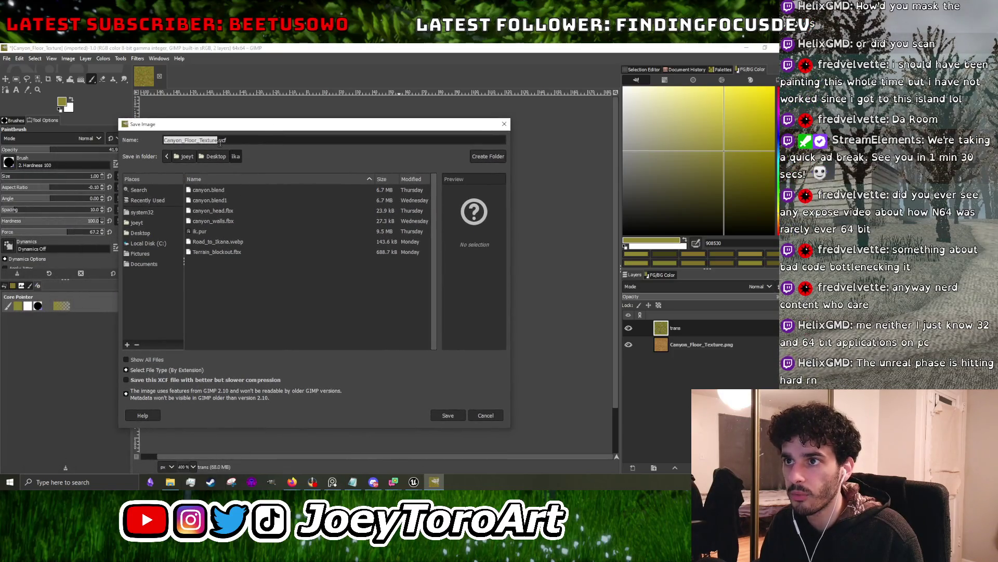
left_click(504, 124)
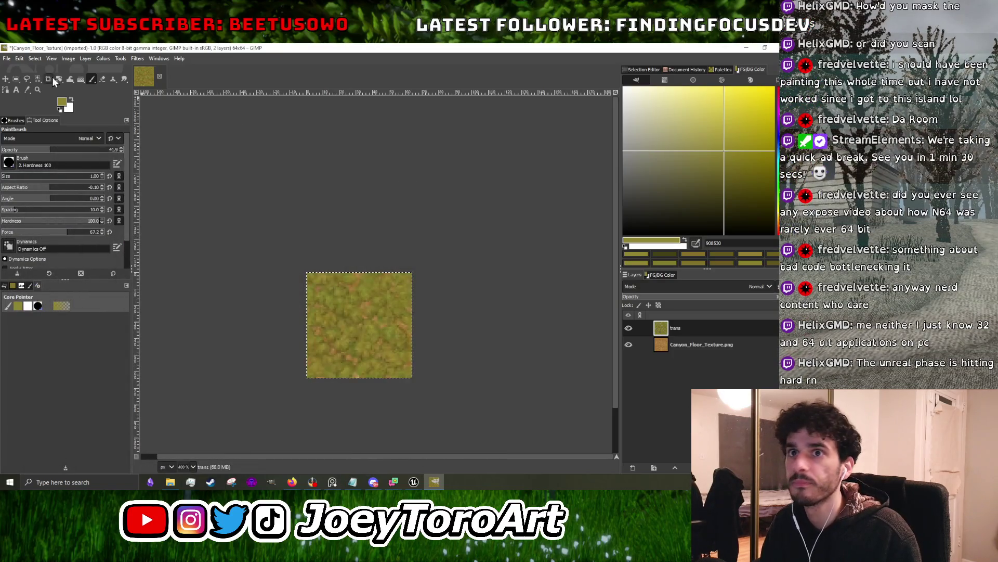
left_click(7, 59)
left_click(39, 150)
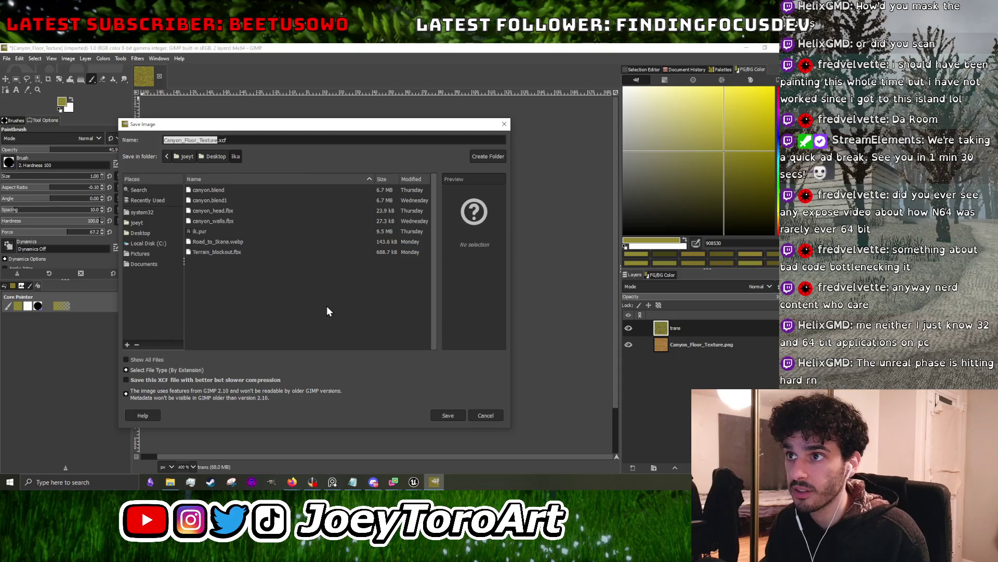
key("Right")
type("Grass_")
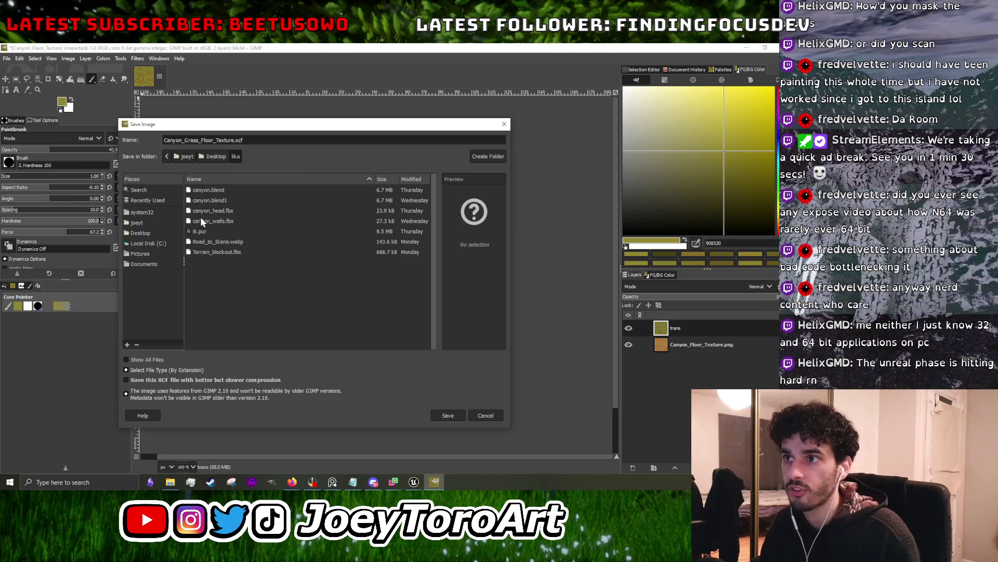
left_click(147, 232)
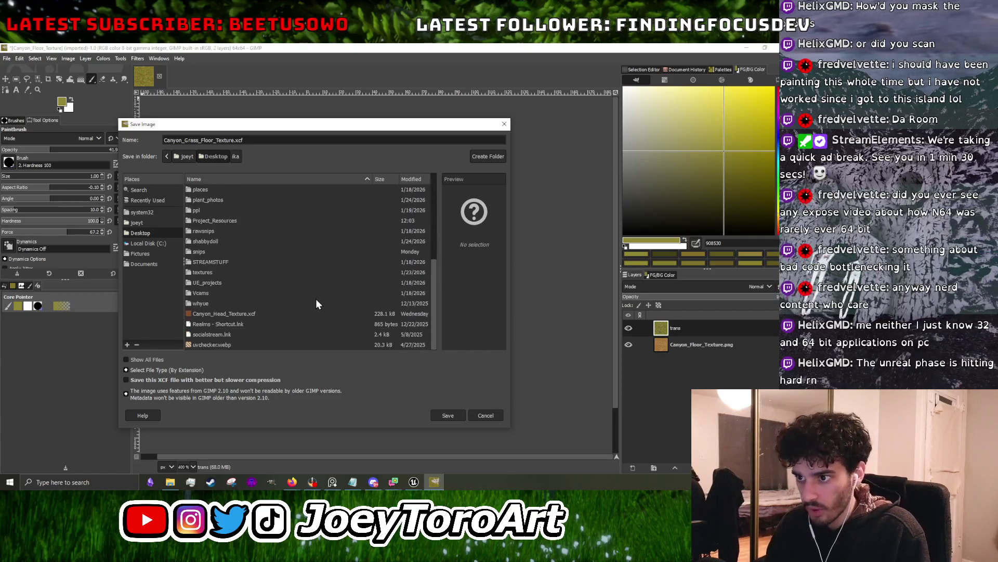
left_click(450, 418)
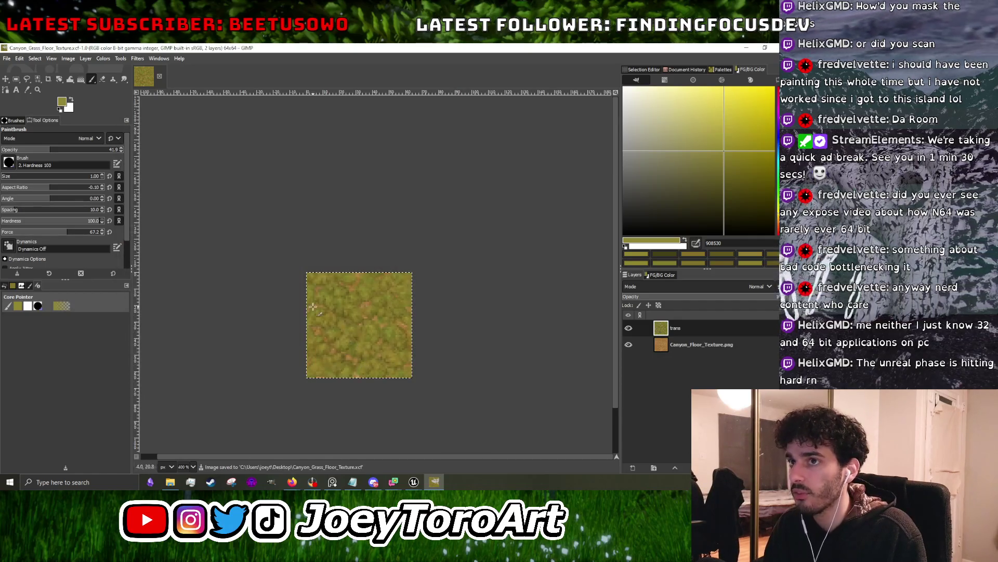
left_click(747, 48)
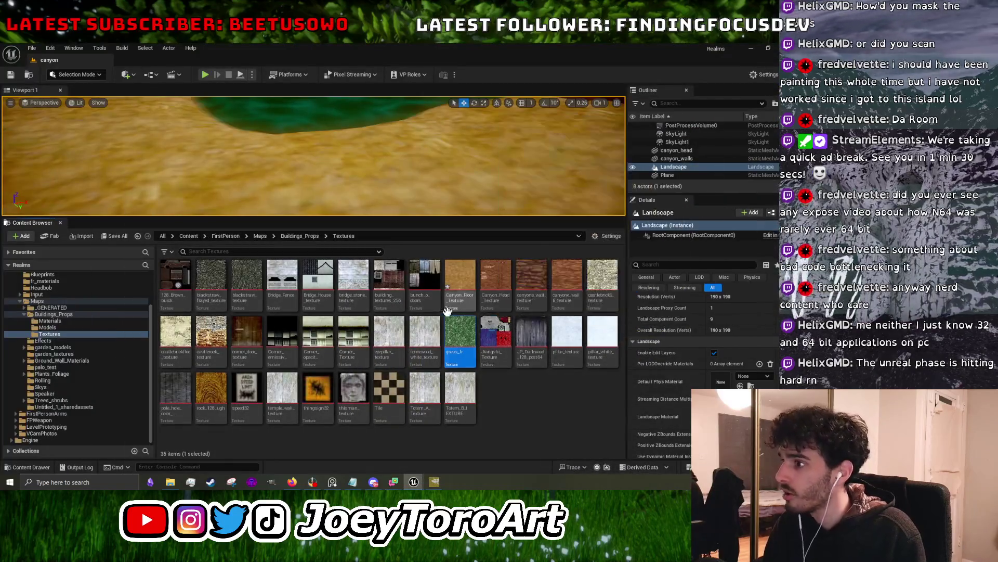
mouse_move(408, 483)
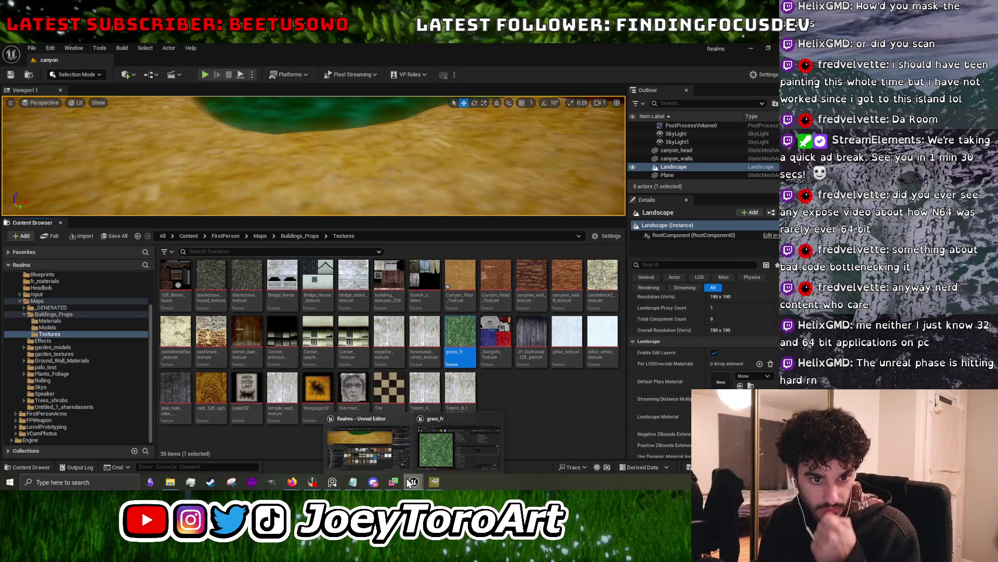
left_click(416, 482)
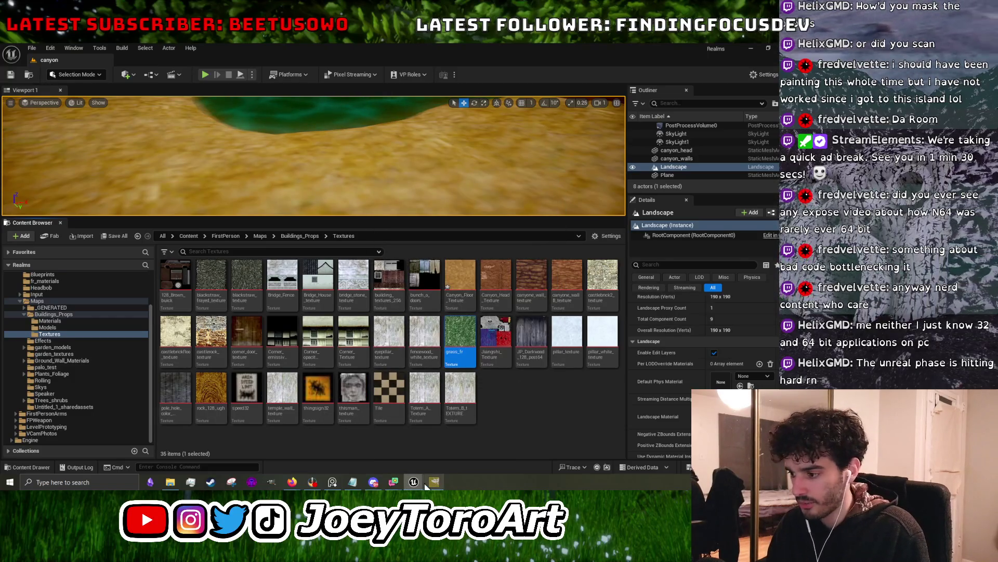
mouse_move(419, 482)
left_click(445, 462)
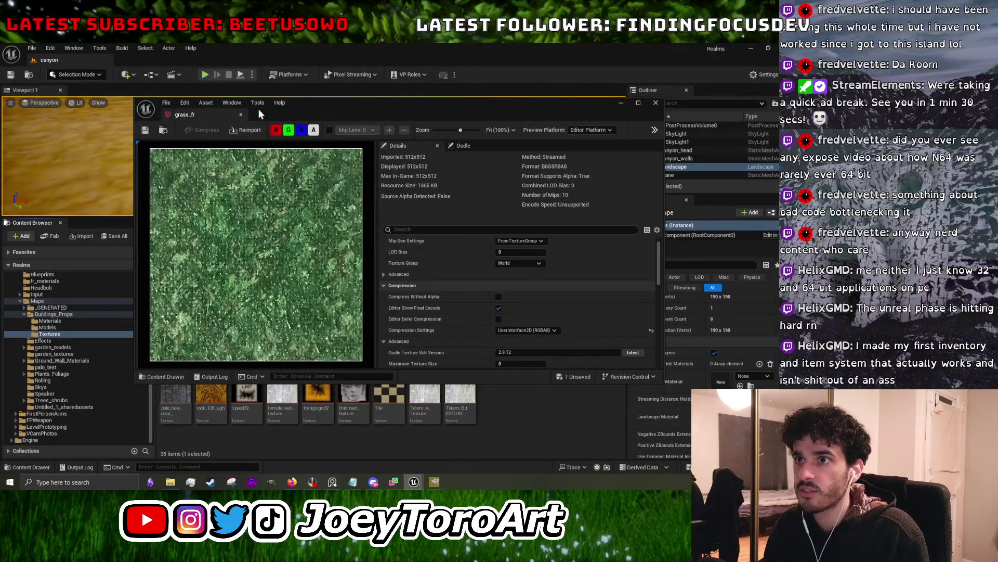
left_click(655, 102)
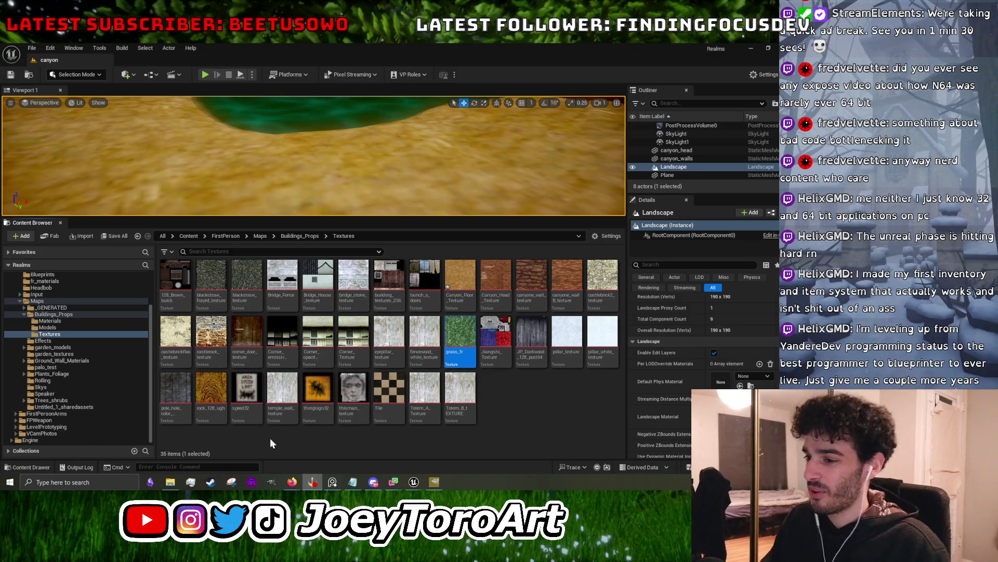
- Open Windows taskbar search to look for another app
mouse_move(302, 391)
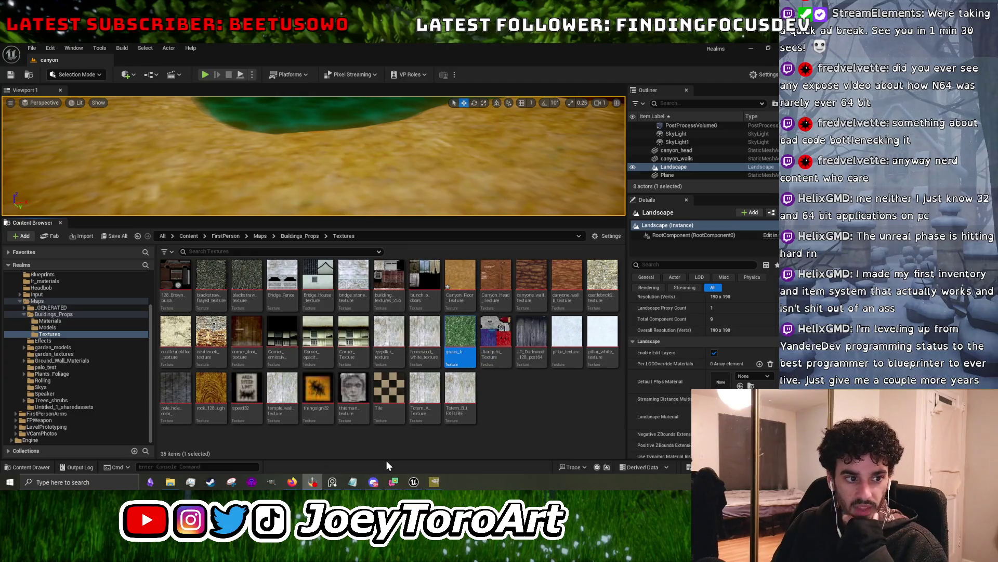
left_click(62, 482)
- Launch Microsoft Paint and handwrite the list numbers 1 for Fishing and 2 below it
type("pain")
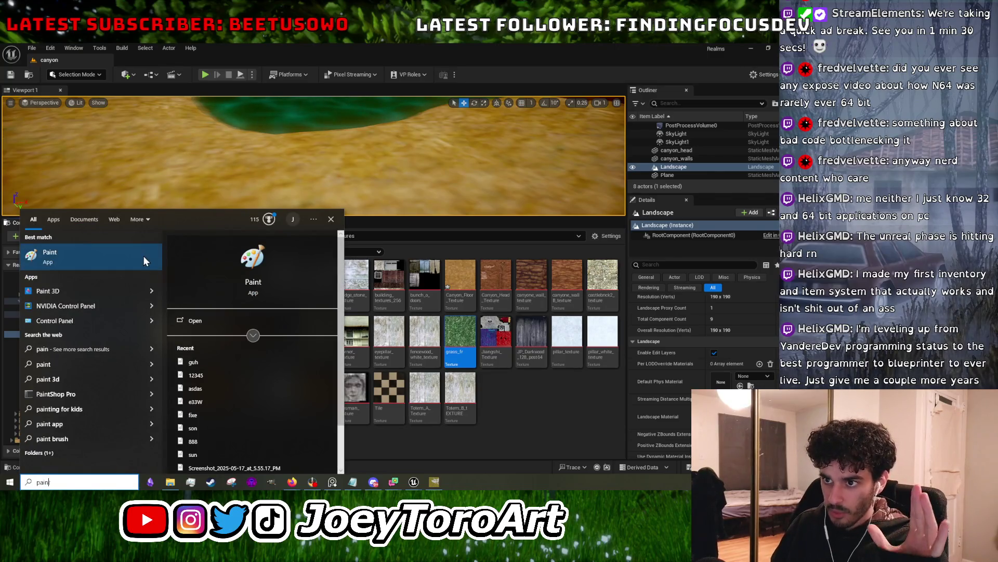
left_click(133, 255)
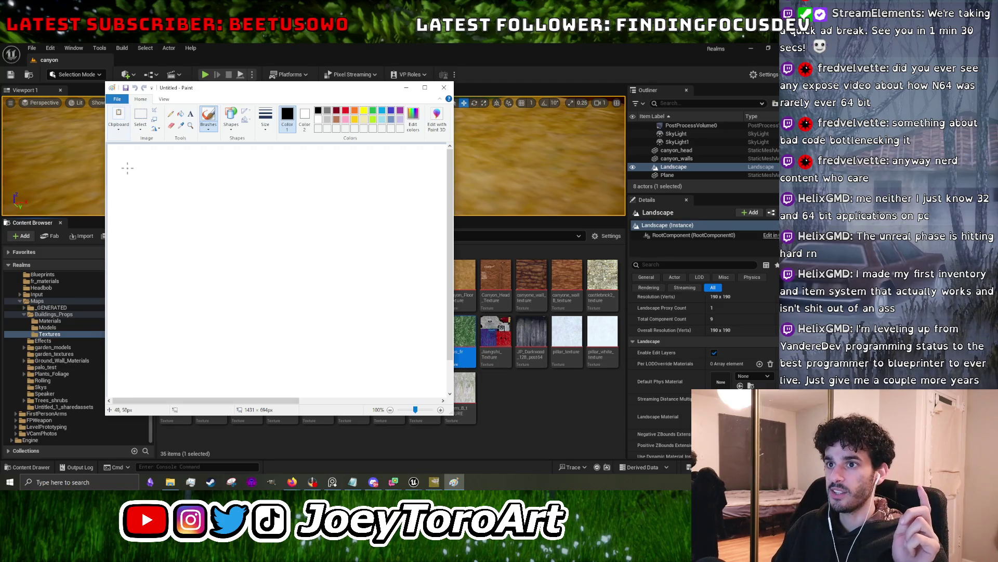
mouse_move(136, 167)
left_mouse_down()
mouse_move(140, 184)
mouse_move(160, 170)
mouse_move(175, 177)
mouse_move(181, 203)
left_mouse_up()
left_click_drag(124, 167, 130, 164)
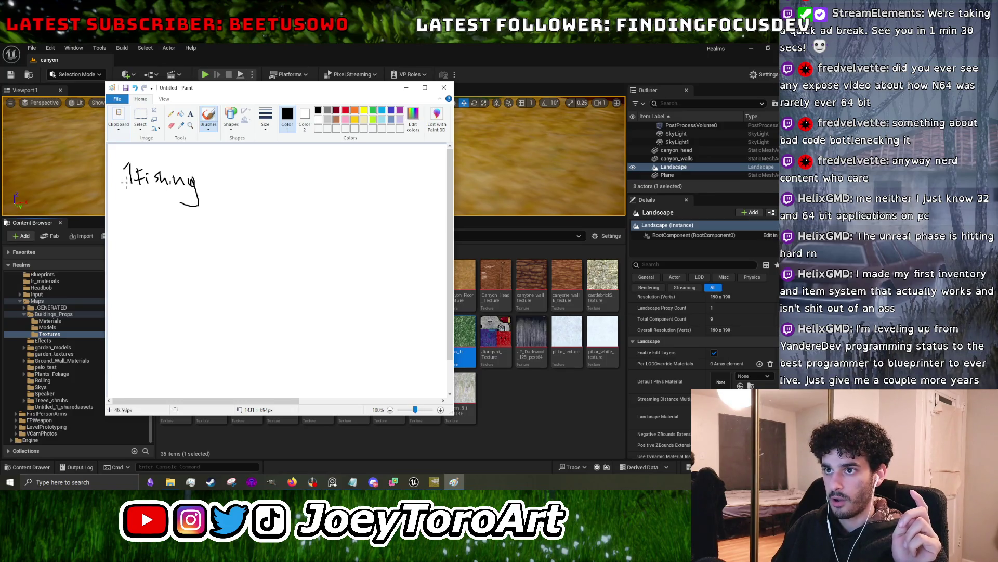
mouse_move(127, 221)
left_mouse_down()
mouse_move(140, 240)
mouse_move(186, 223)
mouse_move(200, 239)
mouse_move(206, 232)
left_mouse_up()
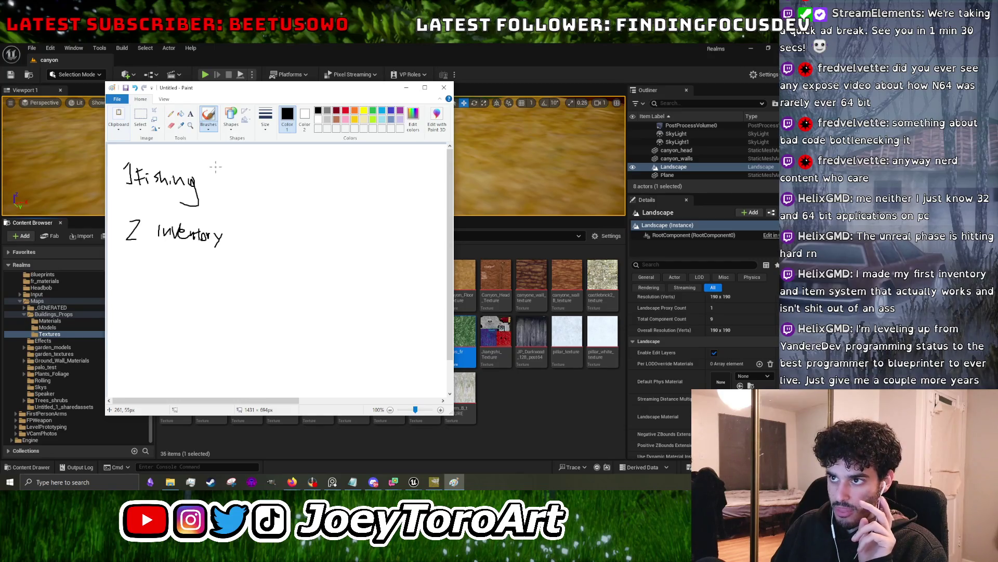
- Handwrite the chain fishing → Anim → Sigil → catch with arrows between the words
mouse_move(219, 179)
left_mouse_down()
mouse_move(232, 175)
mouse_move(234, 187)
left_mouse_up()
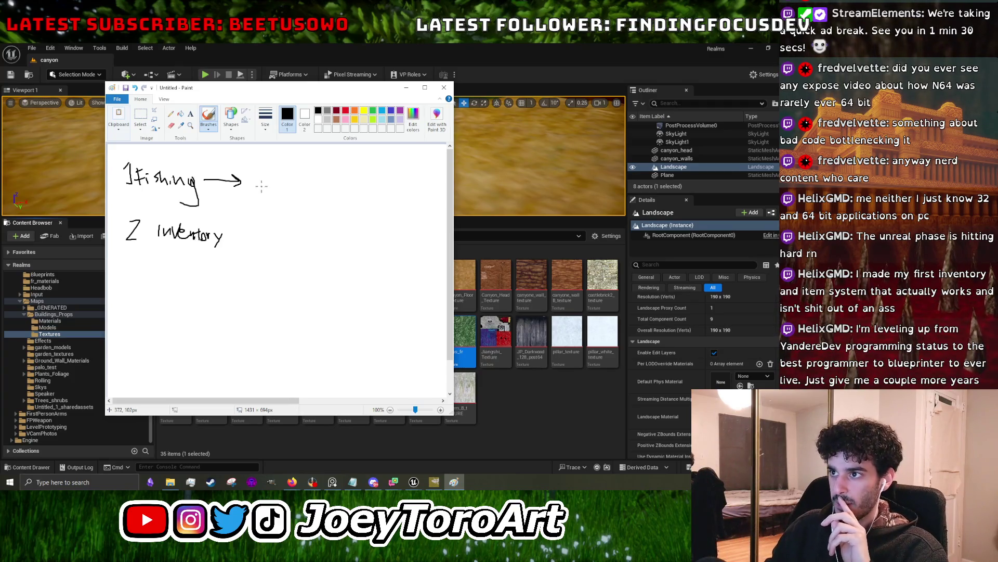
left_click_drag(249, 179, 254, 181)
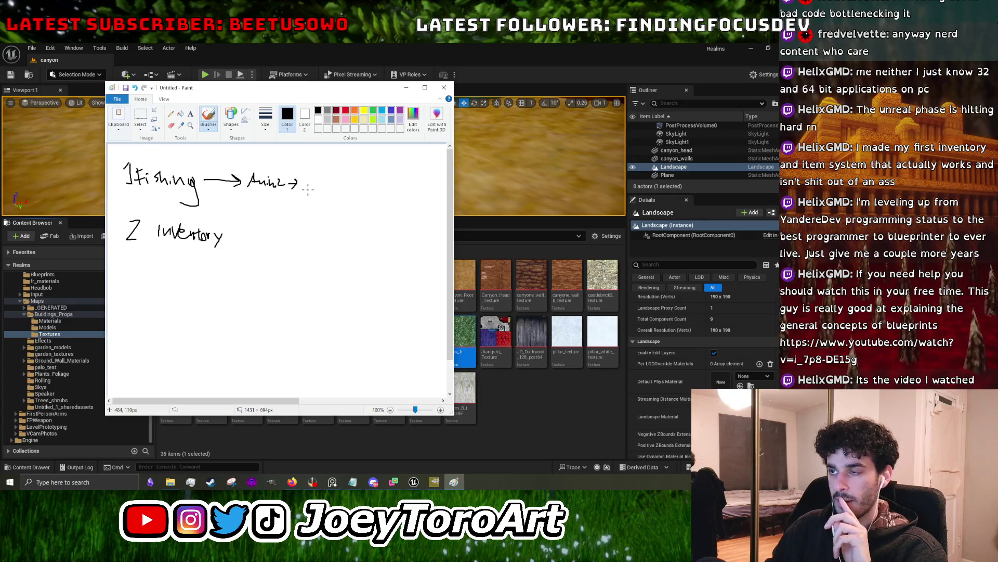
left_click_drag(304, 178, 314, 185)
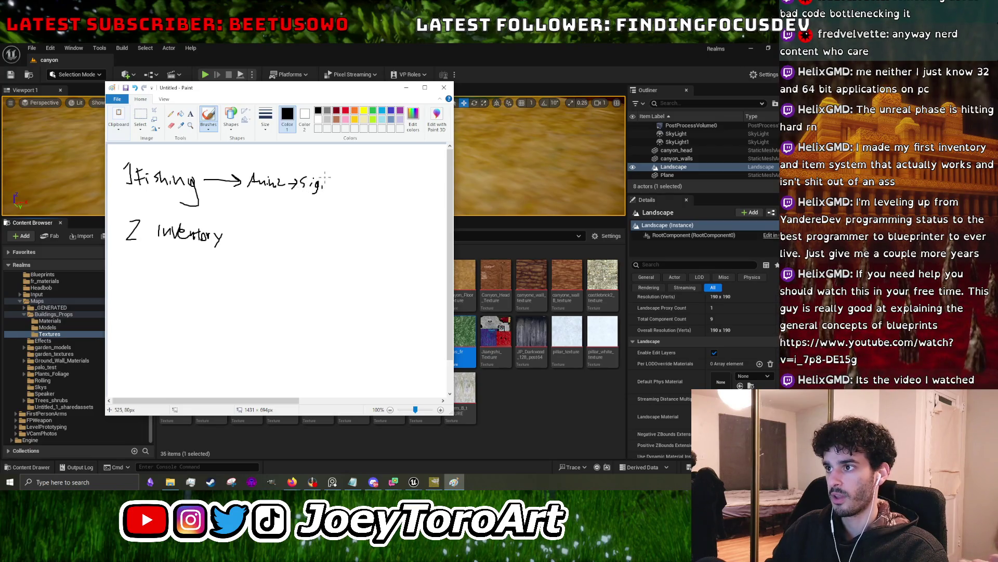
mouse_move(335, 183)
left_mouse_down()
mouse_move(347, 184)
mouse_move(342, 192)
left_mouse_up()
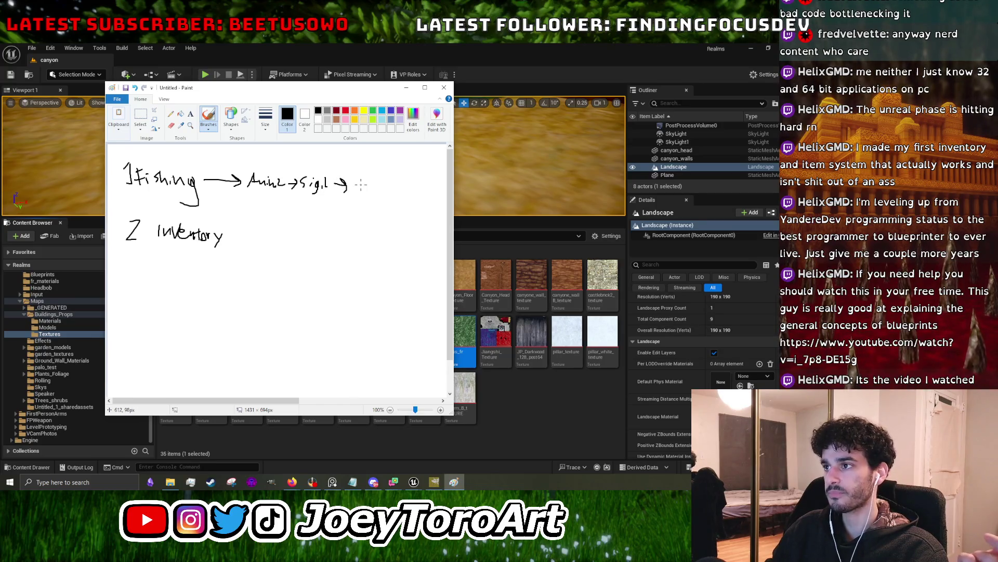
mouse_move(357, 181)
left_mouse_down()
mouse_move(354, 189)
mouse_move(403, 191)
left_mouse_up()
left_click_drag(266, 194, 266, 201)
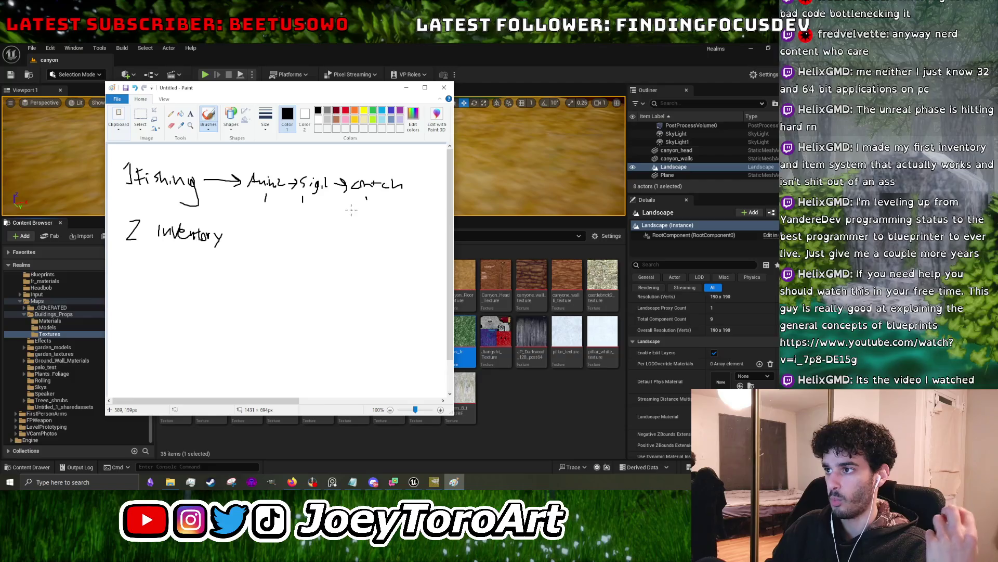
- Note type and size beneath catch and draw an arrow below Inventory
mouse_move(344, 206)
left_mouse_down()
mouse_move(376, 217)
mouse_move(358, 232)
mouse_move(383, 232)
left_mouse_up()
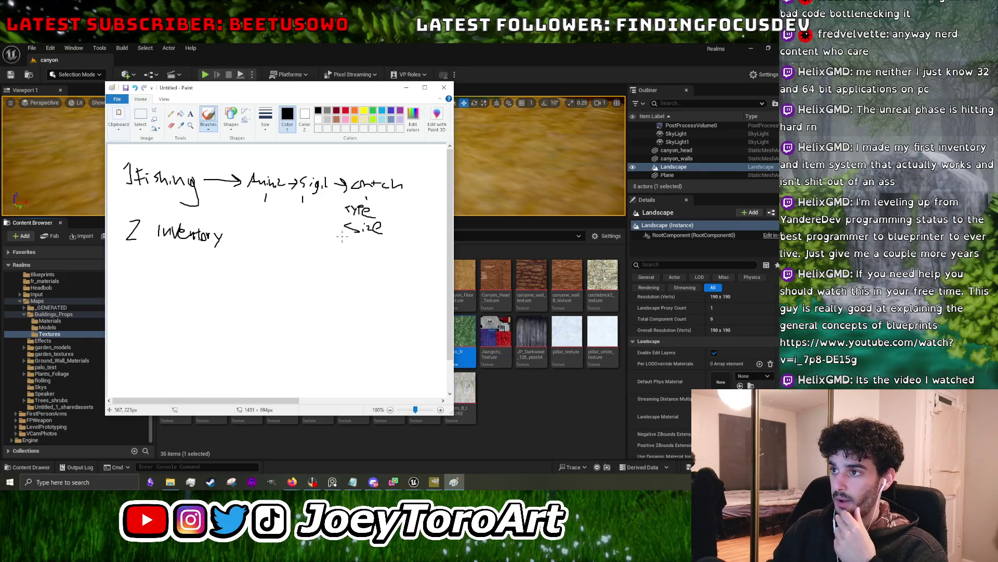
left_click_drag(218, 257, 237, 254)
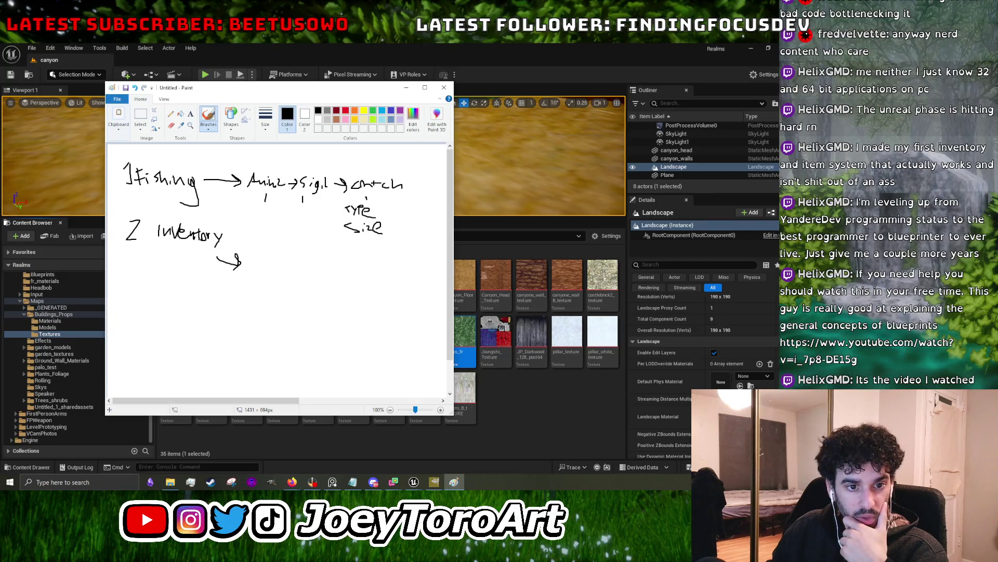
key("alt+Tab")
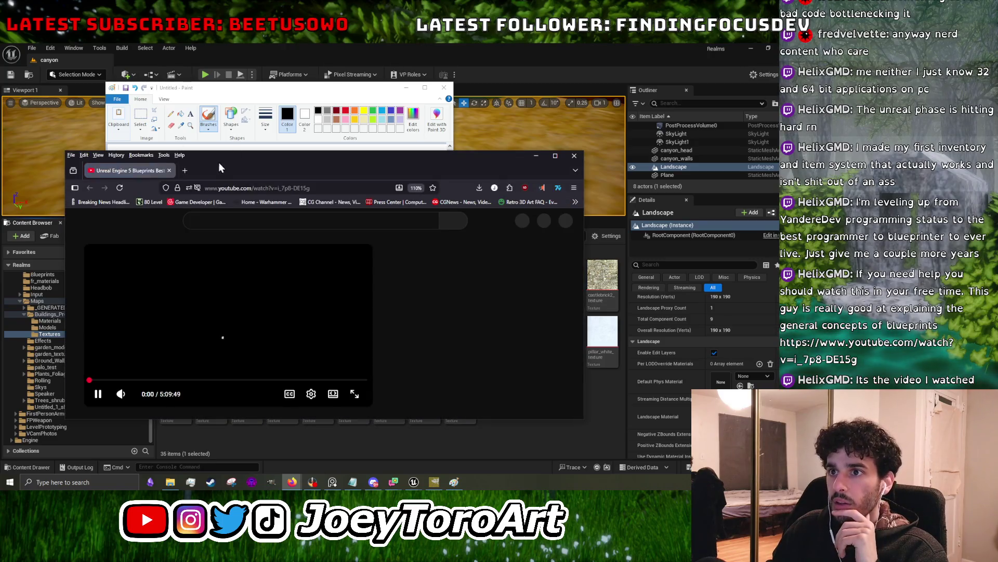
- Subscribe to the UE5 Blueprints Best Practices channel, maximize Firefox, and pause at 0:21
scroll(181, 286, "down", 2)
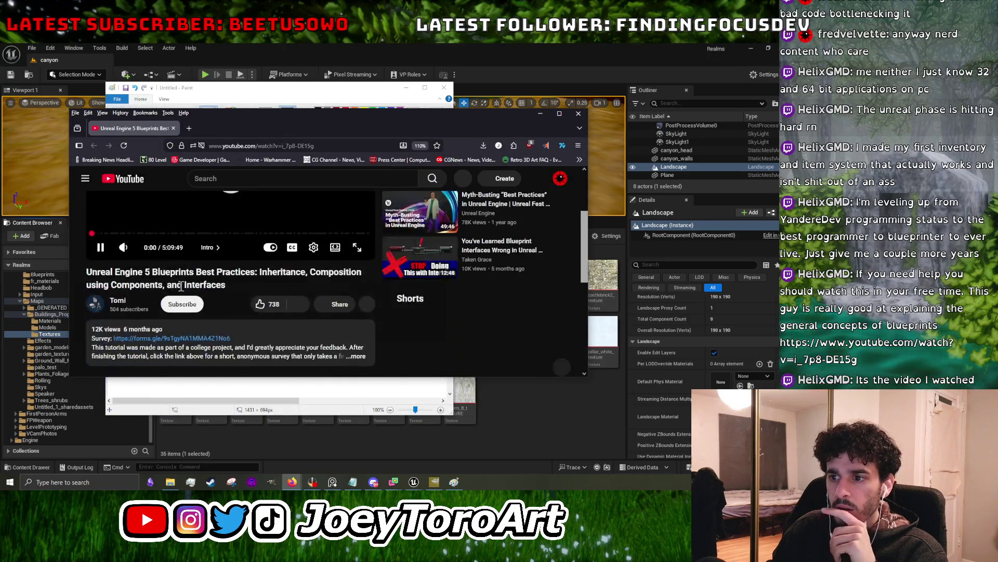
left_click(177, 304)
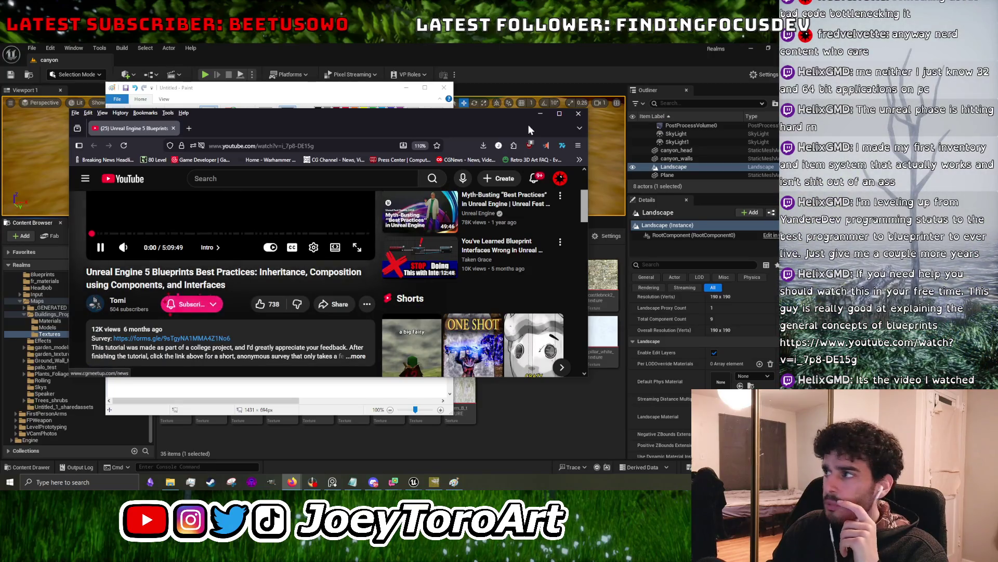
left_click(564, 116)
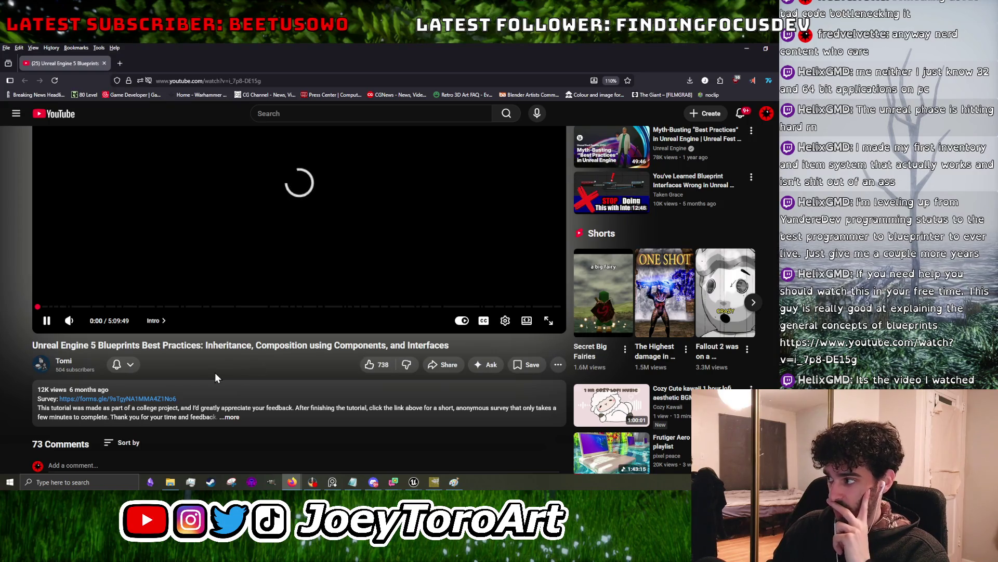
scroll(214, 372, "up", 2)
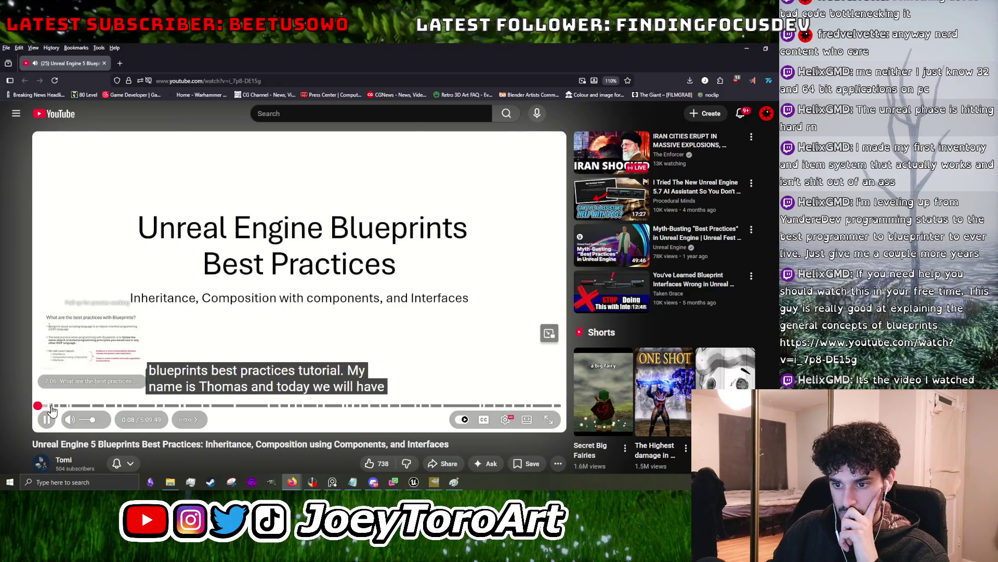
scroll(53, 406, "down", 5)
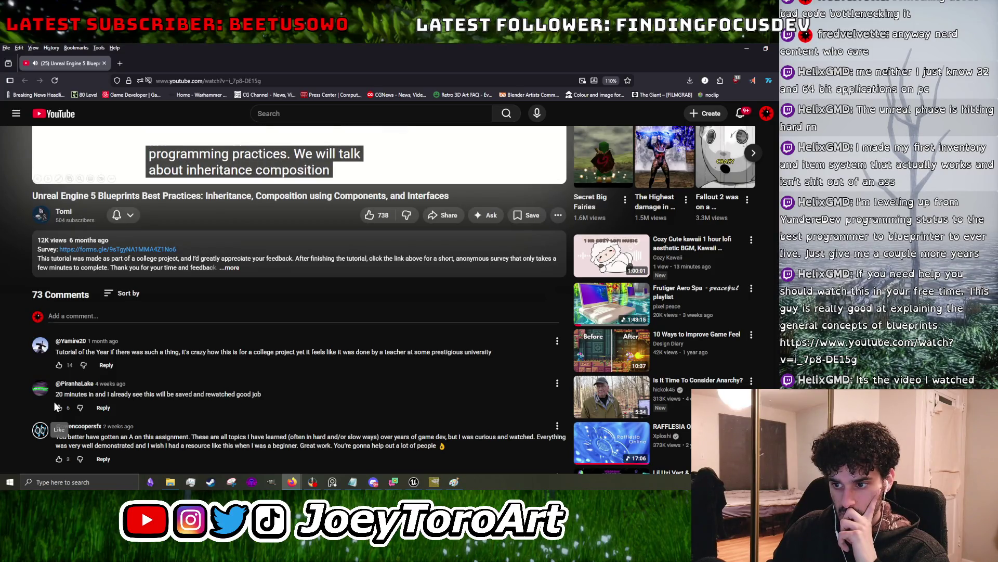
scroll(54, 401, "up", 5)
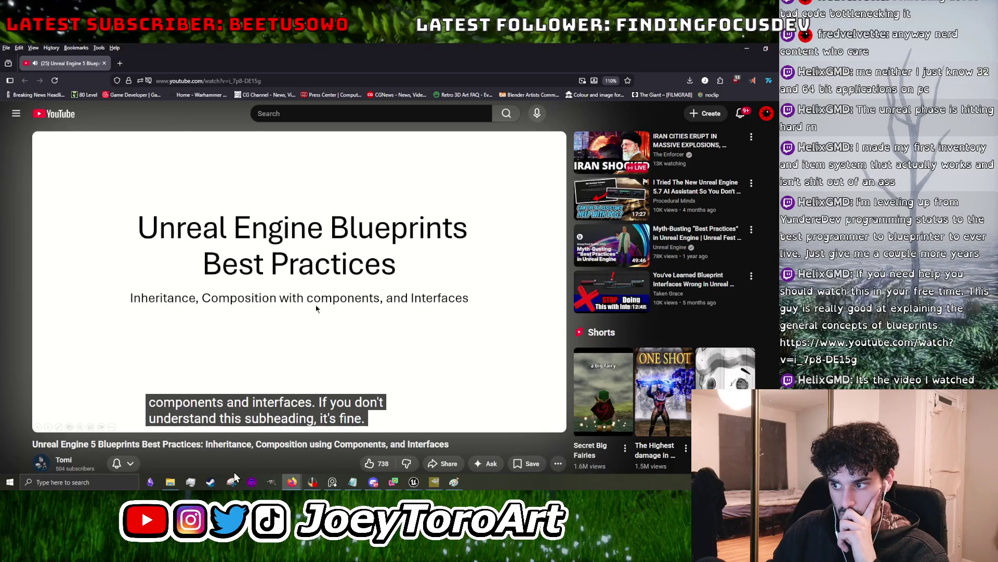
left_click(333, 308)
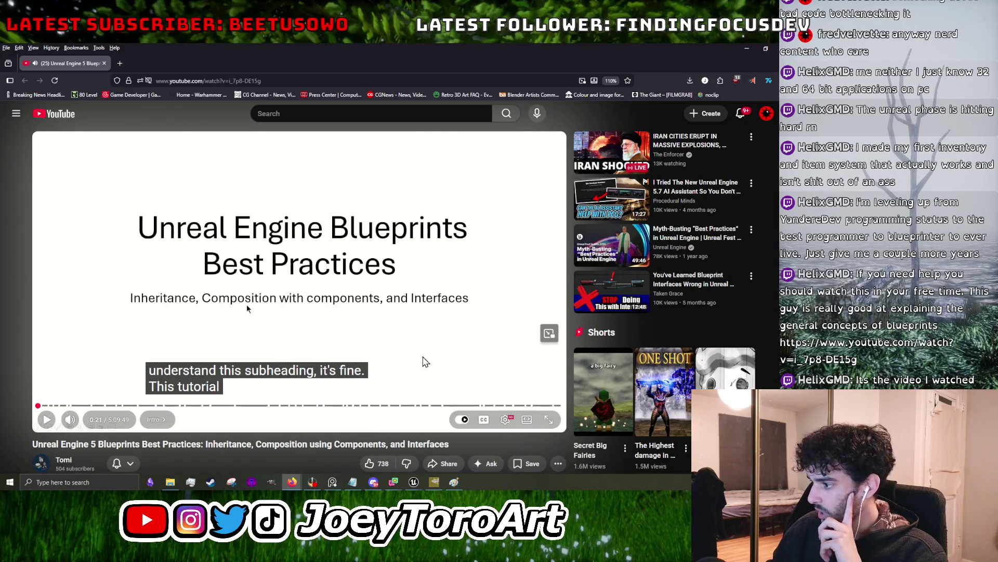
scroll(423, 360, "down", 3)
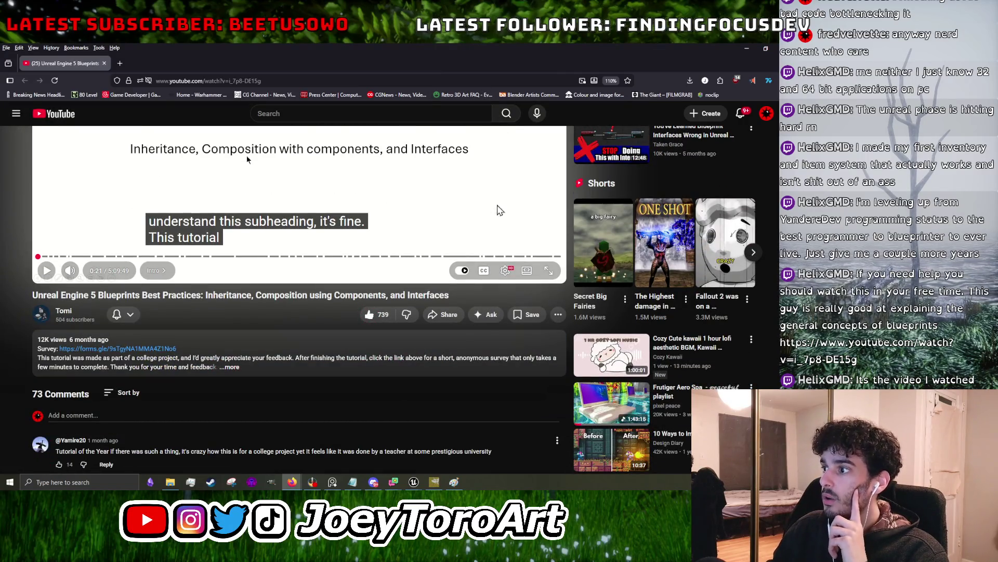
key("alt+Tab")
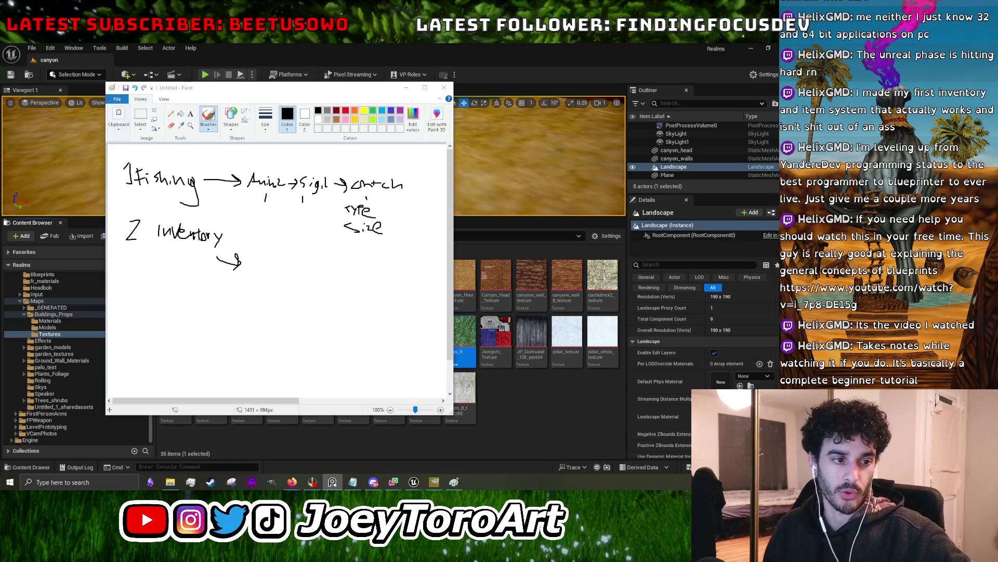
- Close the Paint notes without saving and make the level viewport taller
left_click(443, 87)
left_click(293, 254)
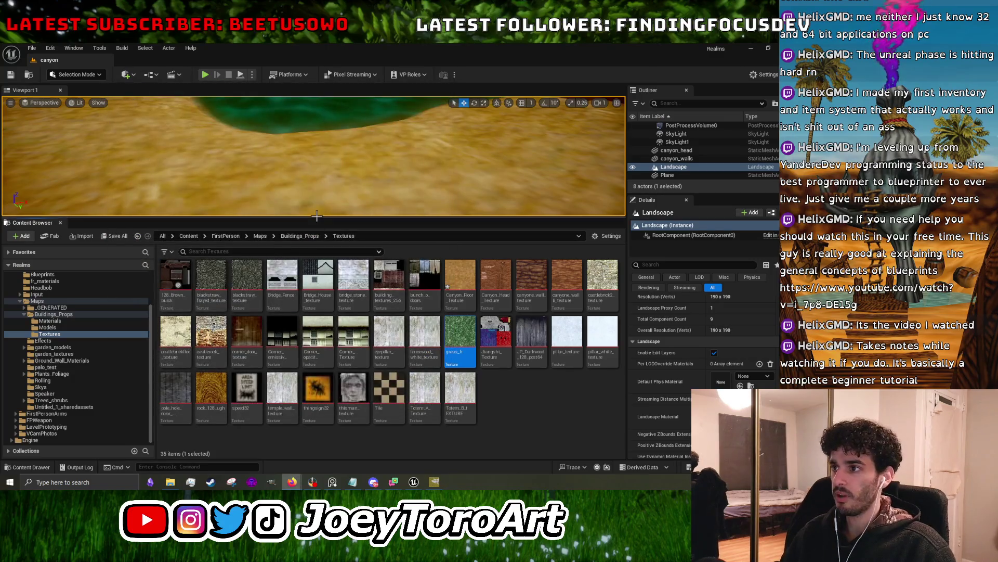
mouse_move(316, 216)
left_mouse_down()
mouse_move(318, 401)
mouse_move(330, 290)
left_mouse_up()
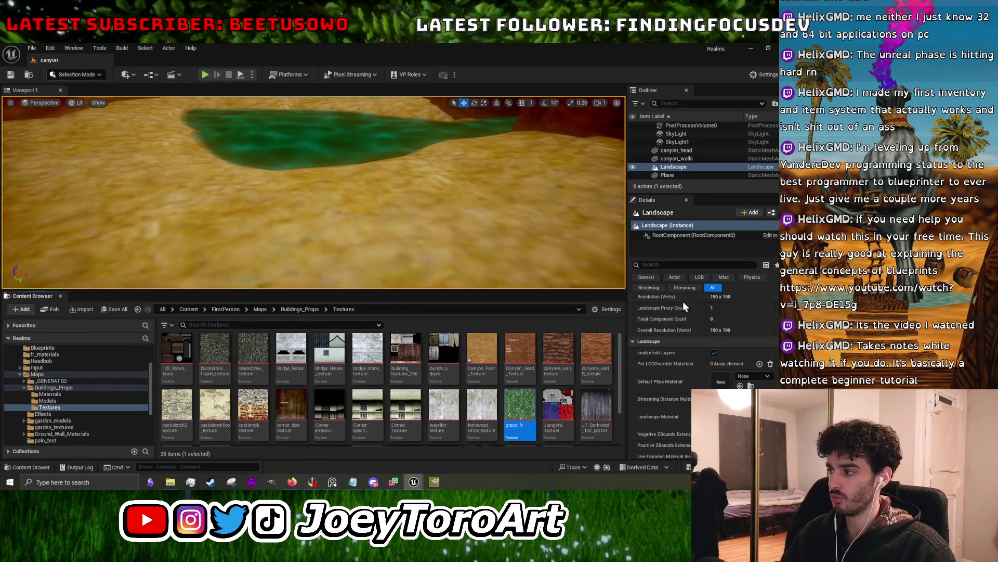
- Test the grass_fr texture in Canyone_Ground_Mat, wire in texture coordinates, apply, and view the landscape
double_click(721, 417)
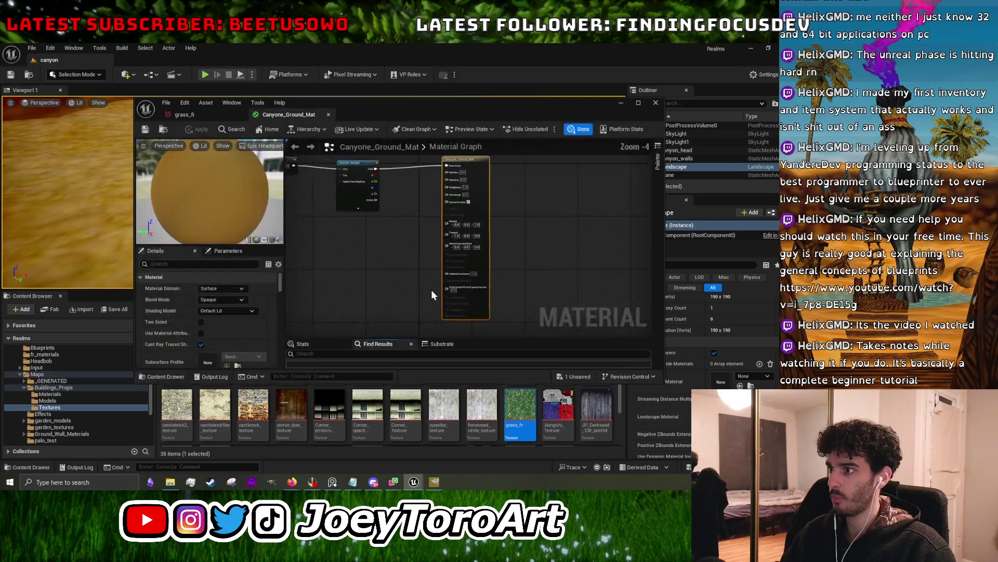
left_click_drag(520, 413, 364, 221)
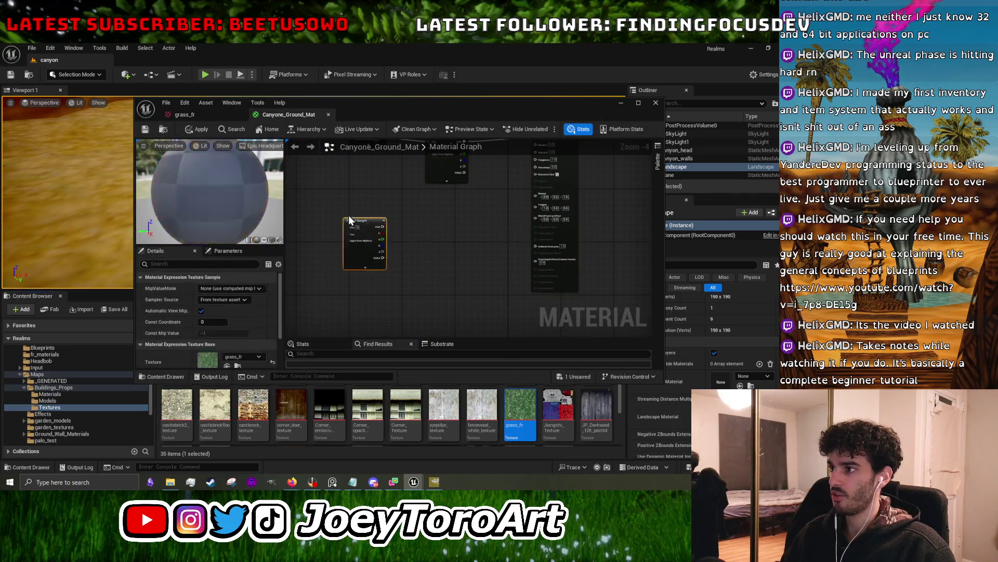
left_click_drag(394, 277, 458, 255)
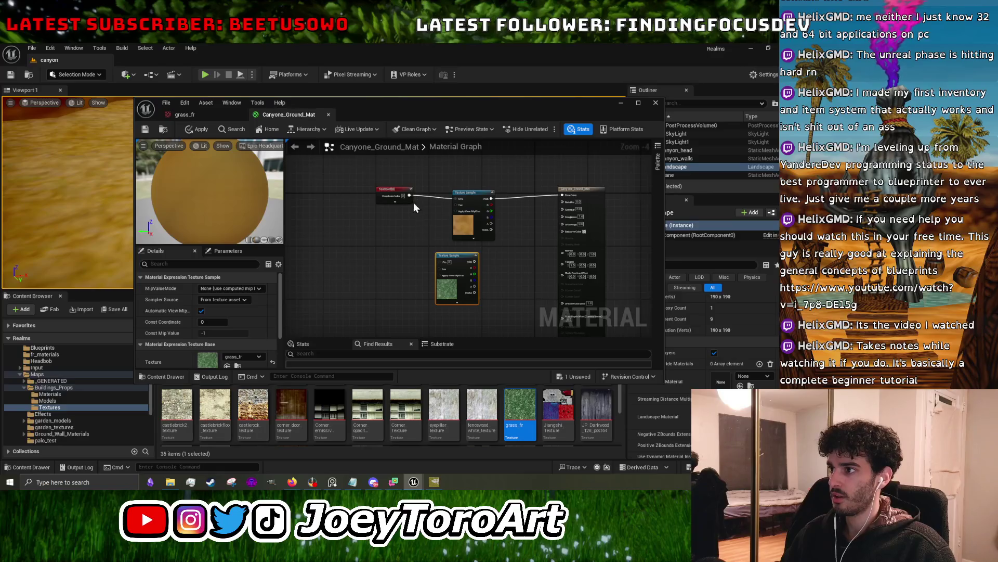
mouse_move(410, 196)
left_mouse_down()
mouse_move(440, 262)
mouse_move(488, 248)
mouse_move(562, 195)
left_mouse_up()
left_click(198, 129)
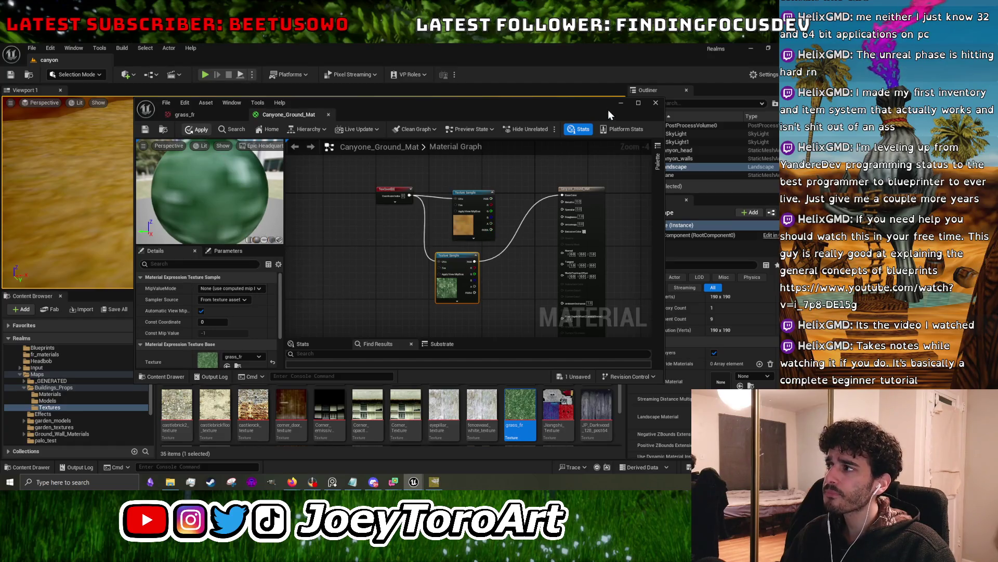
left_click(656, 102)
mouse_move(312, 208)
left_mouse_down()
mouse_move(312, 143)
mouse_move(294, 167)
mouse_move(285, 135)
left_mouse_up()
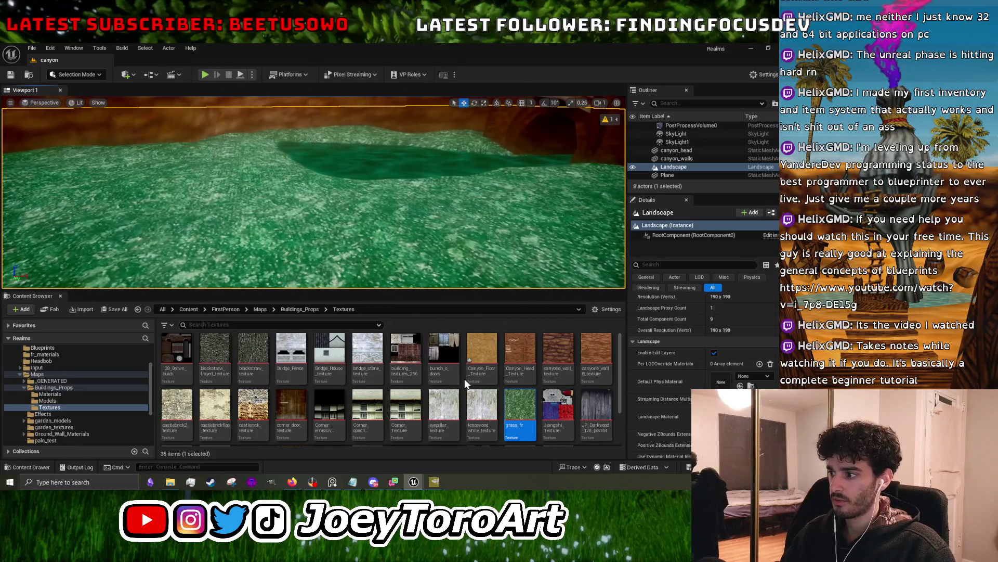
- Remove the grass nodes, reconnect the dirt texture to Base Color, apply, and minimize Unreal
mouse_move(414, 482)
left_click(460, 449)
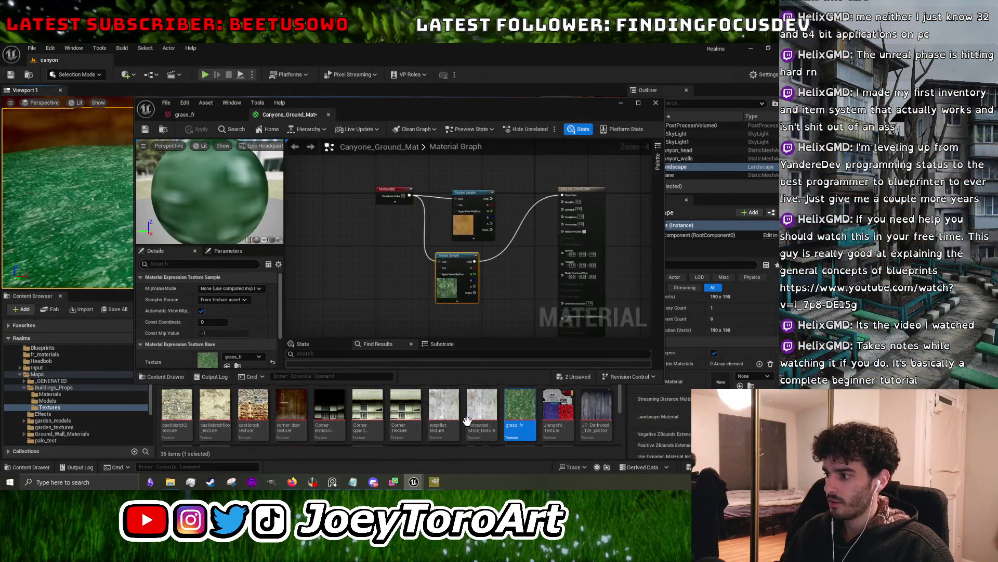
left_click_drag(489, 383, 490, 323)
left_click_drag(482, 356, 374, 271)
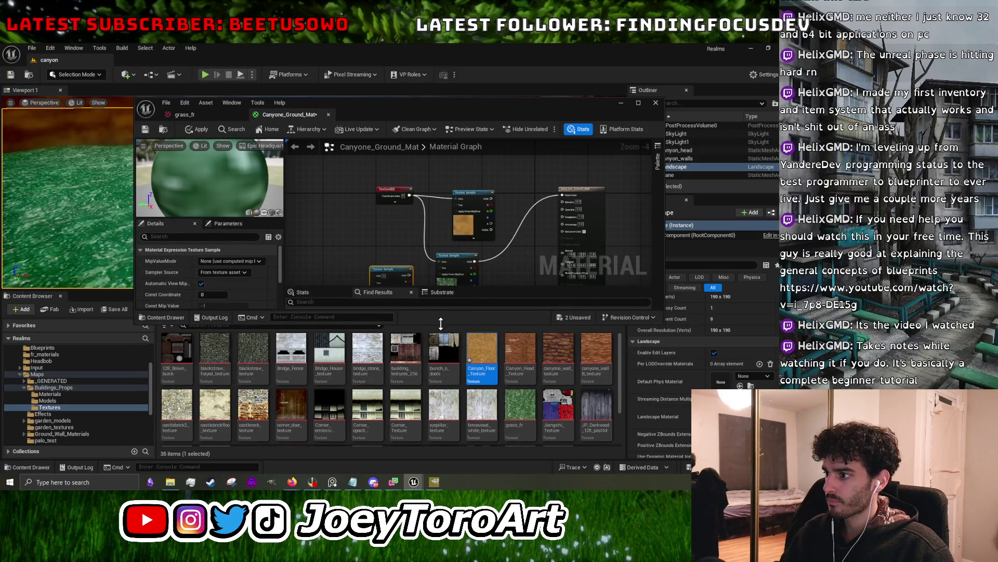
left_click_drag(434, 322, 435, 394)
key("Delete")
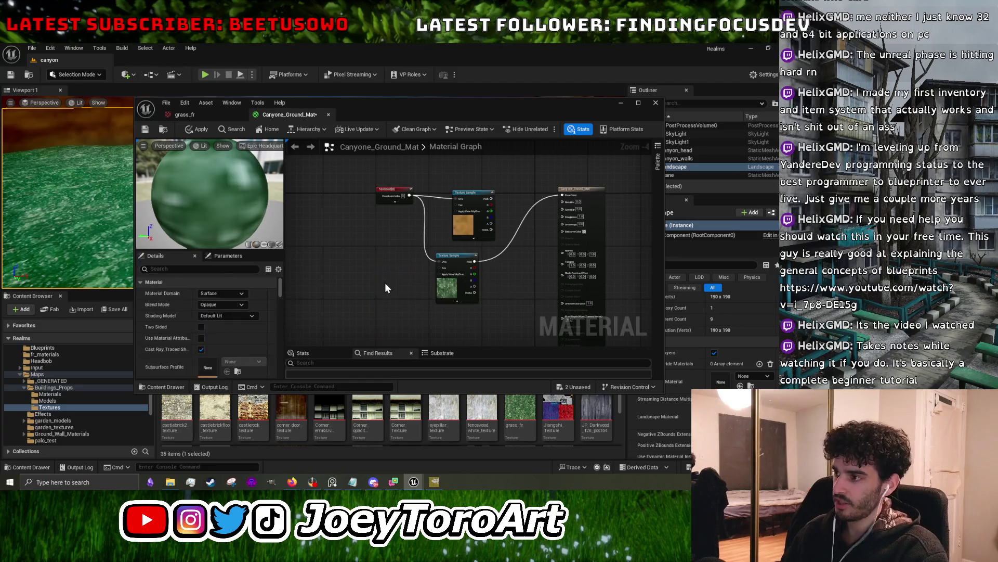
left_click(457, 263)
key("Delete")
mouse_move(492, 198)
left_mouse_down()
mouse_move(551, 205)
mouse_move(562, 195)
left_mouse_up()
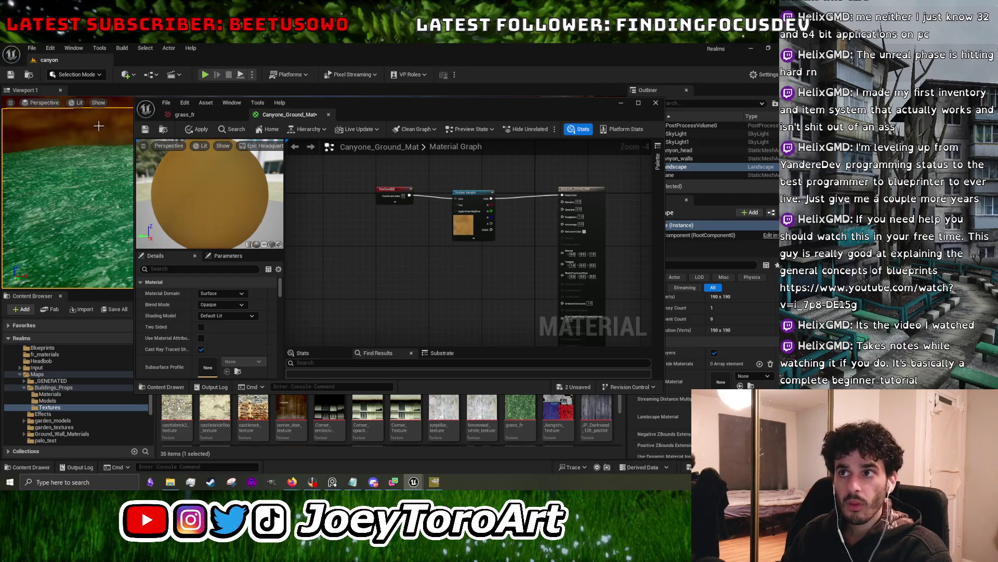
left_click(199, 130)
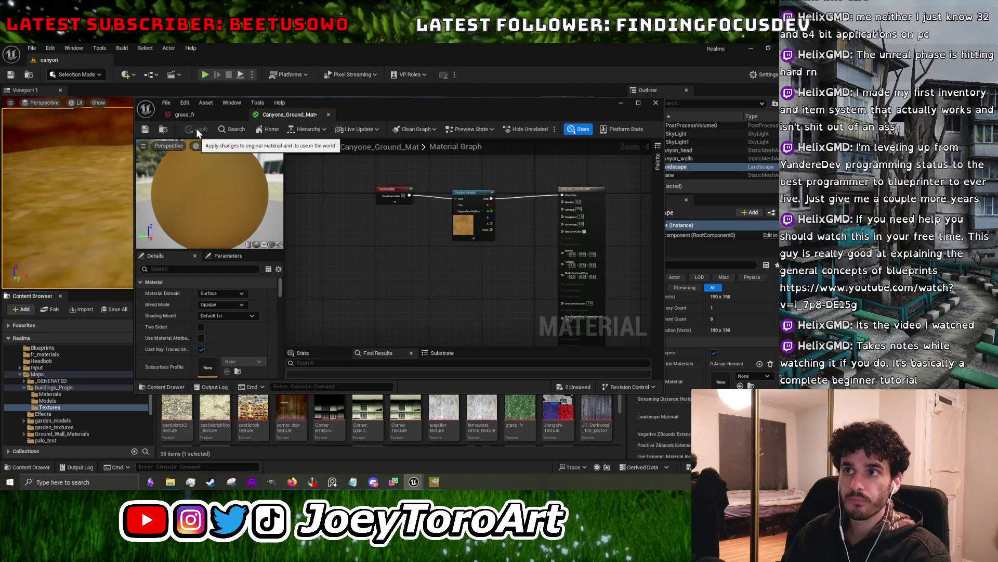
left_click(620, 102)
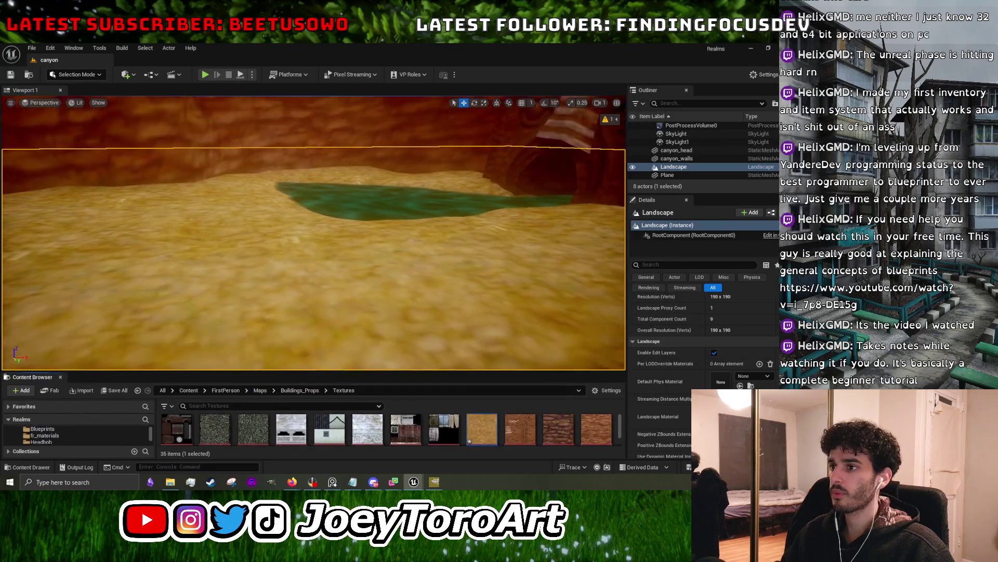
left_click(751, 48)
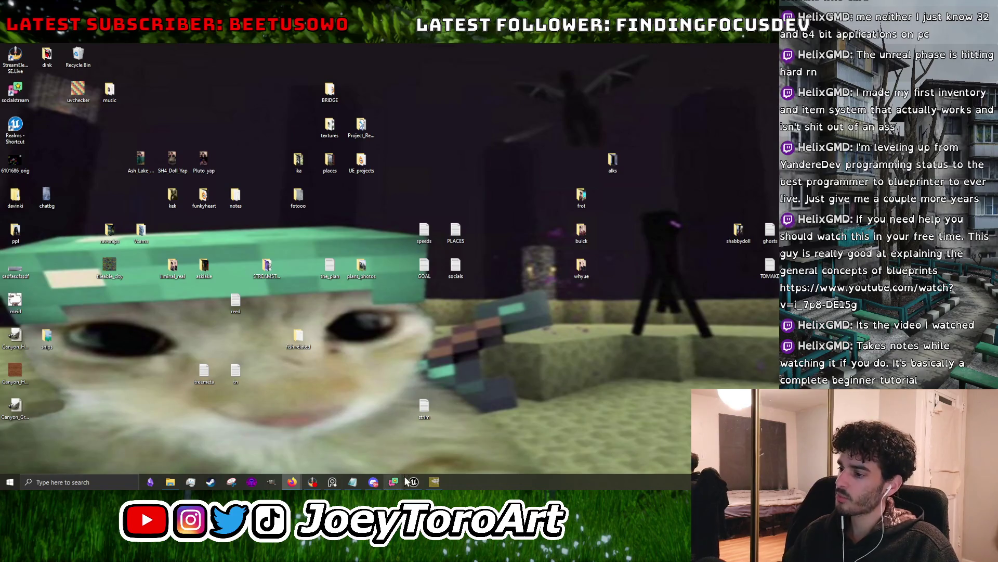
- Bring back Canyon_Grass_Floor_Texture.xcf and toggle the trans layer's visibility off and on to compare
left_click(435, 480)
scroll(351, 336, "up", 3)
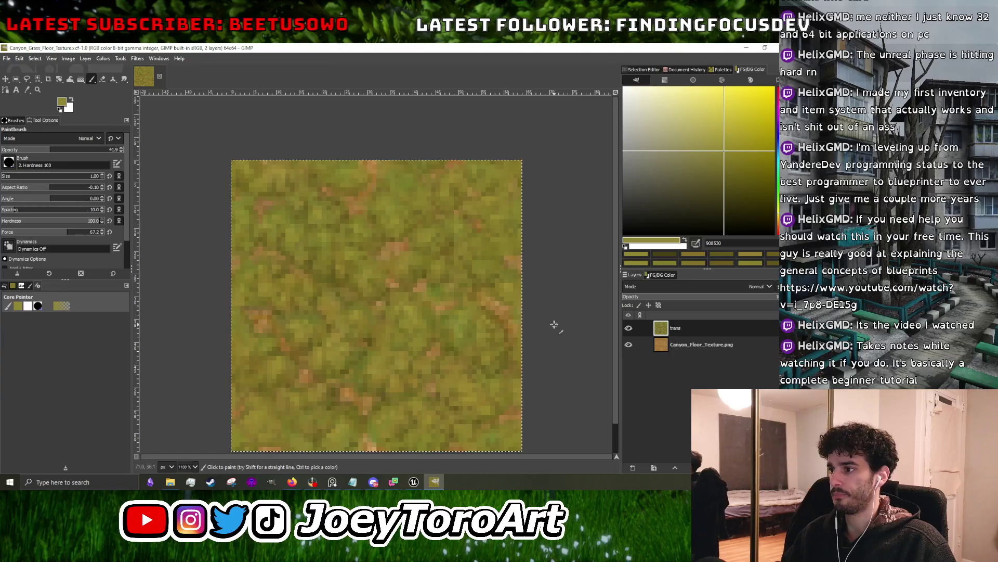
left_click(628, 328)
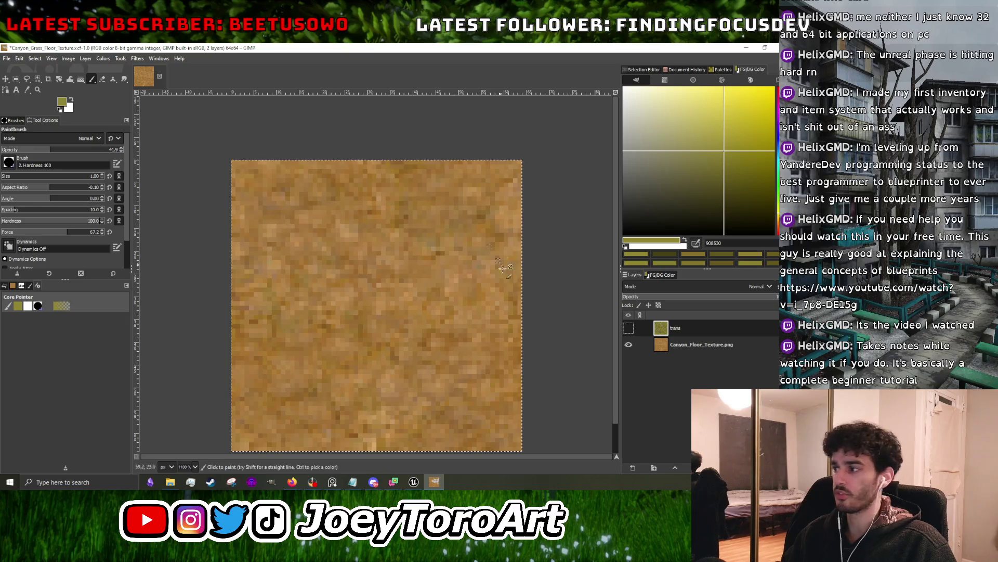
left_click(629, 328)
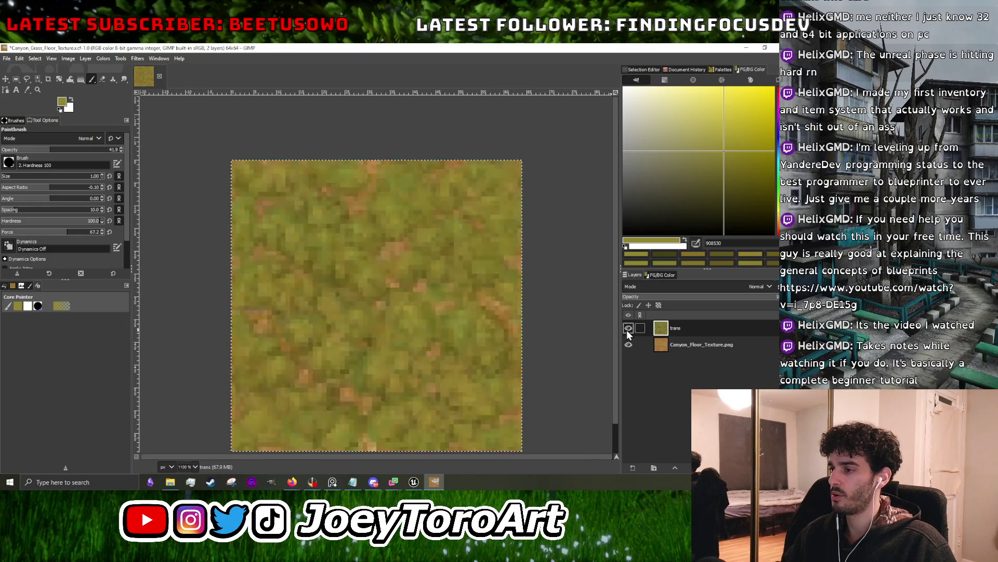
- Open the Brightness-Contrast adjustment, then close it without applying
left_click(103, 58)
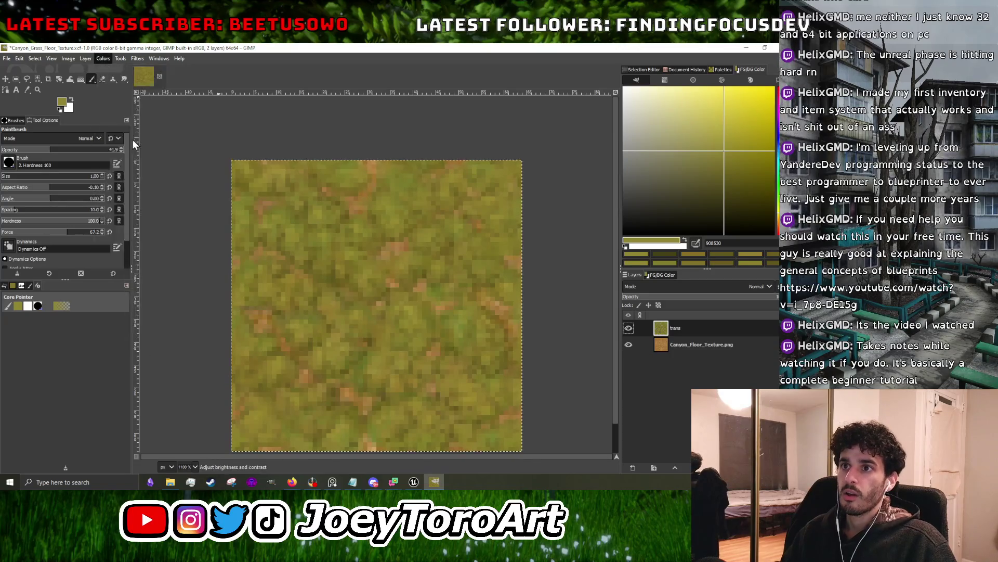
left_click(130, 143)
left_click_drag(271, 142, 480, 139)
scroll(243, 206, "down", 2)
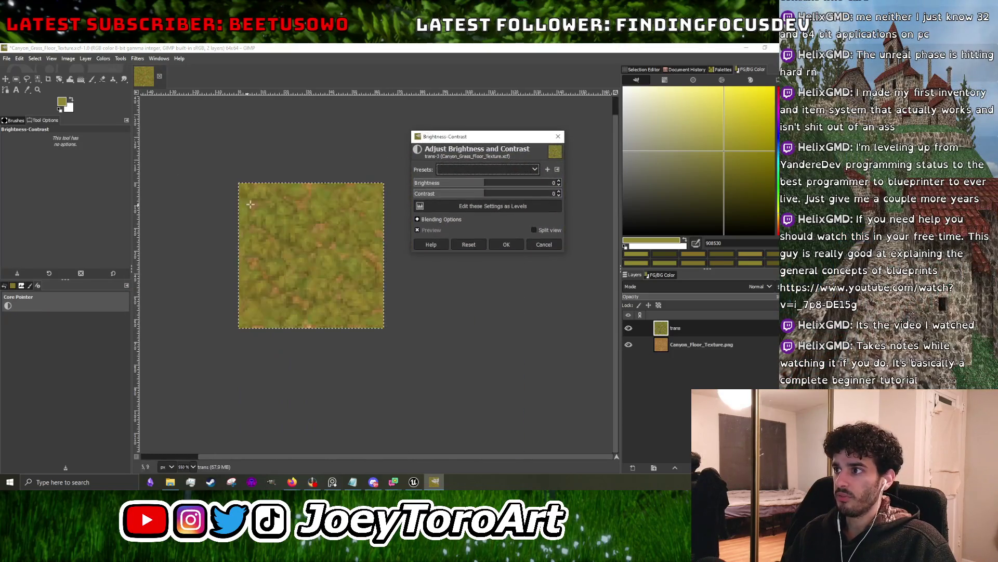
scroll(243, 206, "up", 1)
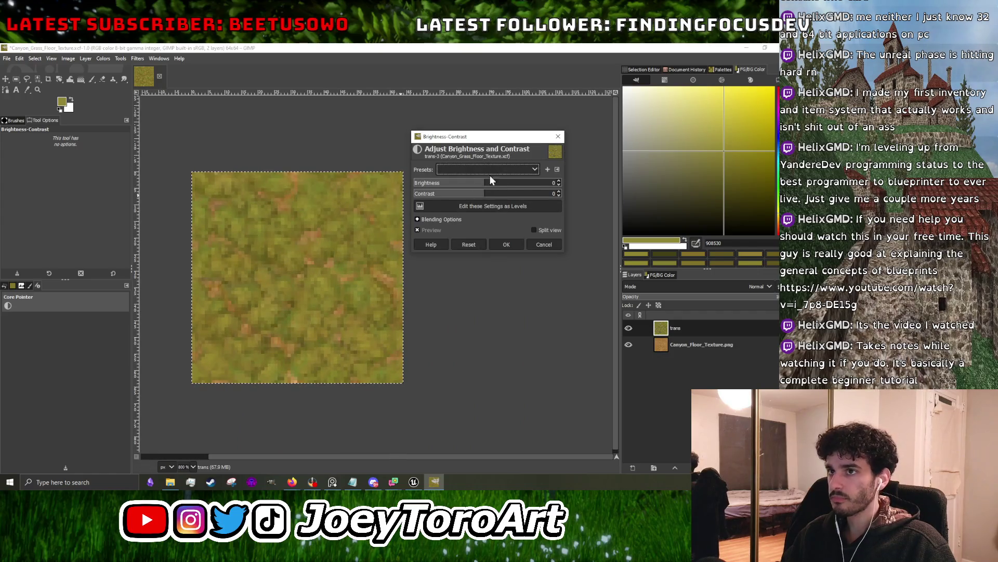
left_click(559, 136)
left_click(68, 58)
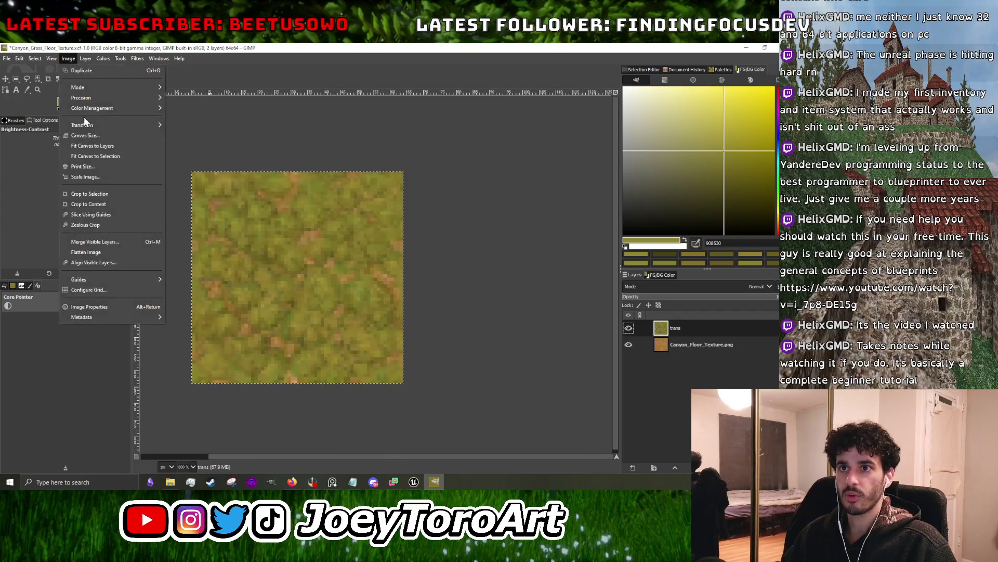
- Apply an Exposure adjustment with black level 0.020 and slightly lowered exposure to the grass layer
left_click(125, 129)
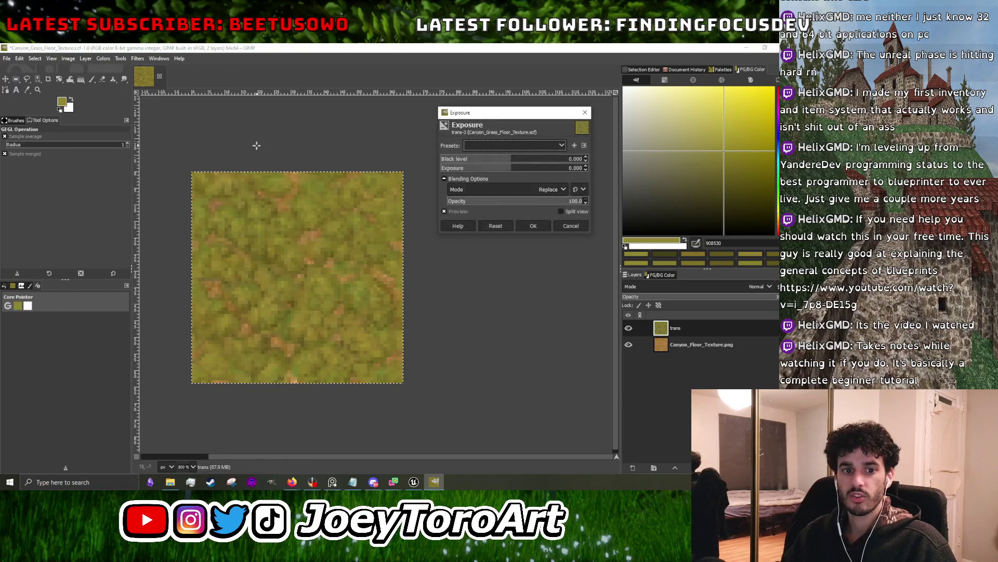
left_click_drag(512, 159, 526, 162)
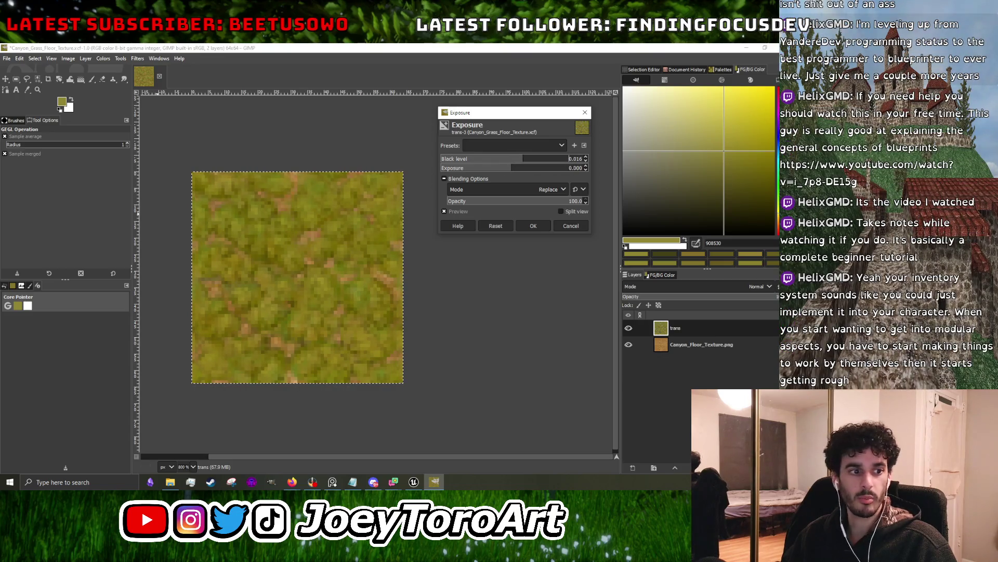
key("alt+Tab")
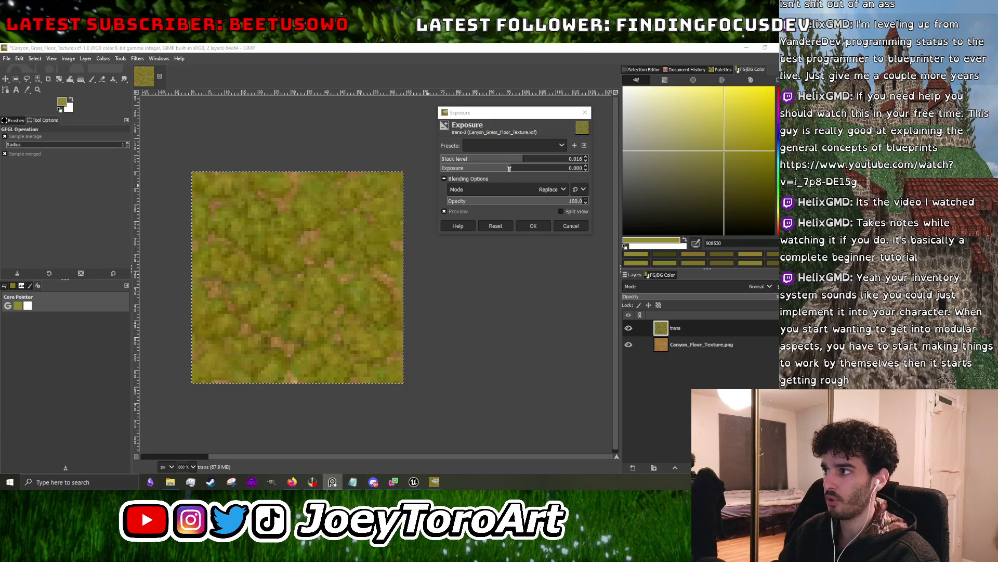
left_click(512, 167)
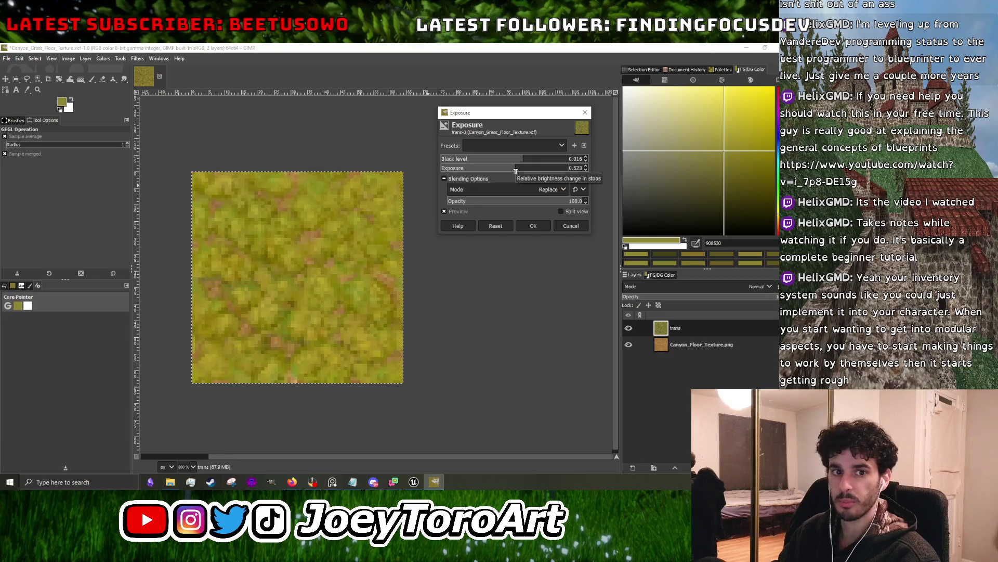
left_click_drag(512, 174, 511, 176)
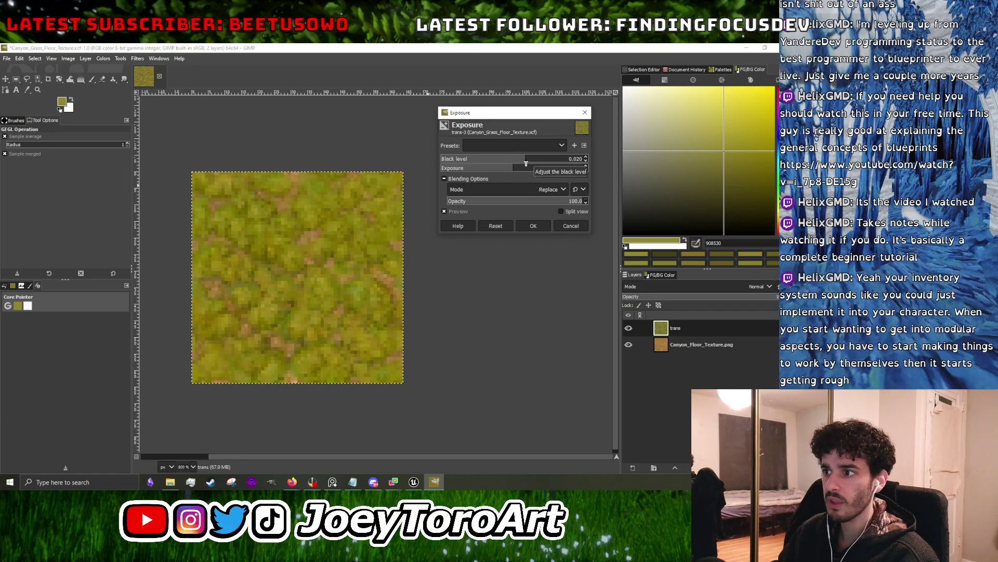
left_click(532, 227)
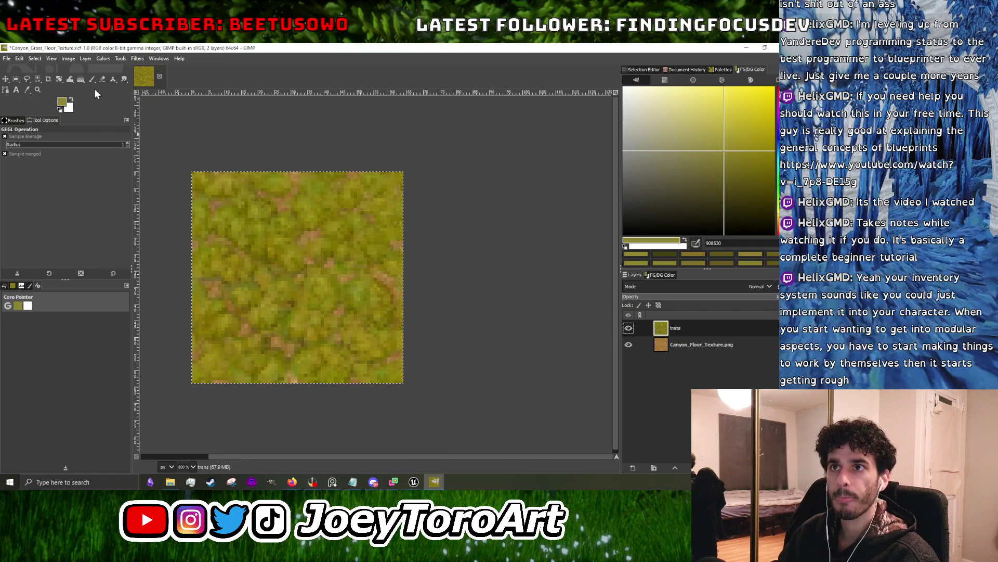
left_click(103, 59)
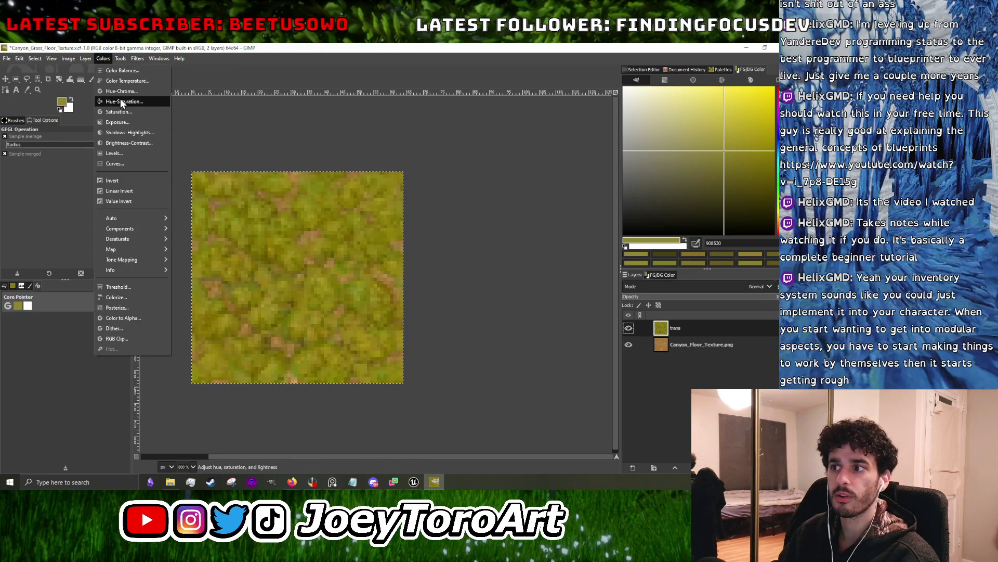
- Apply Hue-Saturation with Saturation -17.1, Lightness -6.7 and Hue 0.0
left_click(120, 98)
left_click(516, 274)
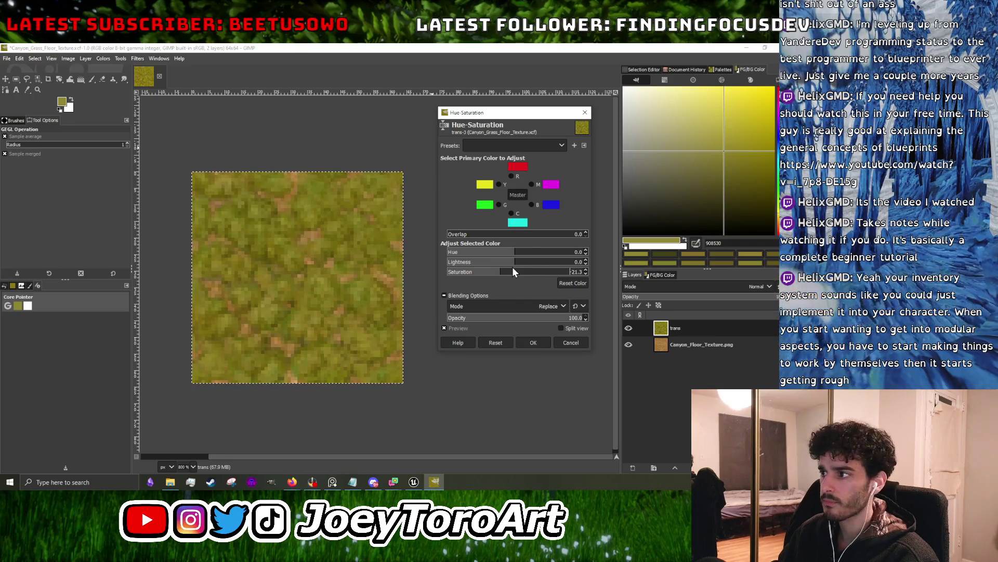
left_click(510, 264)
left_click_drag(510, 266, 512, 271)
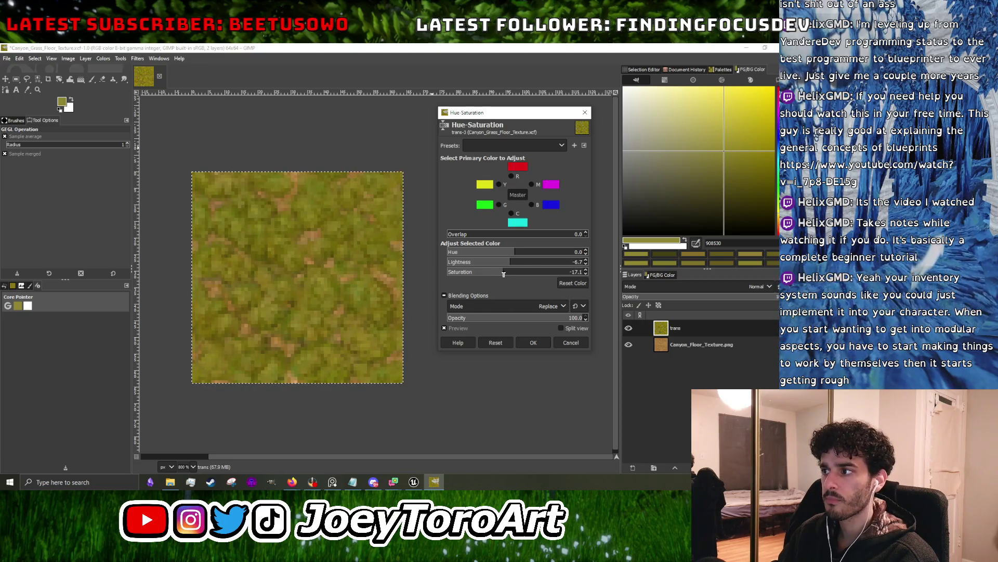
left_click_drag(514, 254, 515, 255)
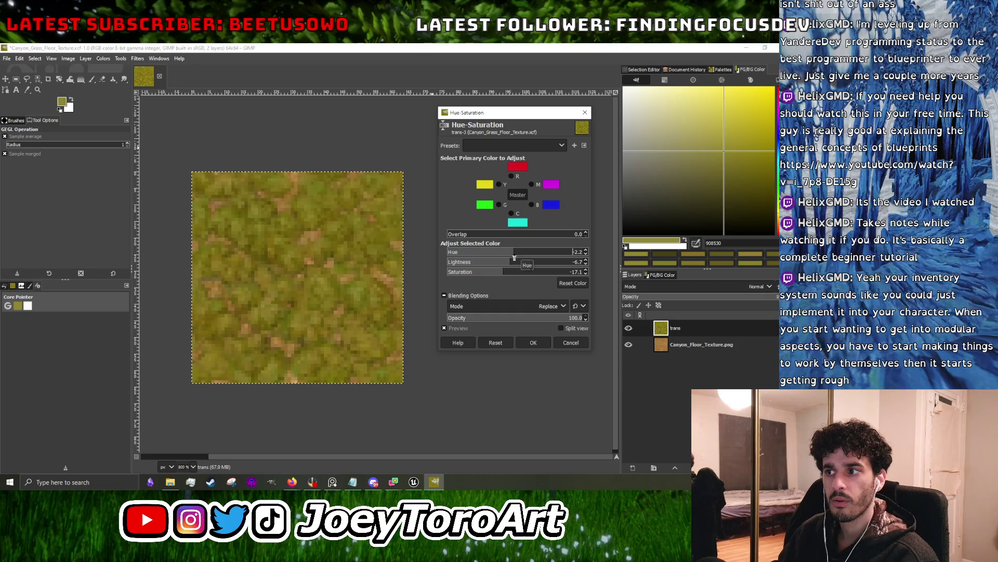
left_click(531, 341)
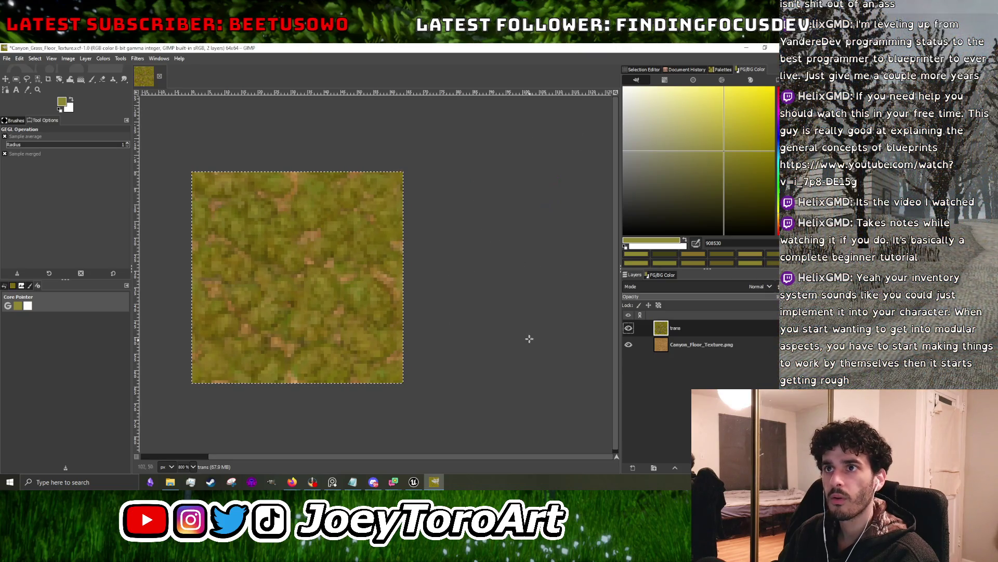
- Apply Brightness-Contrast with brightness lowered to -4
left_click(101, 57)
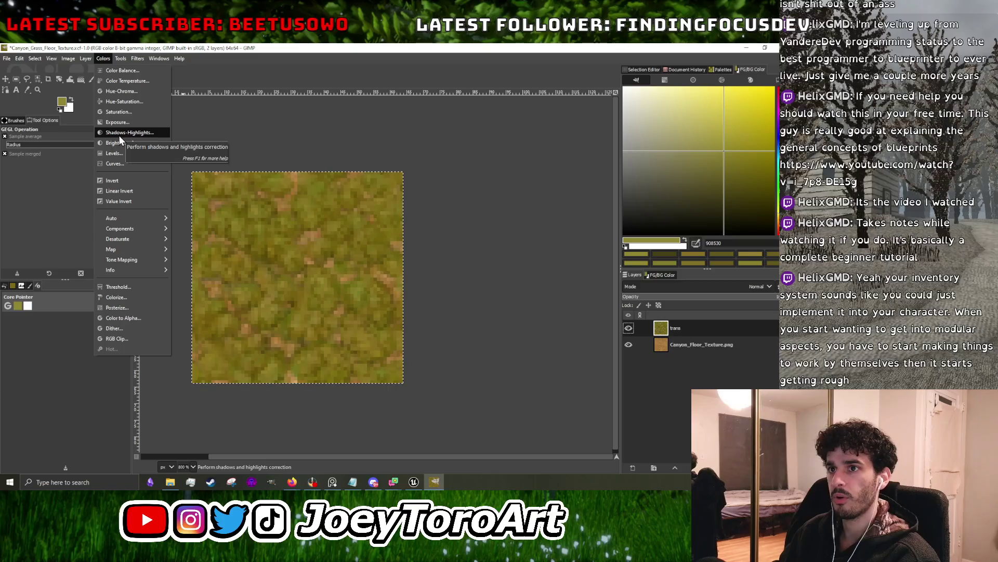
left_click(117, 143)
left_click_drag(487, 195, 489, 197)
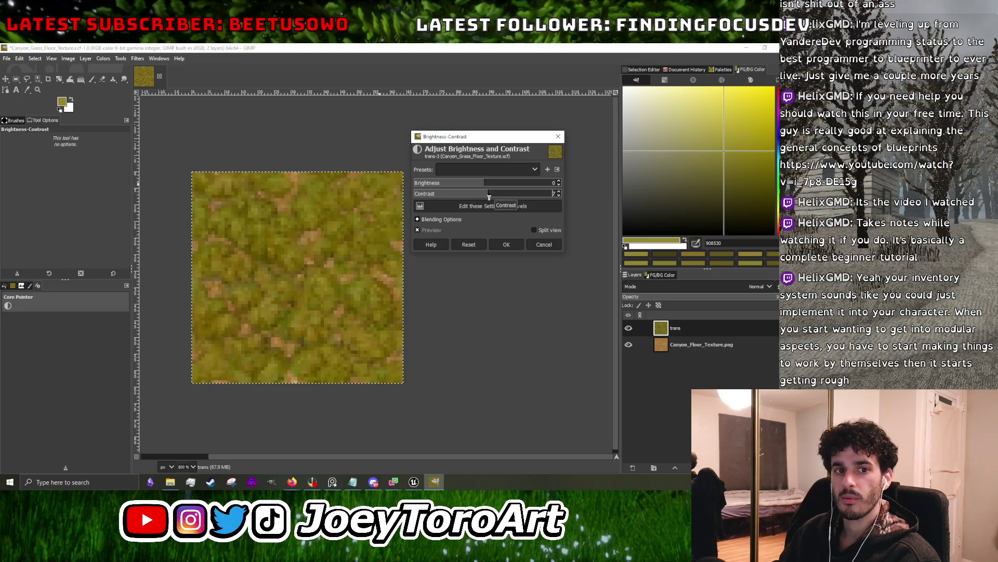
left_click_drag(484, 183, 483, 187)
left_click(507, 244)
- Apply Levels with input black point 7 and white point 234
left_click(104, 59)
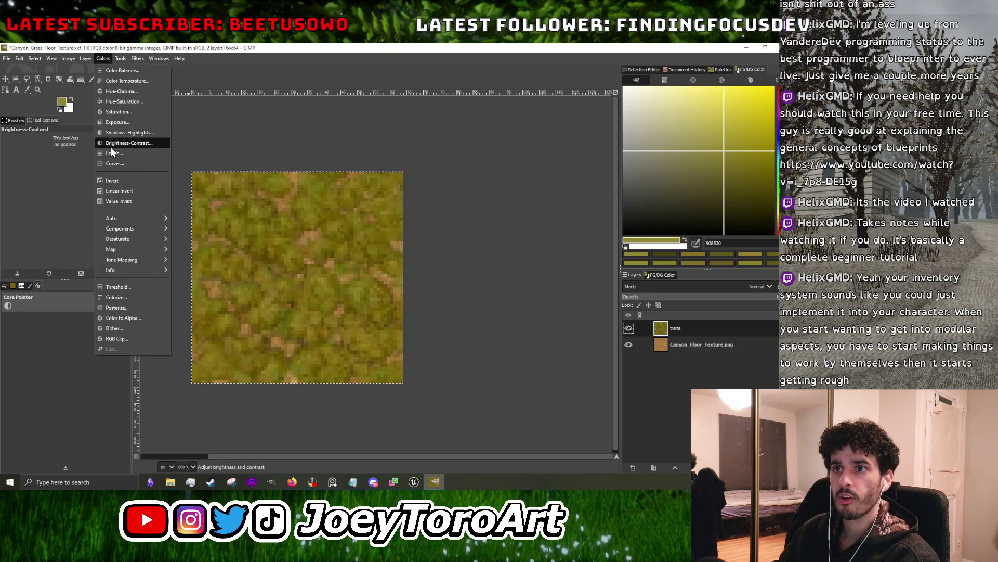
left_click(113, 153)
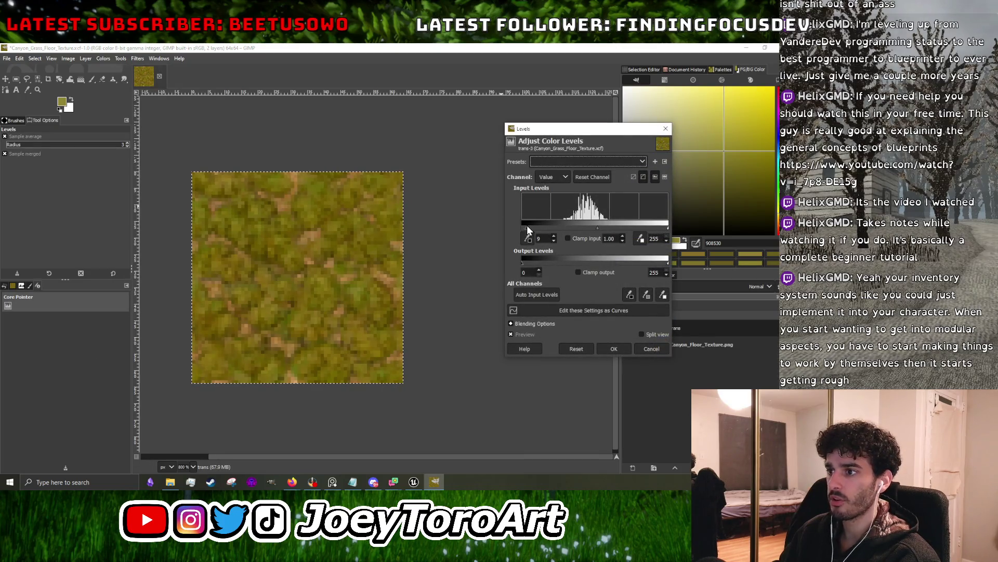
left_click_drag(527, 226, 526, 225)
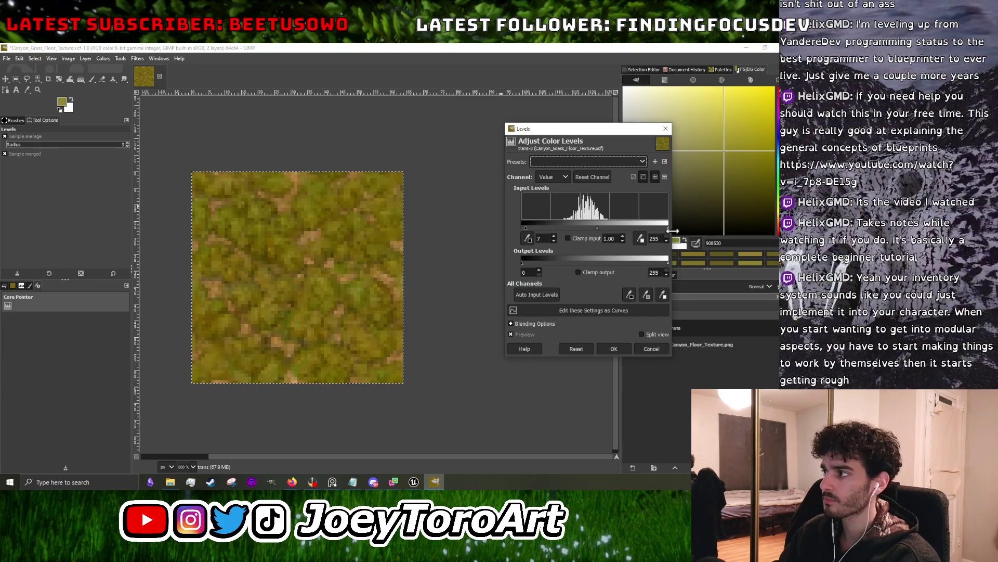
left_click_drag(659, 226, 652, 227)
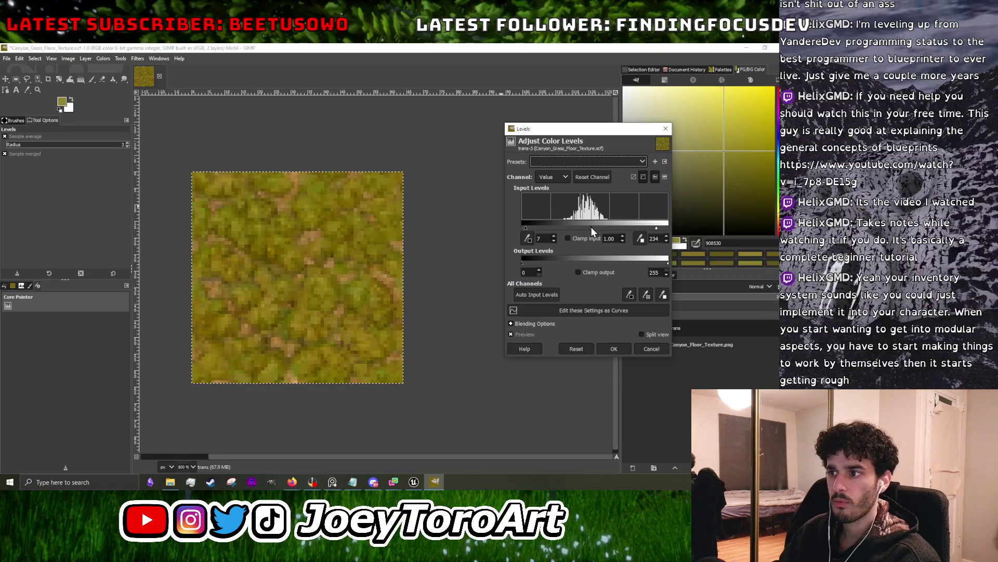
left_click(618, 347)
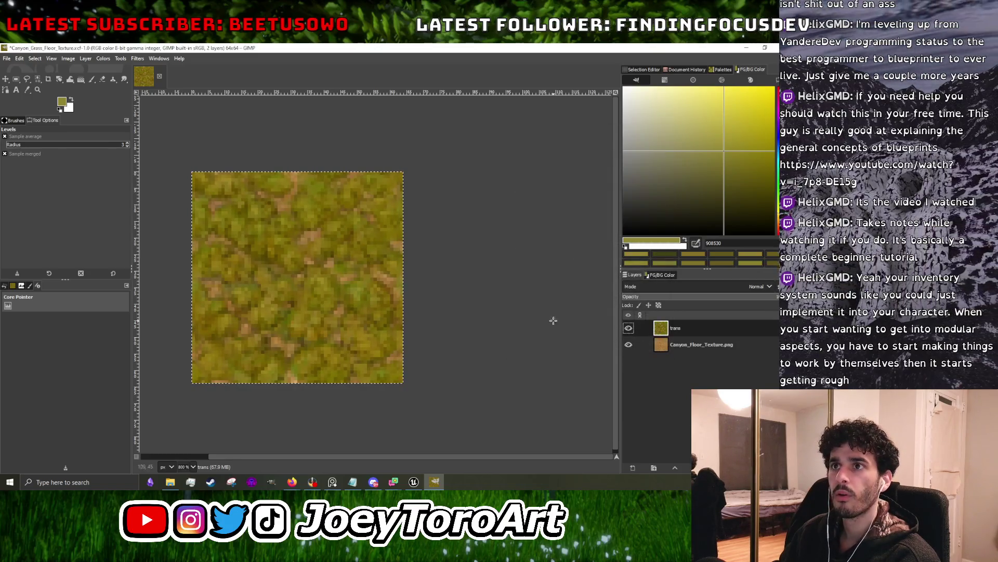
- Convert the image to 128 indexed colours
left_click(68, 58)
mouse_move(151, 87)
left_click(182, 108)
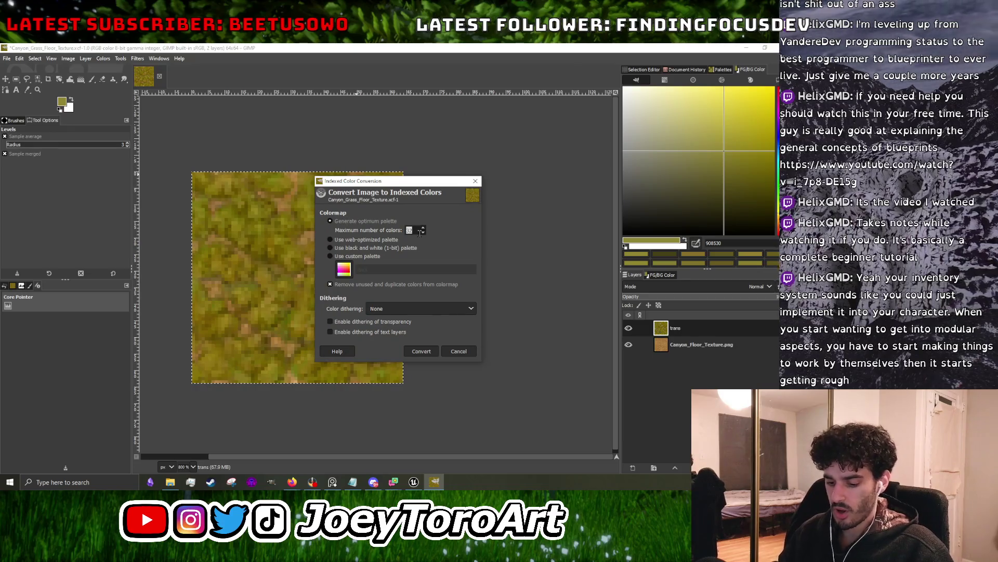
key("BackSpace")
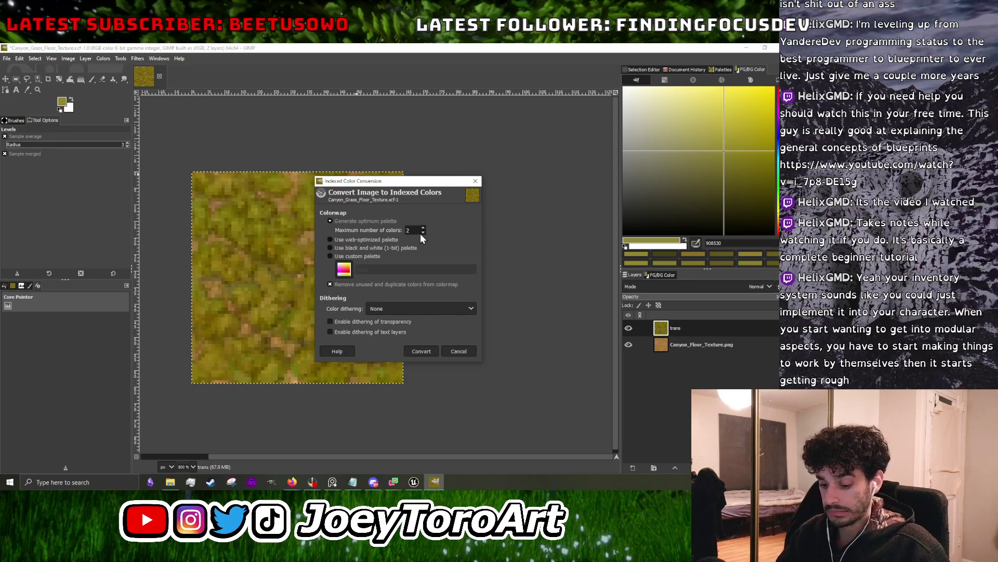
type("128")
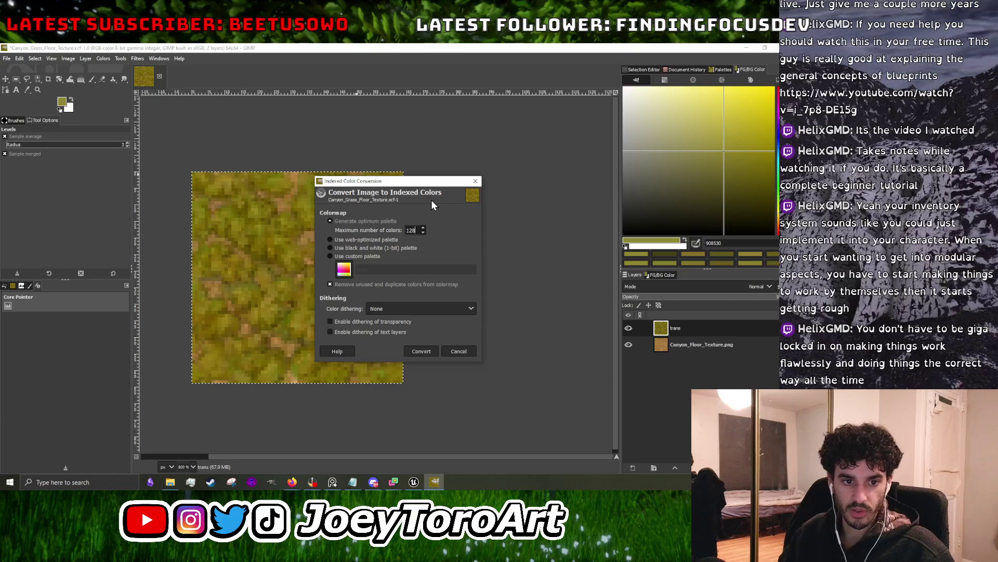
left_click(422, 351)
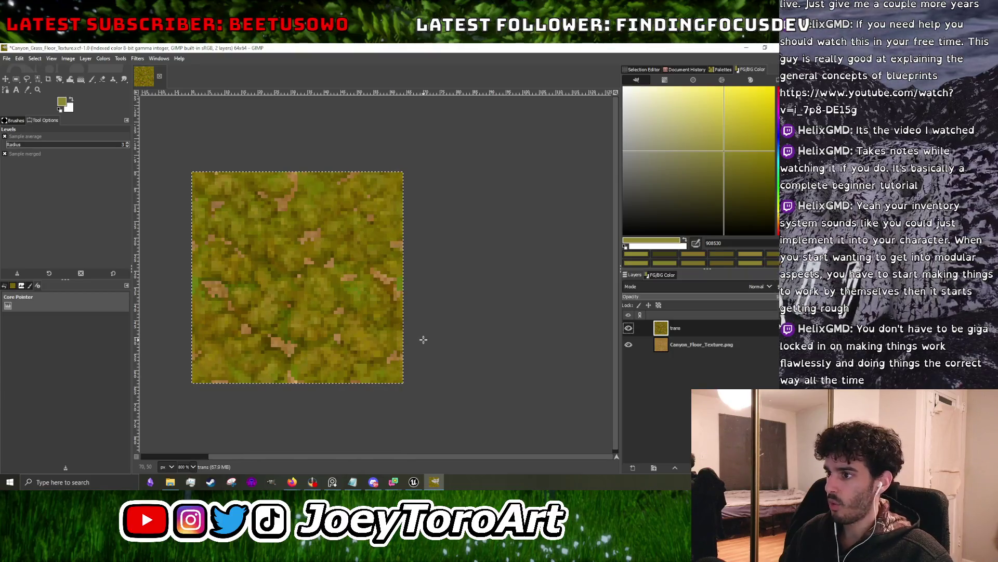
- Toggle the trans grass layer to compare, then convert the image from indexed to RGB
left_click(629, 327)
left_click(629, 328)
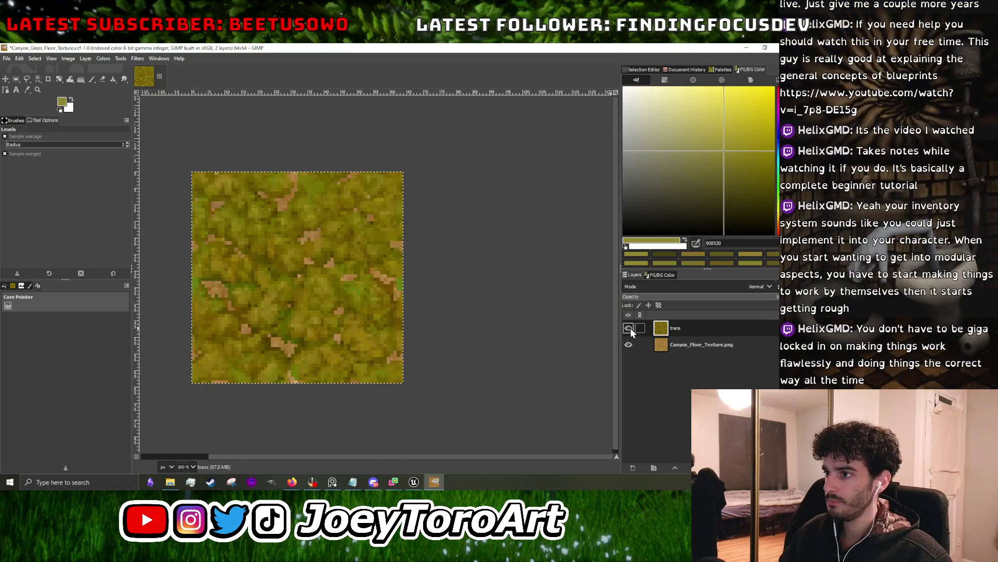
left_click(70, 58)
mouse_move(73, 88)
left_click(183, 92)
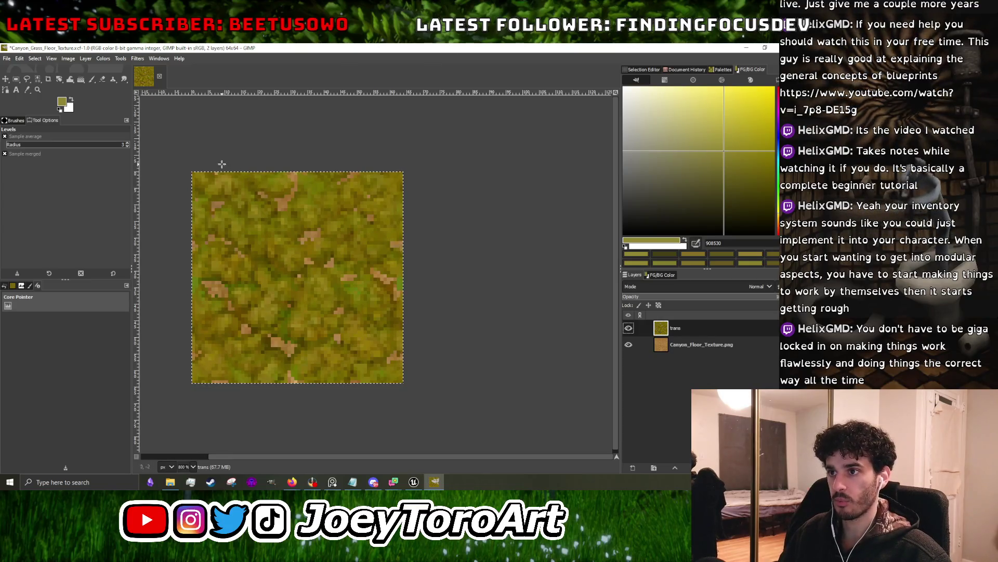
- Export the texture as Canyon_Grass_Floor_Texture.png to the Desktop and return to Unreal
left_click(7, 59)
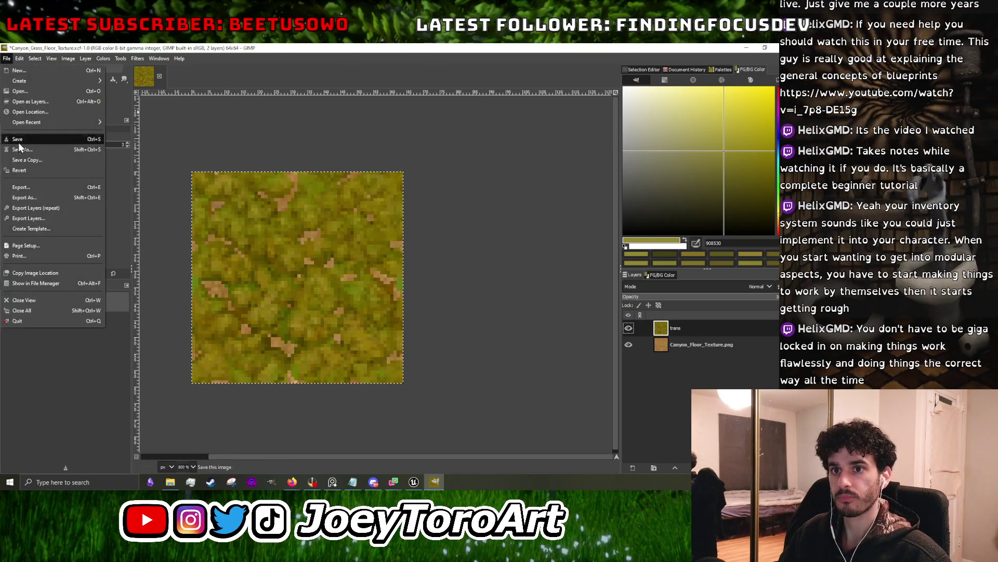
left_click(26, 201)
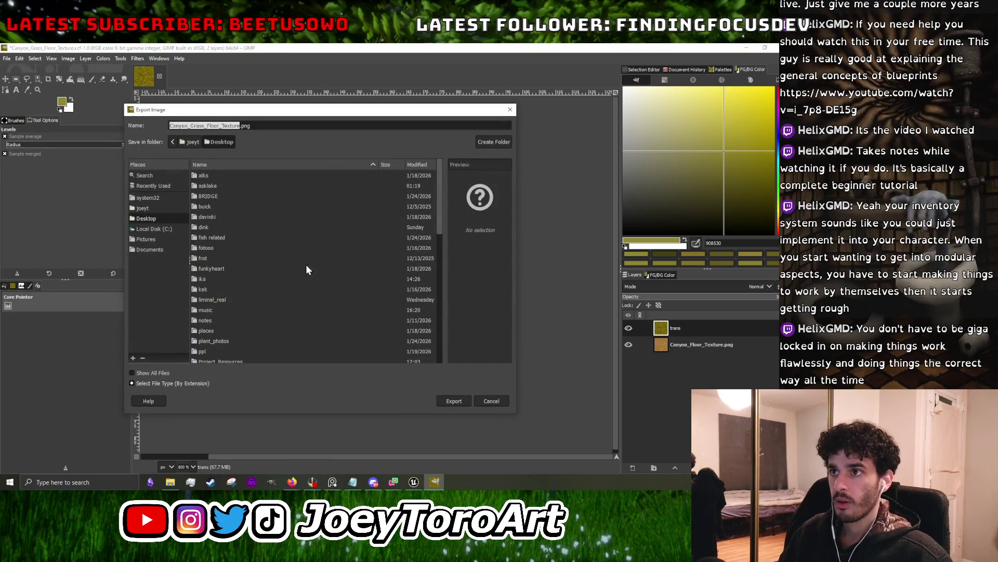
left_click(452, 401)
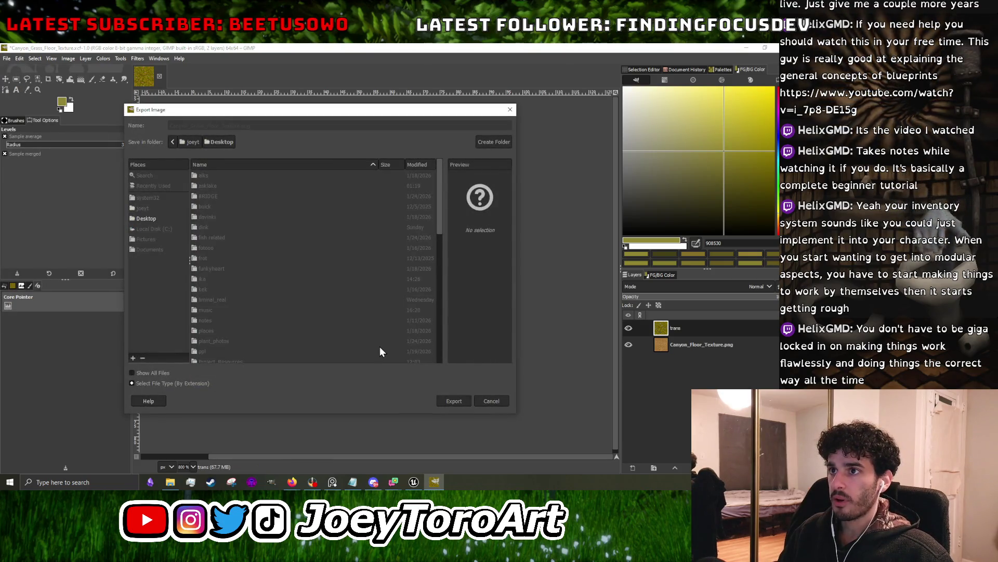
left_click(397, 366)
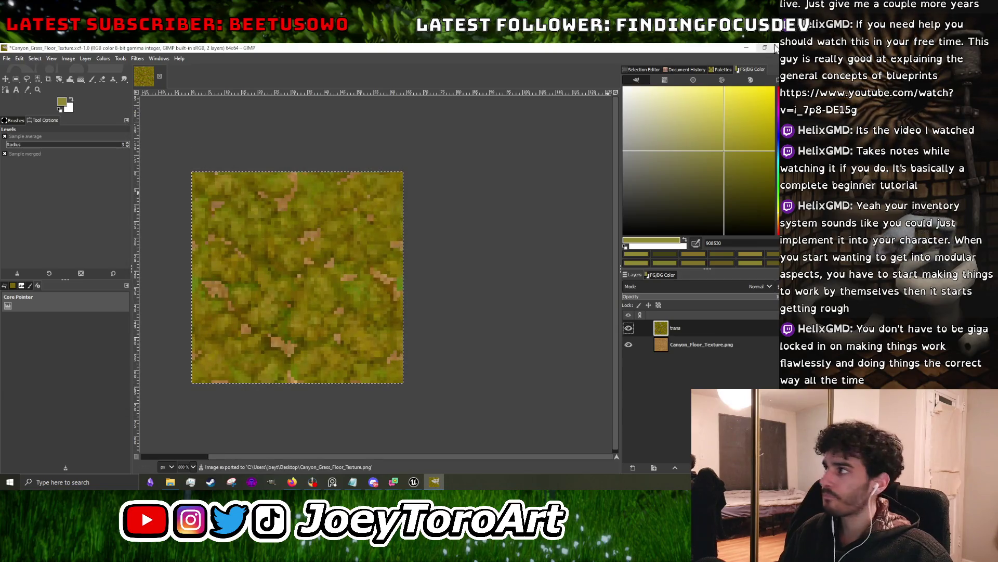
left_click(434, 481)
left_click(414, 482)
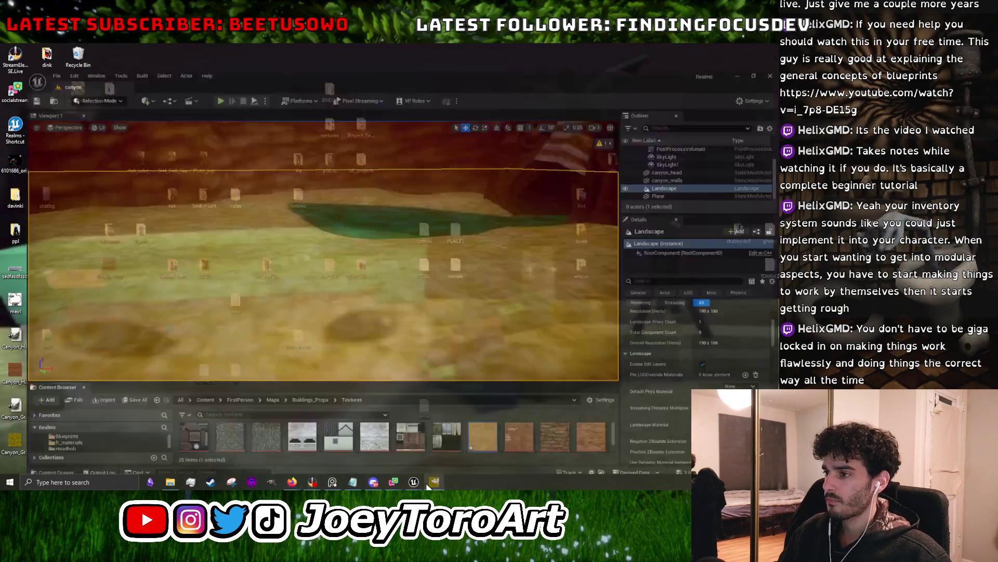
- Open the norval_dam_grass material from Ground_Wall_Materials > Materials
left_click_drag(432, 372, 431, 215)
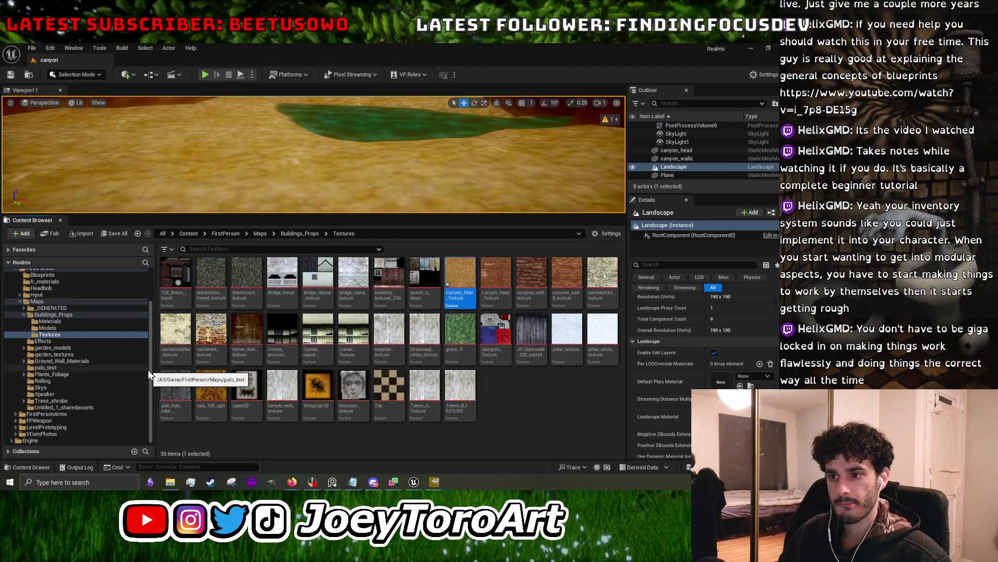
left_click(96, 360)
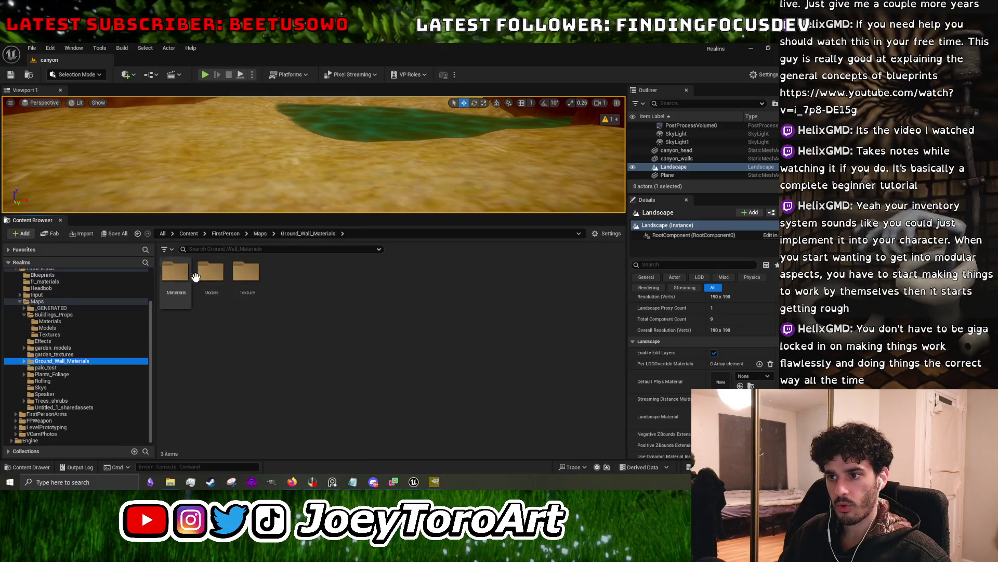
double_click(182, 273)
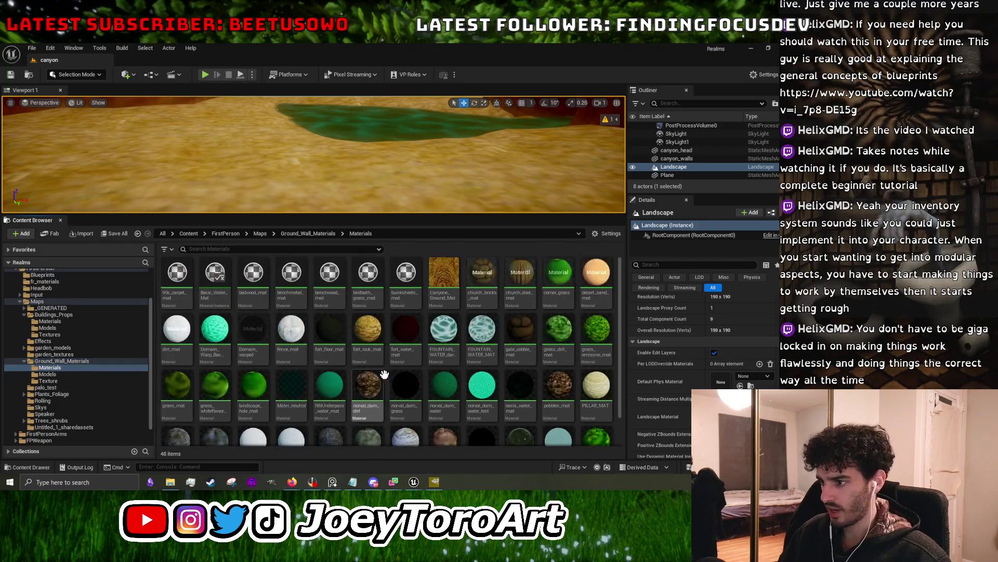
scroll(407, 364, "down", 1)
left_click(408, 353)
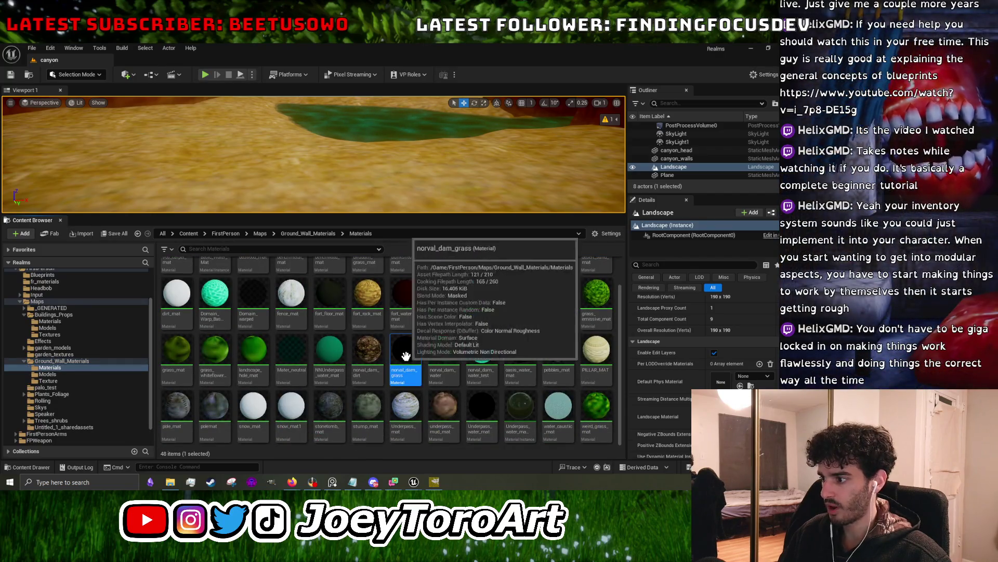
double_click(408, 348)
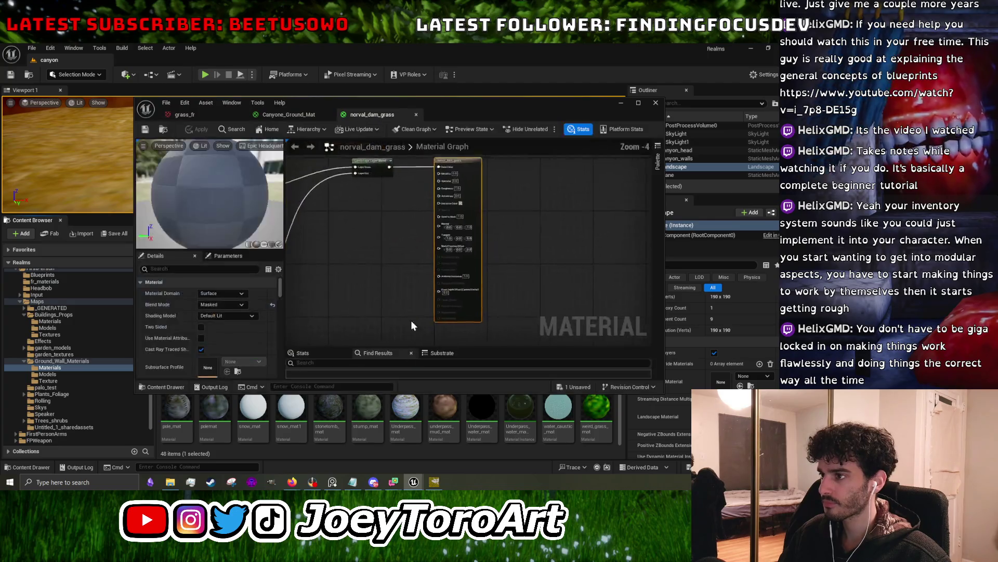
- Inspect norval_dam_grass's TexCoord, Landscape Layer Blend and Texture Sample nodes, then return to Canyone_Ground_Mat
scroll(475, 269, "up", 5)
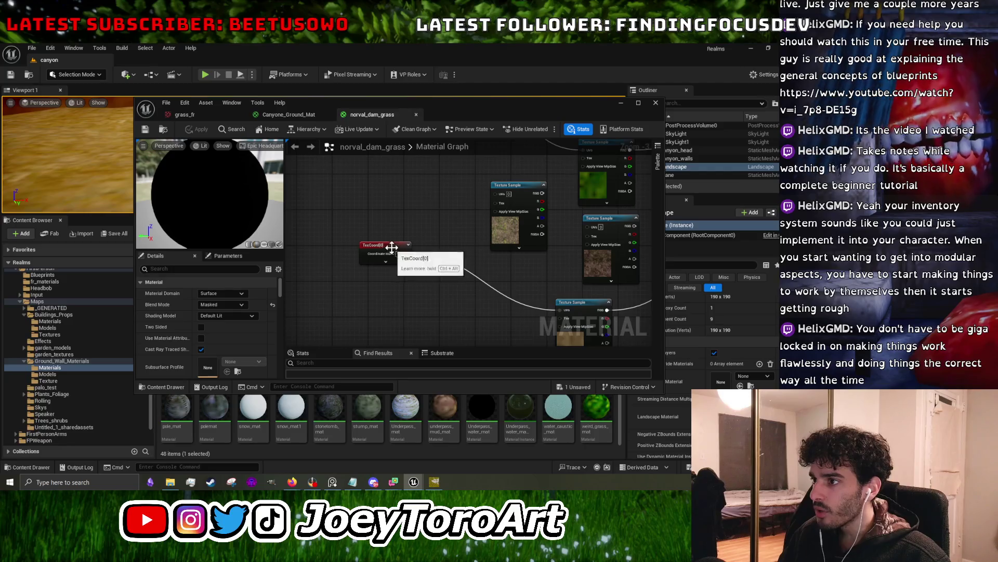
left_click(403, 245)
mouse_move(340, 263)
left_mouse_down()
mouse_move(526, 202)
mouse_move(499, 286)
mouse_move(502, 252)
left_mouse_up()
left_click(545, 229)
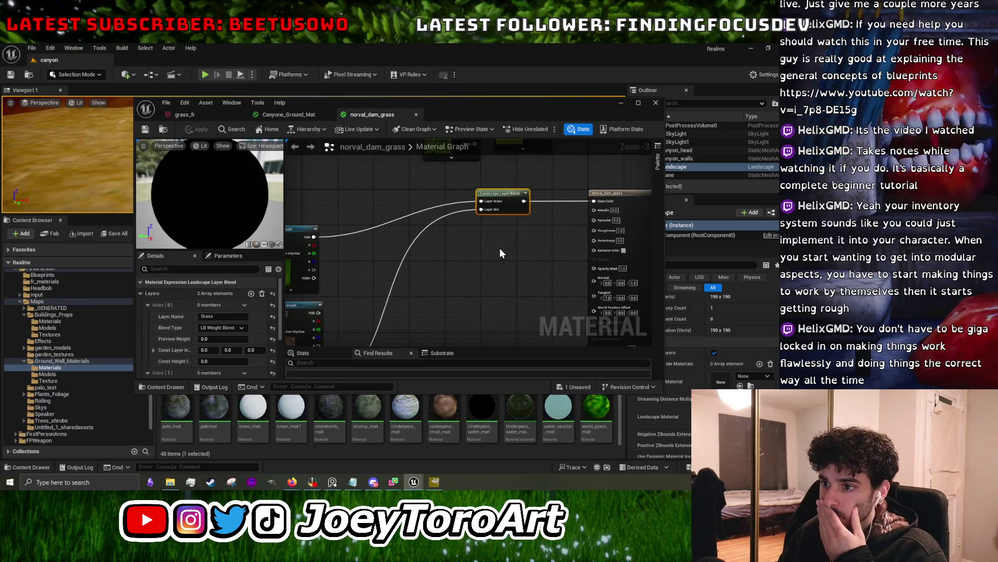
scroll(467, 247, "down", 1)
mouse_move(467, 248)
left_mouse_down()
mouse_move(537, 201)
mouse_move(519, 264)
mouse_move(580, 267)
left_mouse_up()
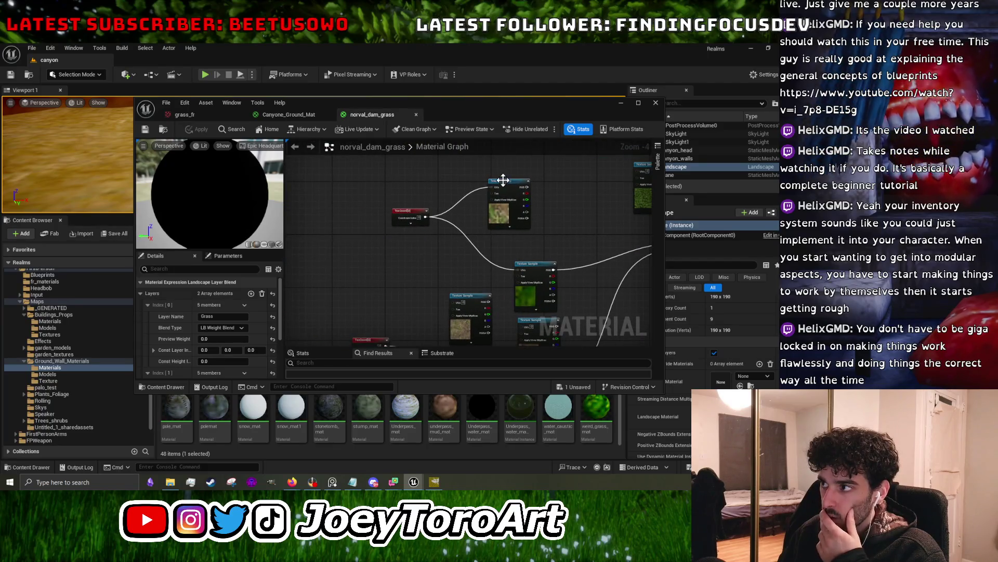
left_click(501, 180)
left_click_drag(562, 232, 516, 204)
mouse_move(536, 247)
left_mouse_down()
mouse_move(534, 229)
mouse_move(507, 219)
mouse_move(439, 262)
left_mouse_up()
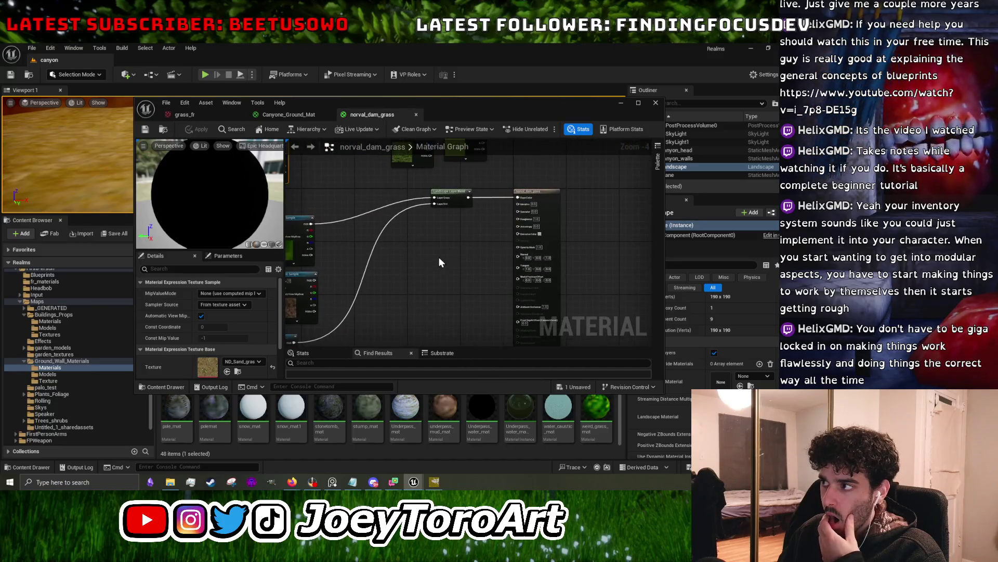
left_click(289, 115)
- Add a LandscapeLayerBlend node to Canyone_Ground_Mat by searching 'landscape'
right_click(388, 276)
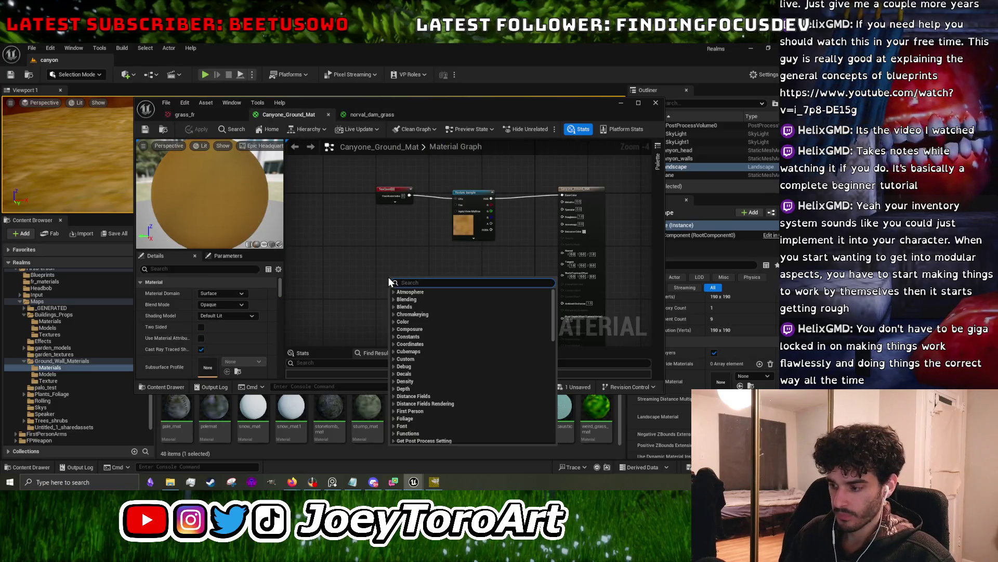
type("landscape")
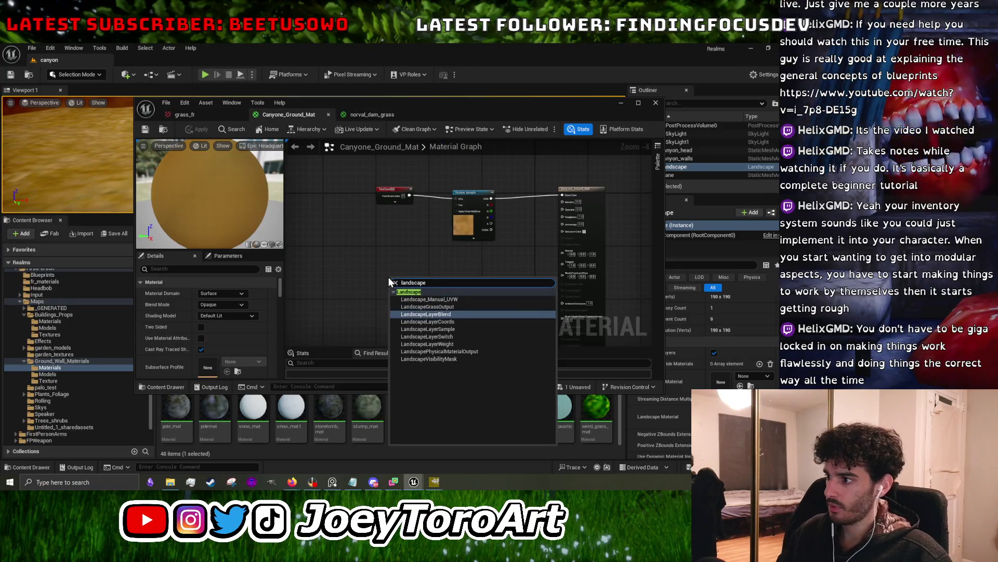
left_click(422, 314)
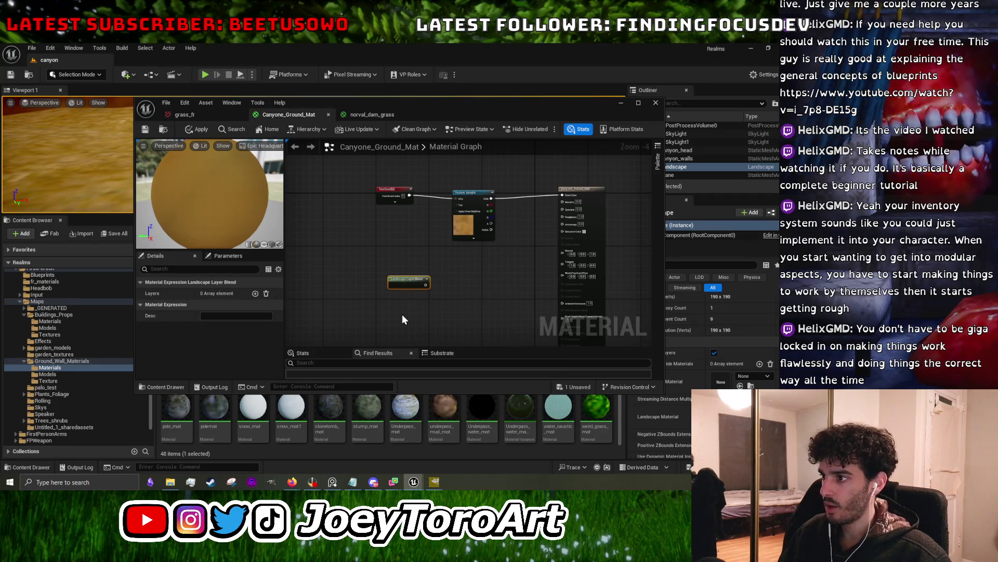
right_click(403, 316)
type("layer")
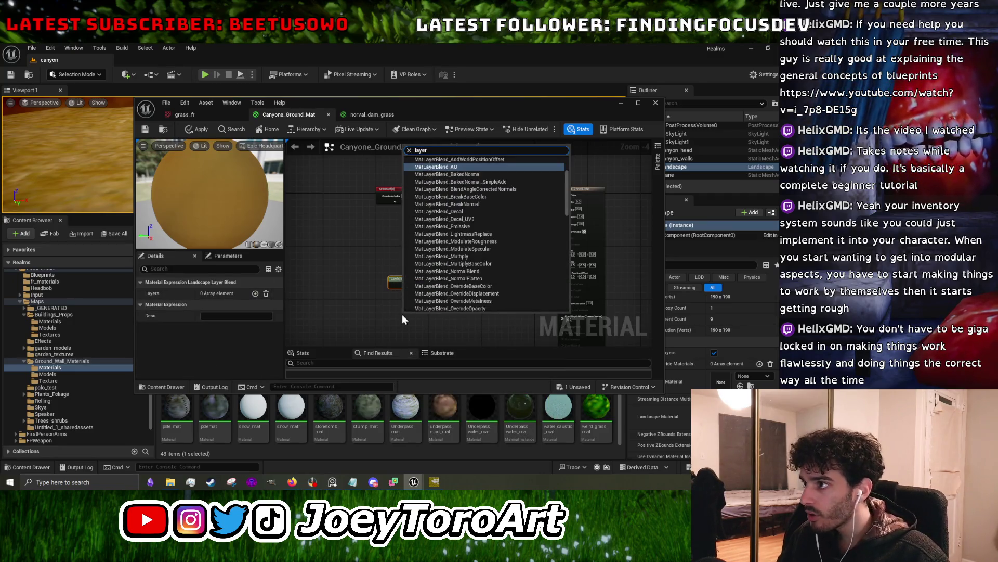
key("BackSpace")
key("BackSpace")
key("BackSpace")
type("ndscap")
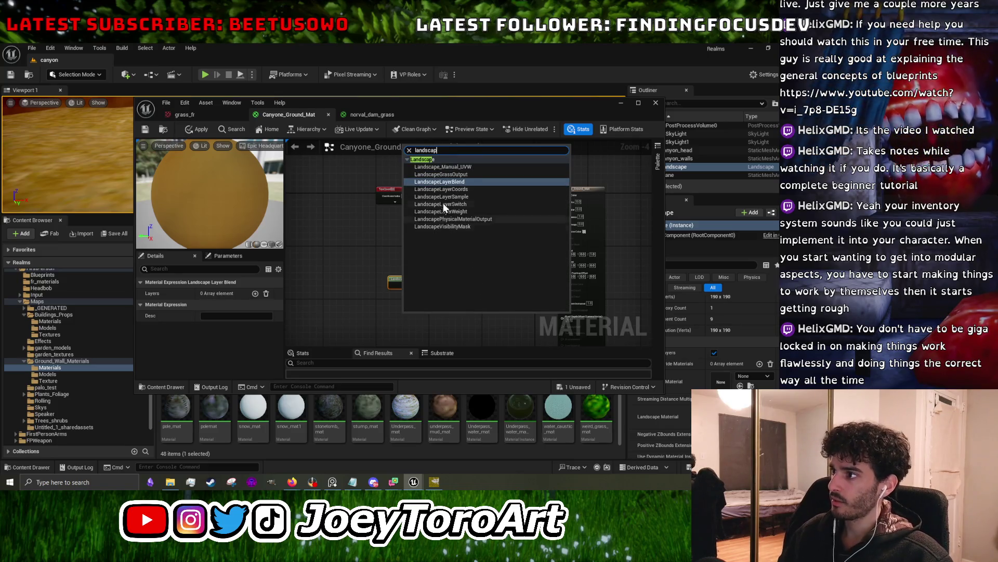
left_click(361, 291)
- Move the blend node right, shift the texture setup left, and place a duplicated TexCoord below
left_click_drag(400, 280, 452, 281)
left_click_drag(376, 156, 496, 240)
left_click_drag(473, 208, 338, 210)
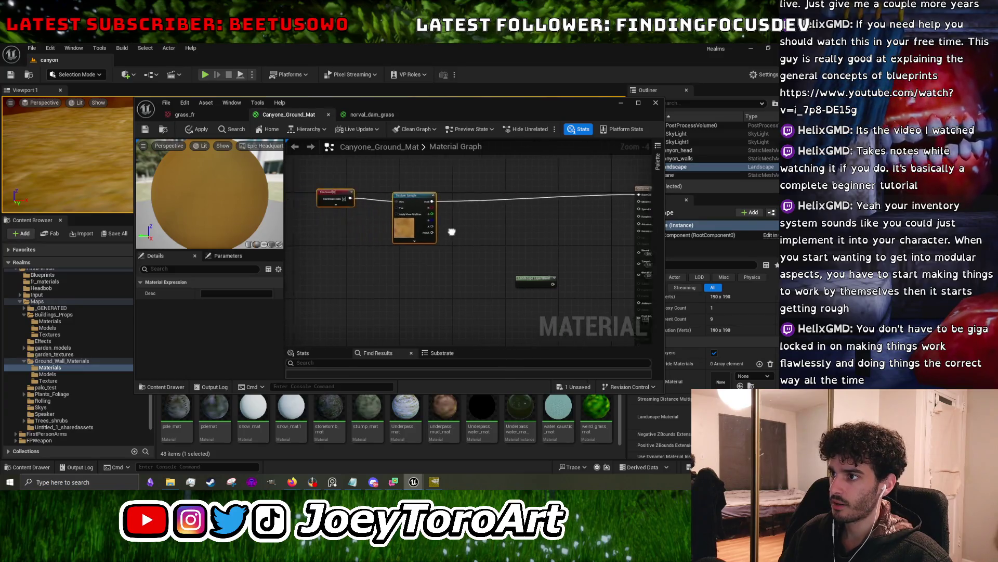
left_click(379, 196)
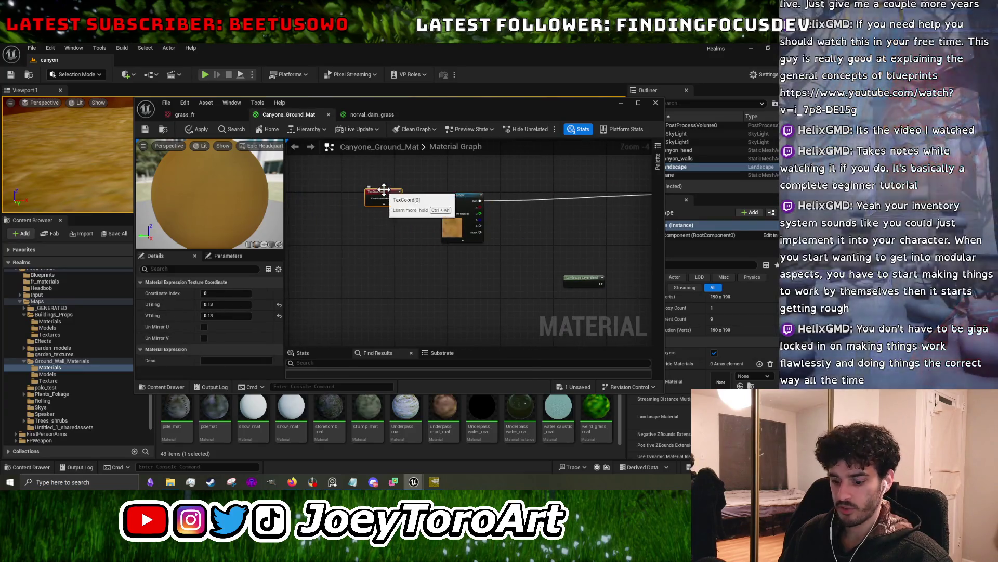
key("ctrl+d")
left_click_drag(383, 278, 358, 298)
left_click(53, 383)
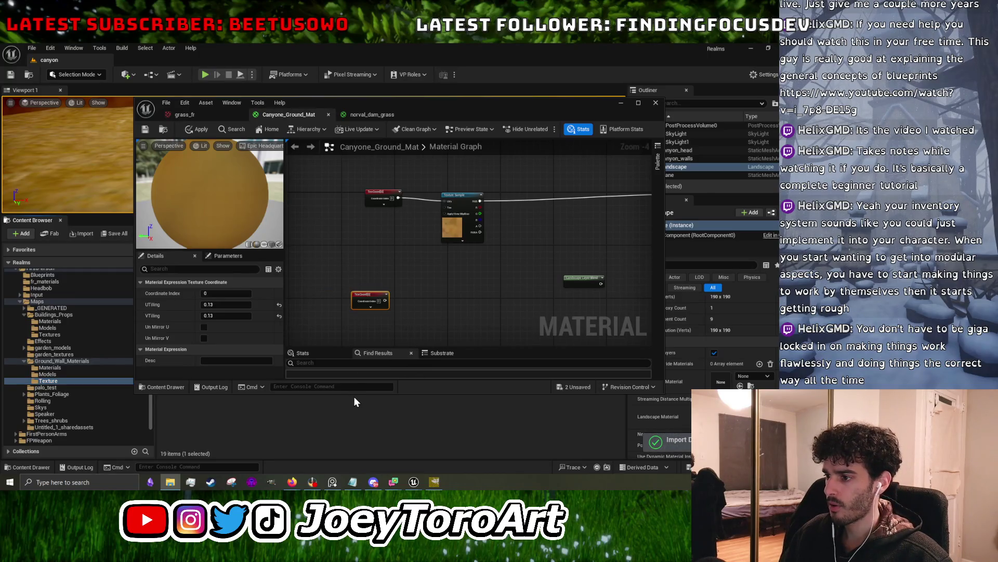
left_click_drag(357, 393, 358, 254)
- Set the Canyon_Grass_Floor texture's compression to UserInterface2D (RGBA8) and save it
double_click(353, 274)
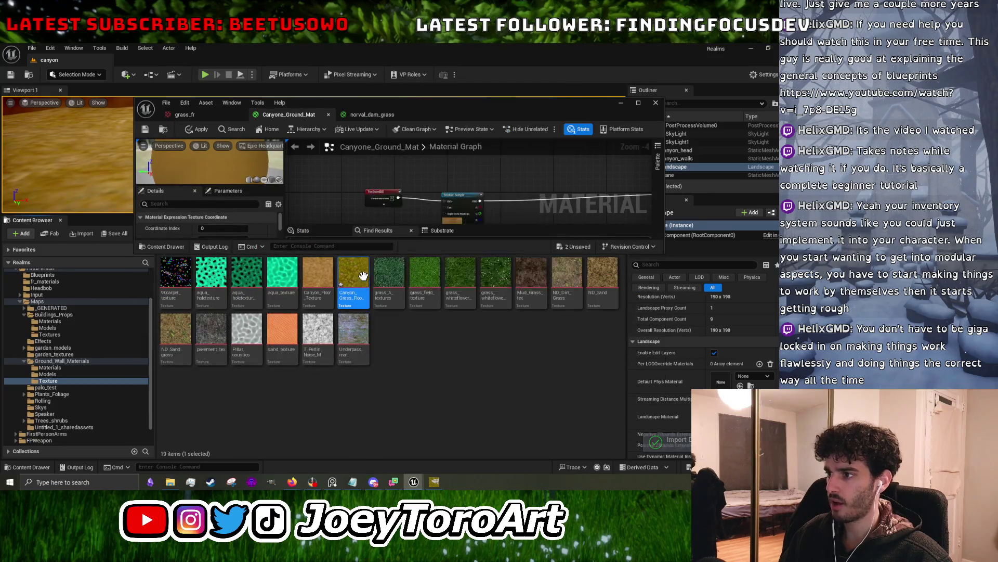
left_click_drag(504, 253, 500, 418)
scroll(500, 305, "down", 1)
left_click(512, 333)
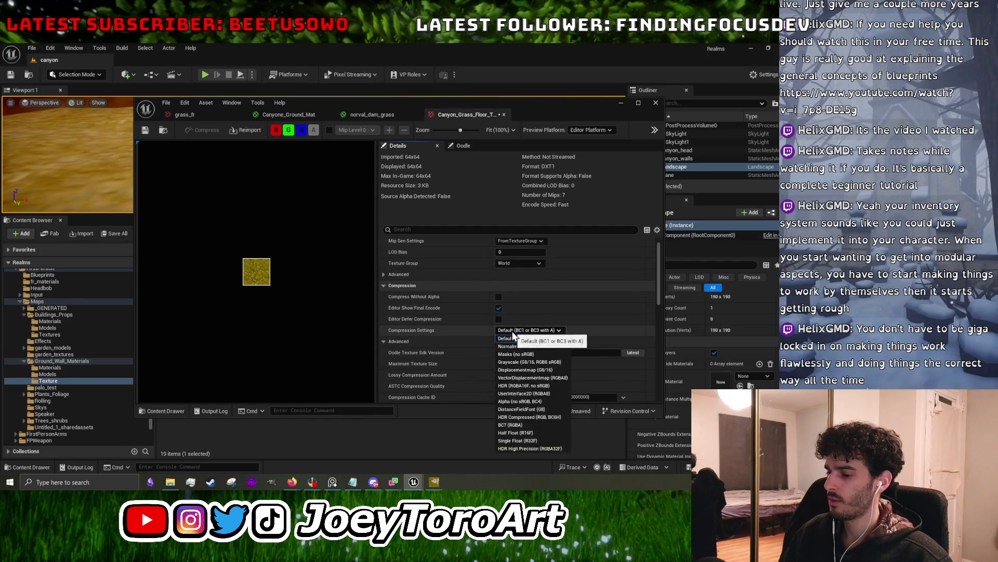
left_click(530, 393)
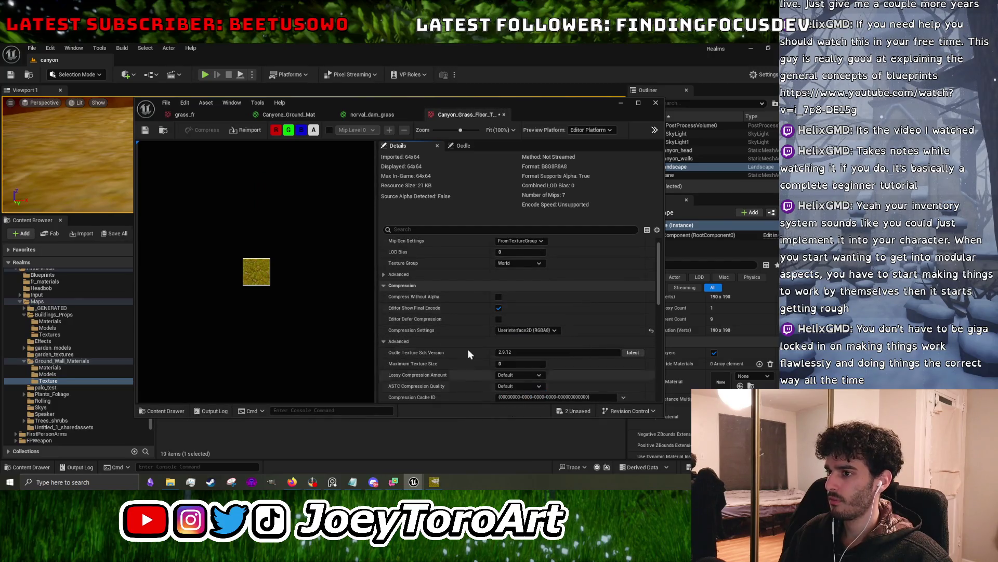
left_click(149, 130)
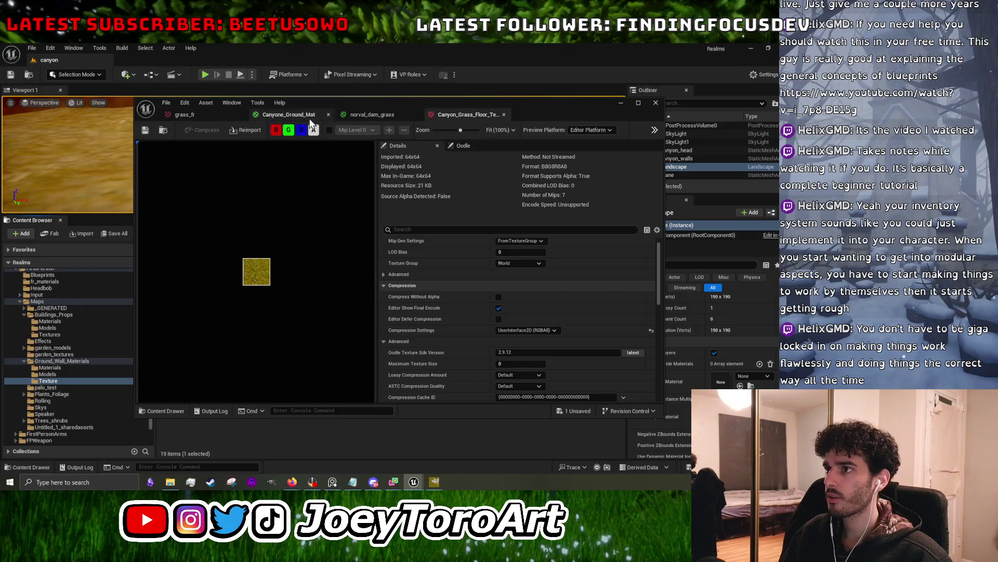
- Add a grass Texture Sample to Canyone_Ground_Mat beside the second TexCoord
left_click(289, 114)
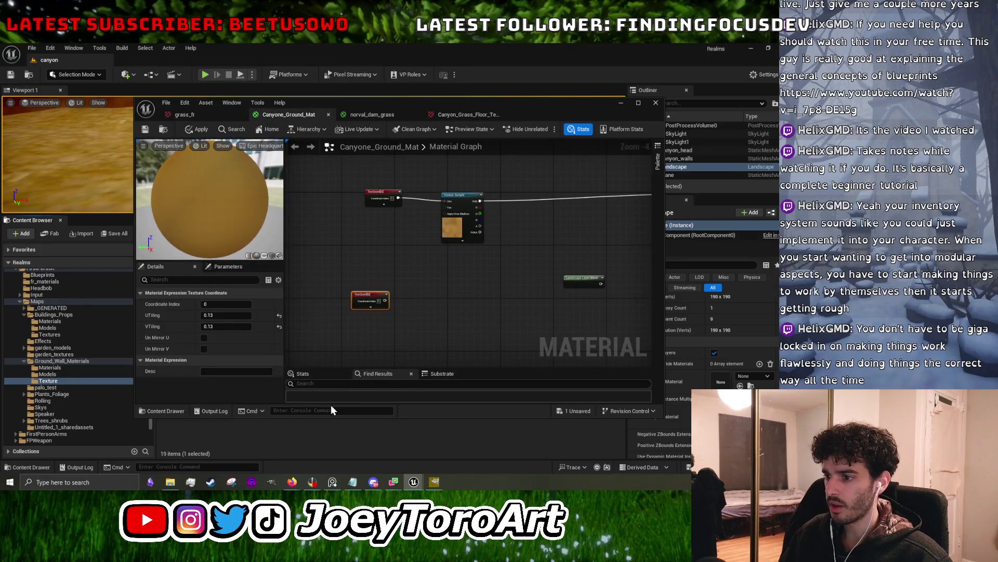
mouse_move(324, 417)
left_mouse_down()
mouse_move(325, 251)
mouse_move(335, 208)
left_mouse_up()
left_click_drag(367, 250, 372, 411)
left_click(355, 294)
left_click_drag(371, 304, 333, 296)
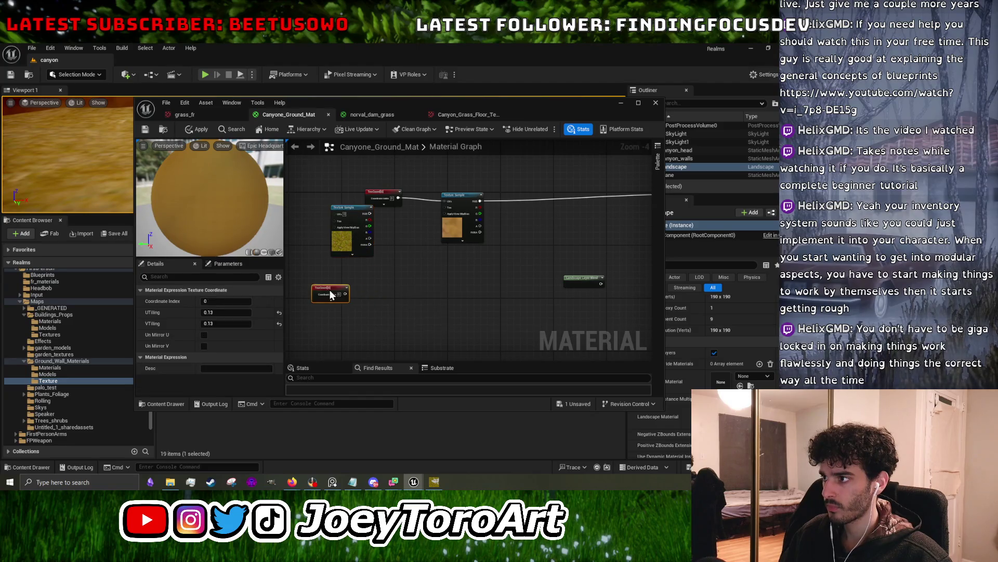
left_click_drag(348, 220, 442, 308)
mouse_move(345, 293)
left_mouse_down()
mouse_move(422, 310)
mouse_move(428, 301)
mouse_move(566, 295)
left_mouse_up()
left_click(379, 177)
left_click(395, 116)
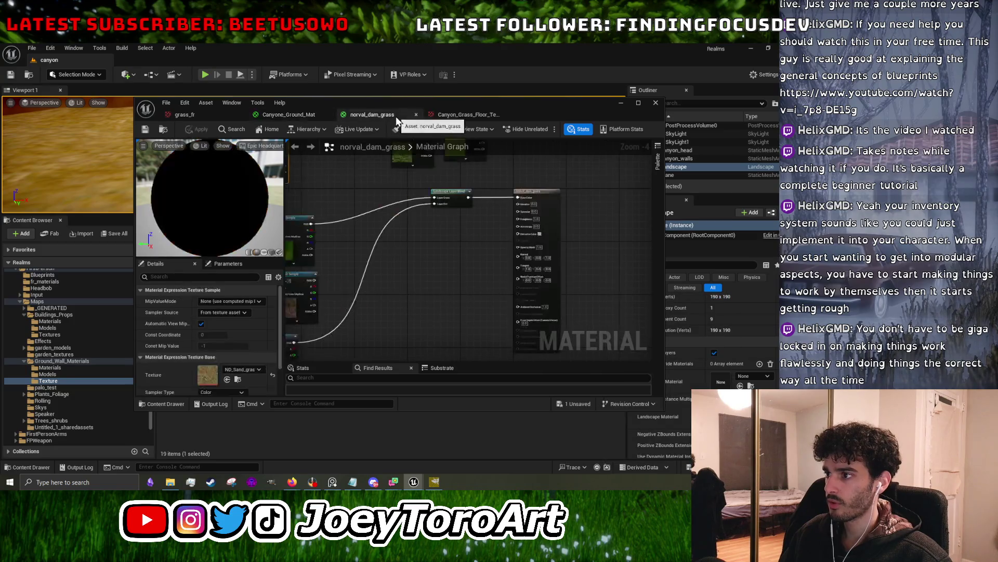
- Compare with the reference blend node, then add two layers to the Landscape Layer Blend
scroll(430, 239, "up", 4)
left_click(467, 215)
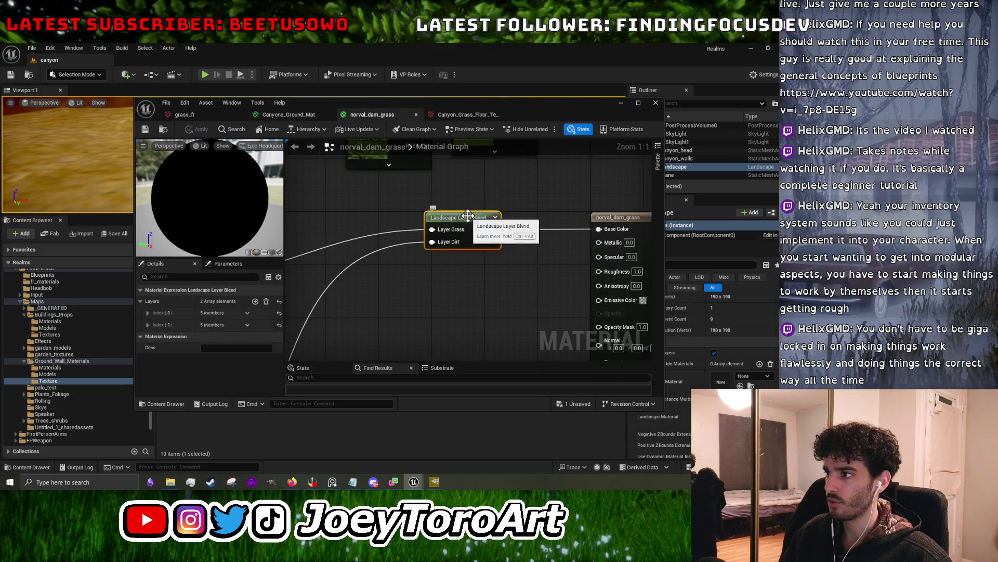
left_click(310, 114)
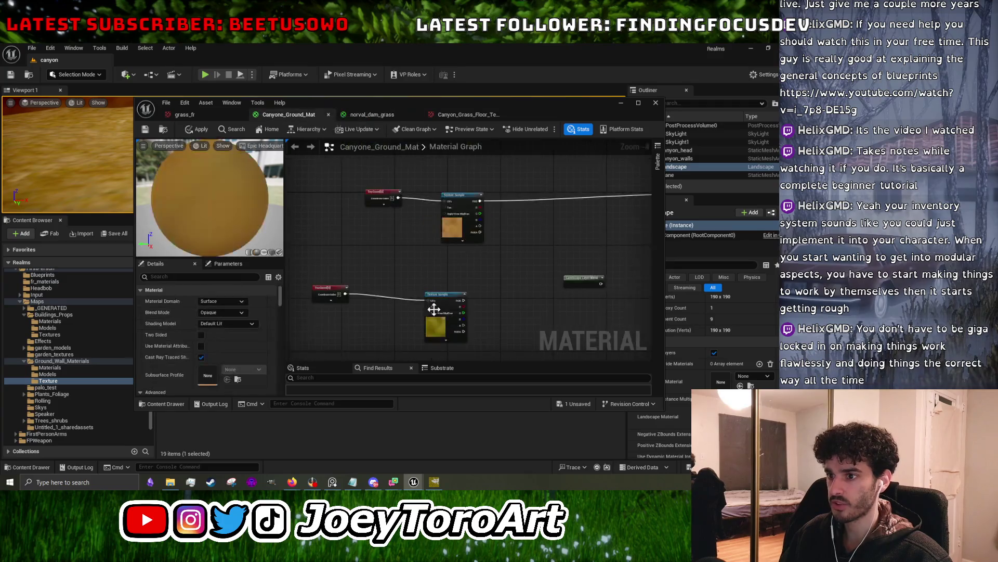
left_click(583, 279)
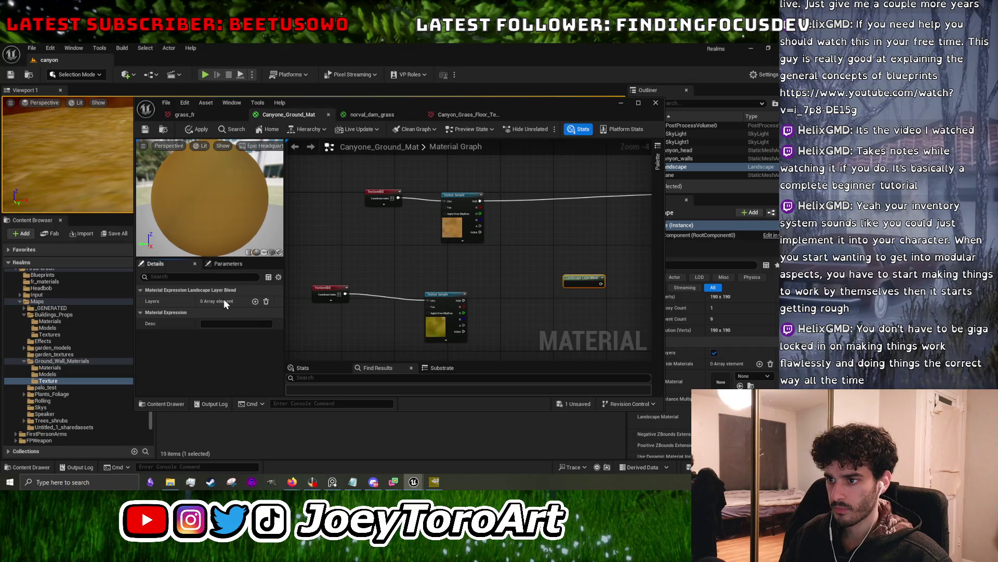
left_click(255, 302)
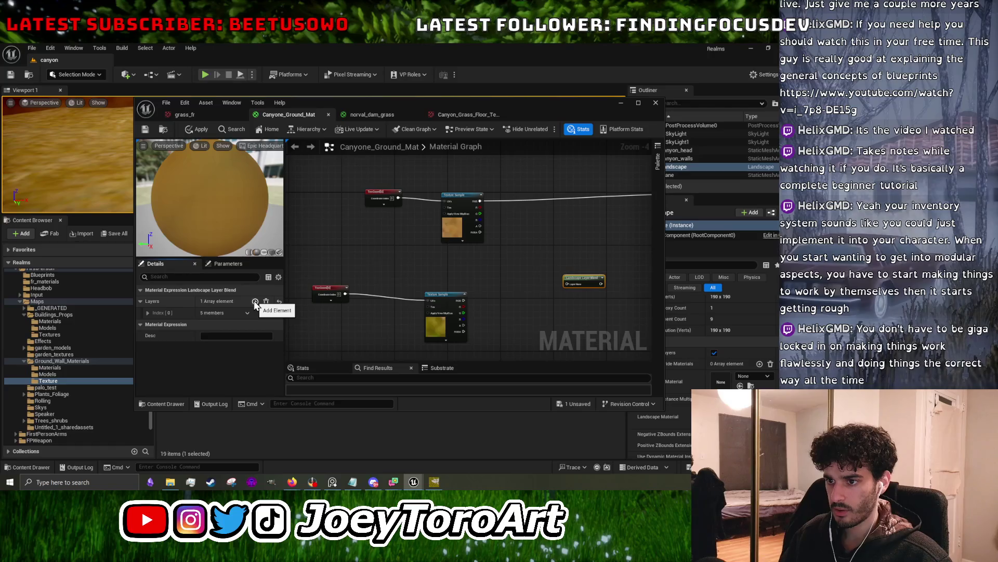
left_click(255, 302)
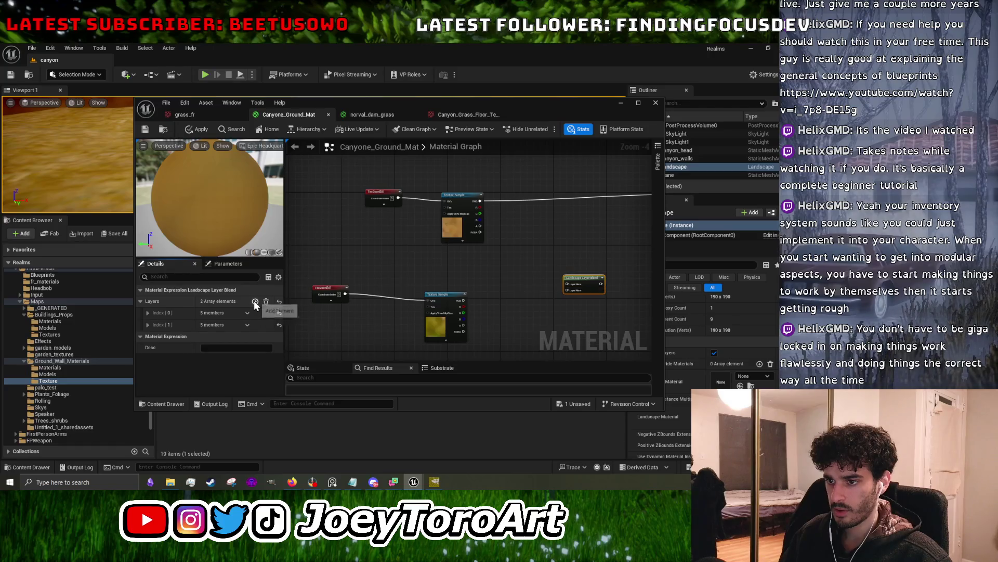
- Name the blend's layers Dirt and Grass
left_click(148, 314)
left_click(225, 324)
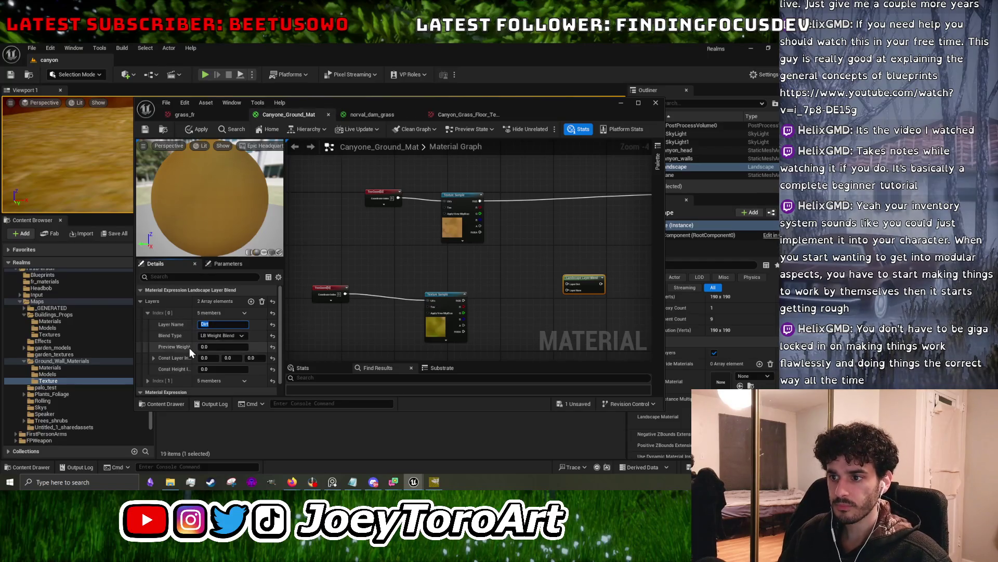
left_click(147, 313)
left_click(147, 325)
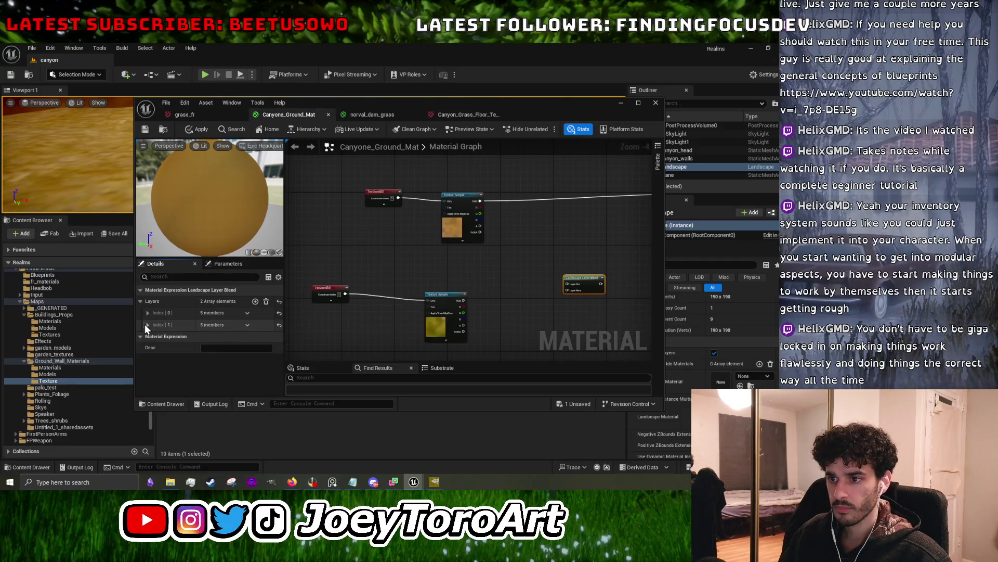
left_click(209, 336)
type("Grass")
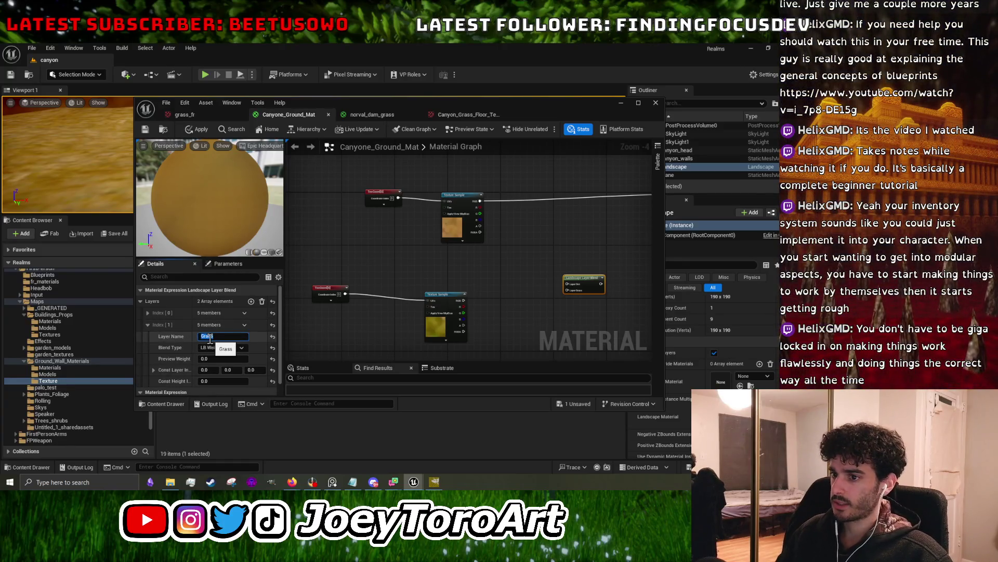
key("Return")
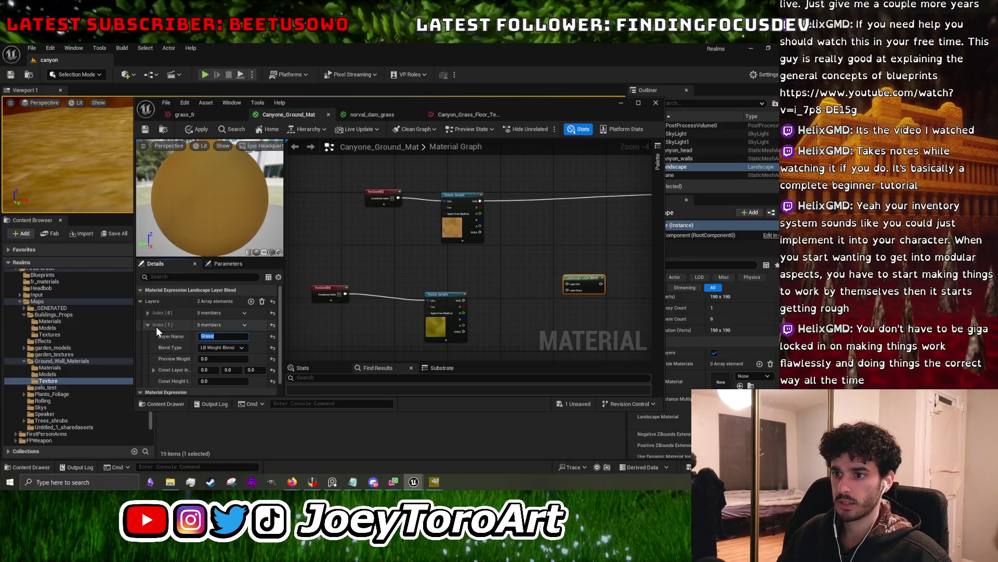
left_click(148, 325)
left_click(403, 333)
- Wire both Texture Samples into the layer blend, feed it to Base Color, and apply
mouse_move(464, 300)
left_mouse_down()
mouse_move(492, 308)
mouse_move(569, 290)
left_mouse_up()
left_click_drag(480, 200, 564, 284)
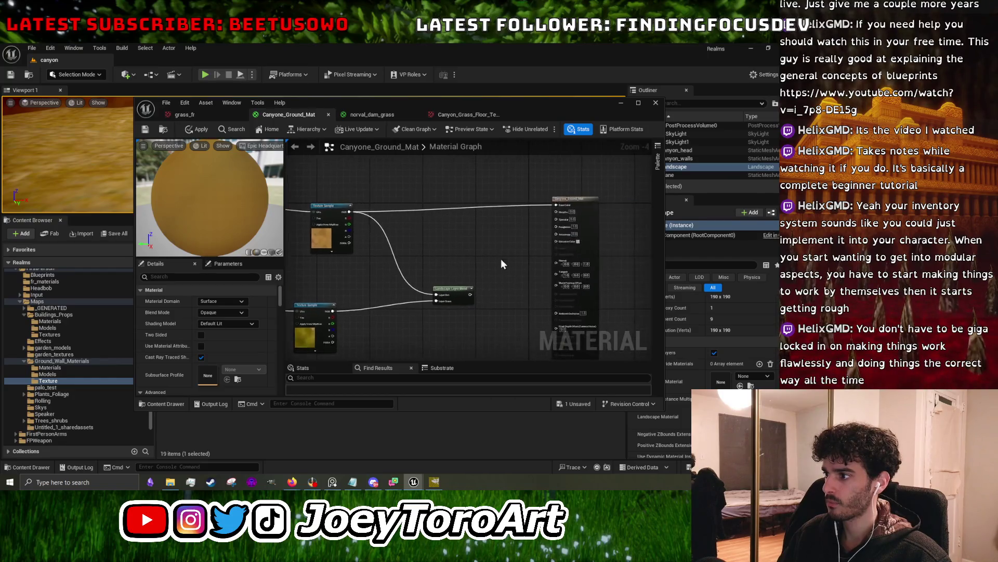
left_click_drag(471, 296, 558, 208)
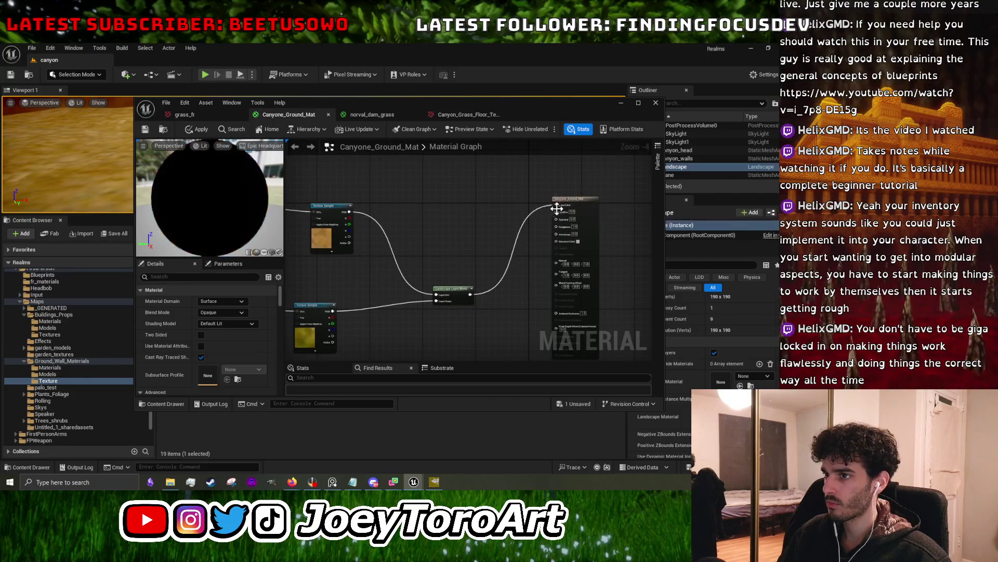
left_click(201, 128)
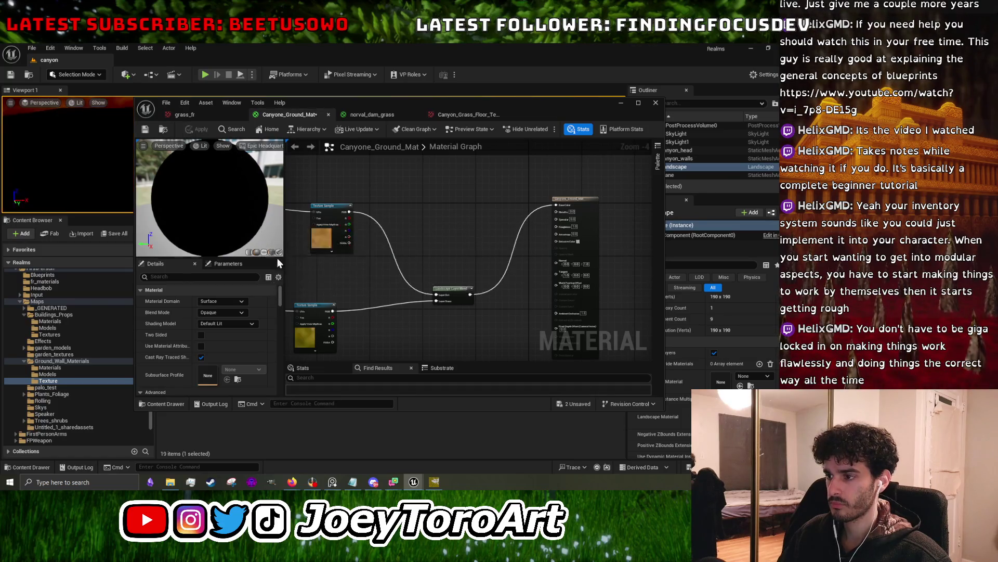
left_click(618, 104)
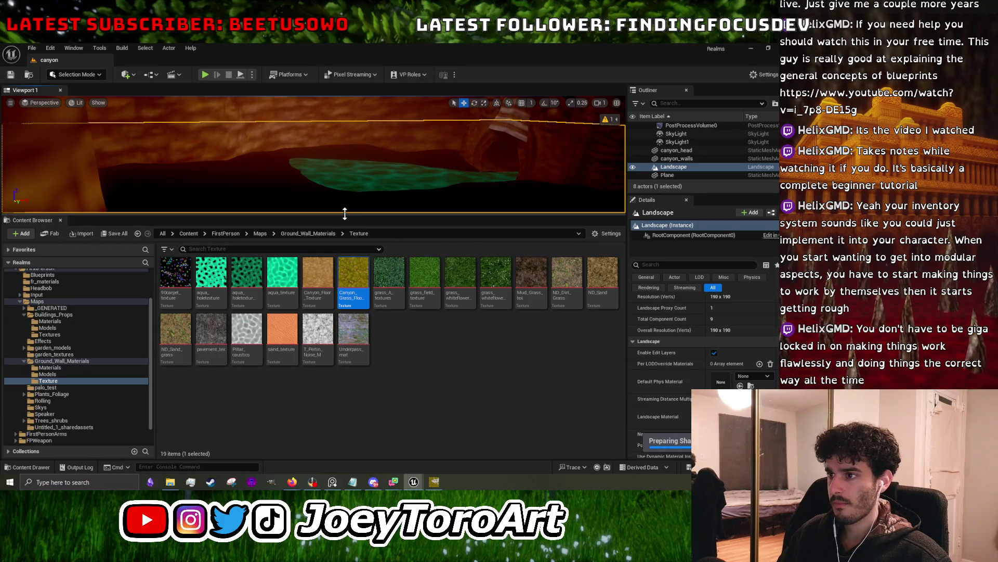
- Enter Landscape mode with Shift+2, widen the tool panel, and show the Paint tools
left_click(74, 77)
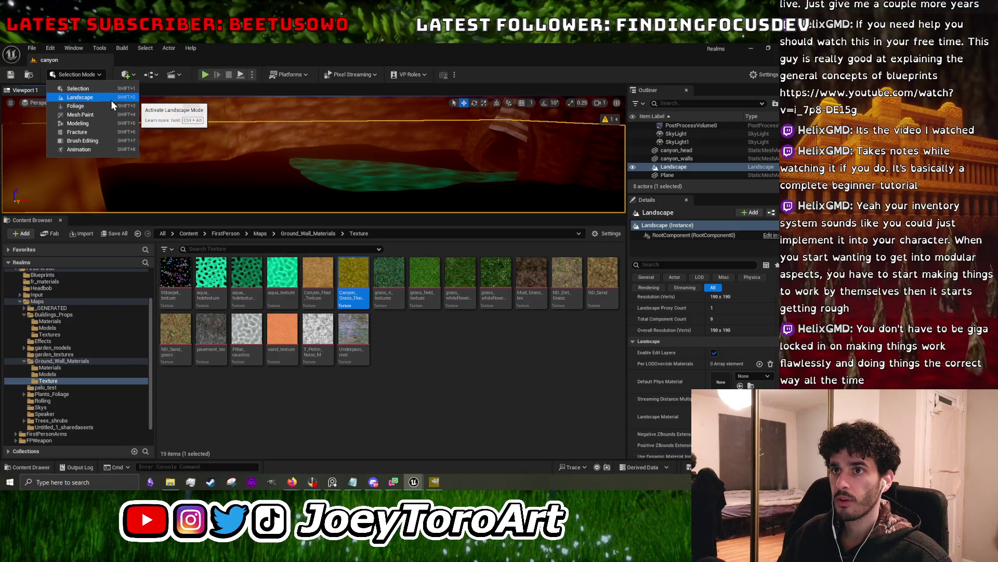
key("Escape")
key("shift+2")
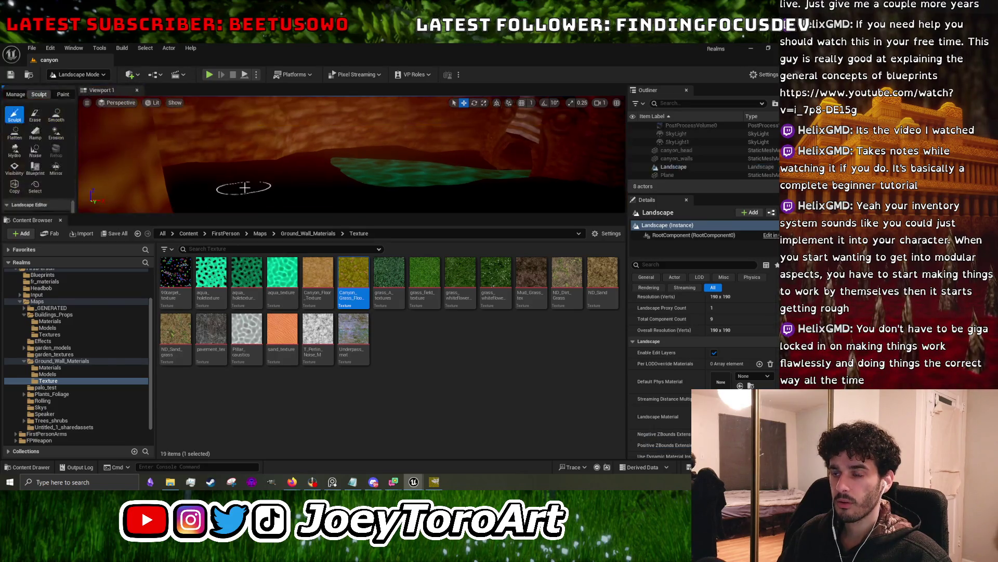
left_click_drag(253, 214, 256, 373)
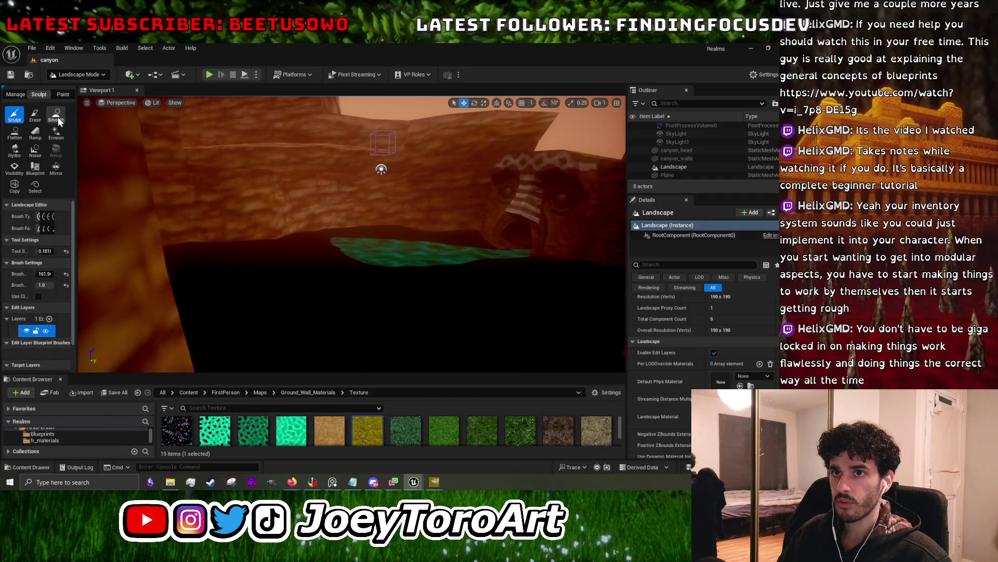
left_click(24, 95)
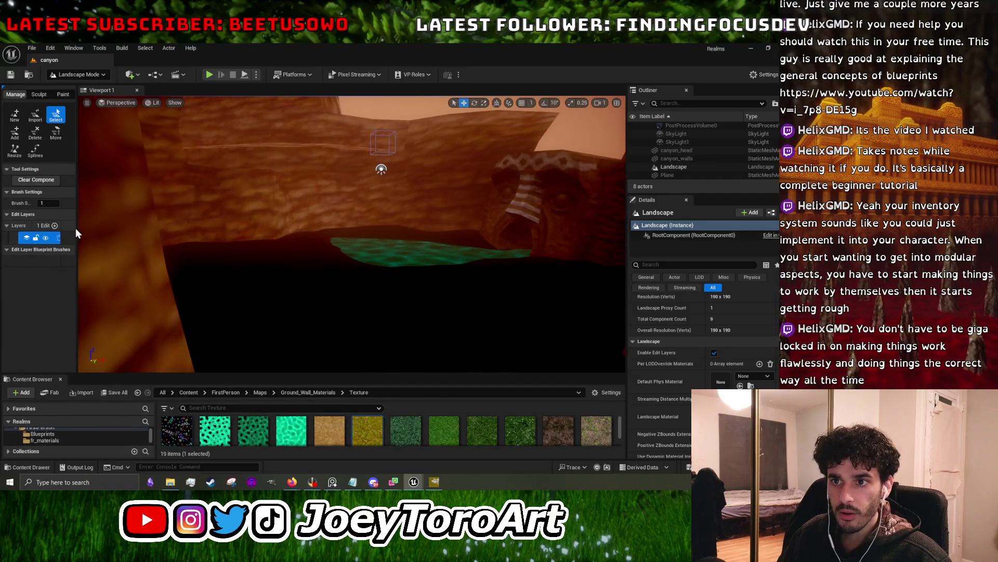
left_click_drag(76, 227, 201, 225)
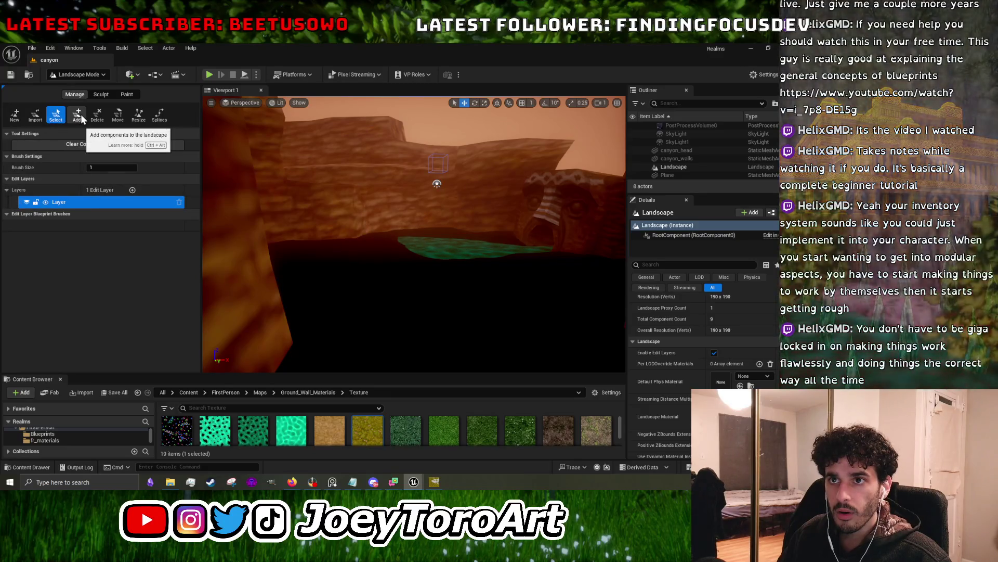
left_click(112, 95)
left_click(125, 94)
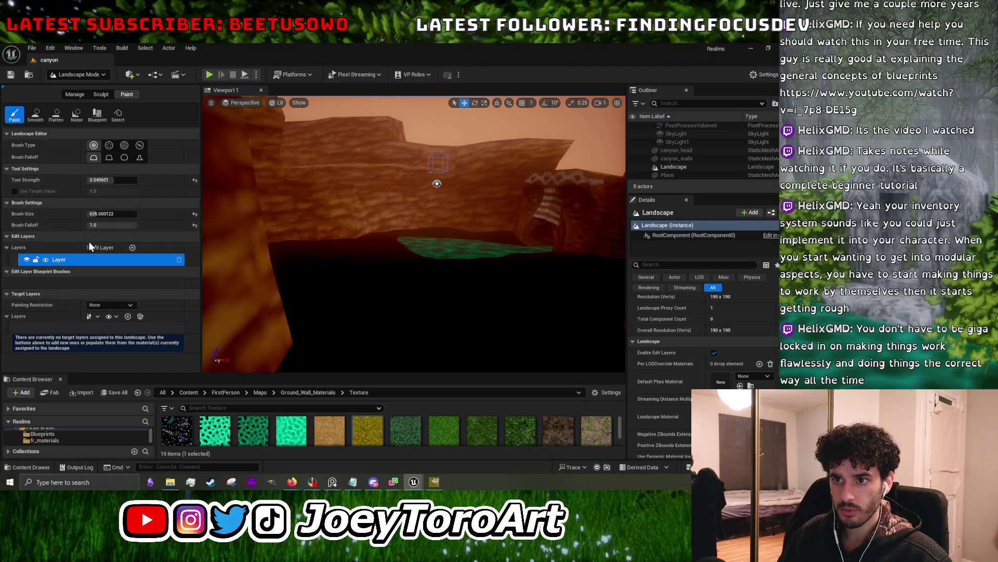
left_click(136, 246)
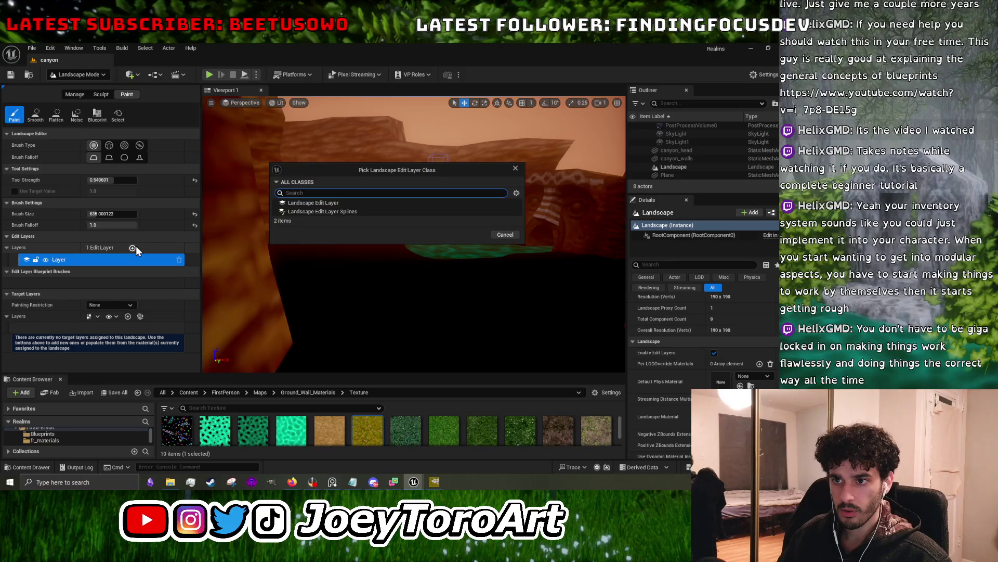
left_click(372, 205)
left_click(476, 235)
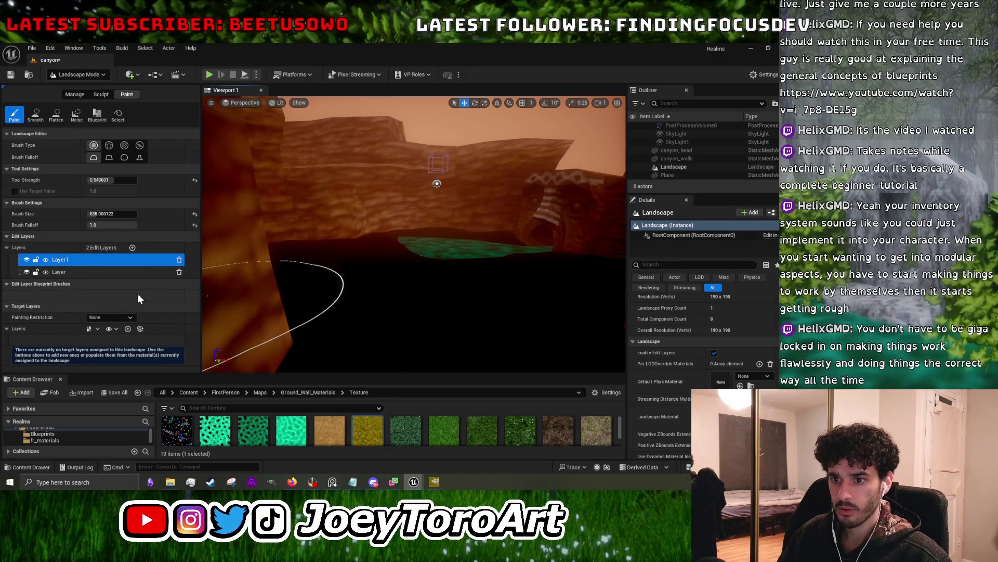
left_click(93, 267)
left_click(95, 260)
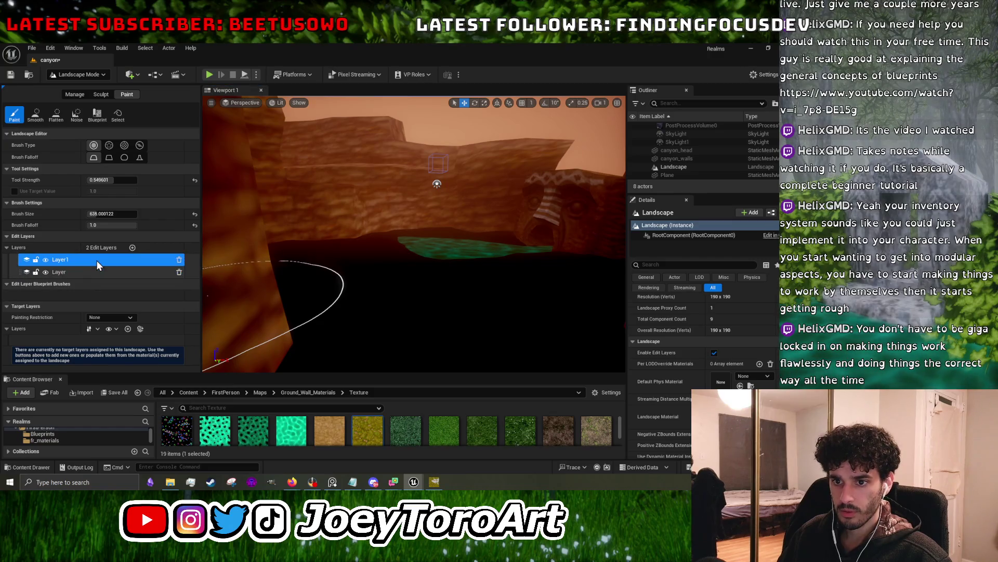
left_click(91, 270)
left_click(106, 261)
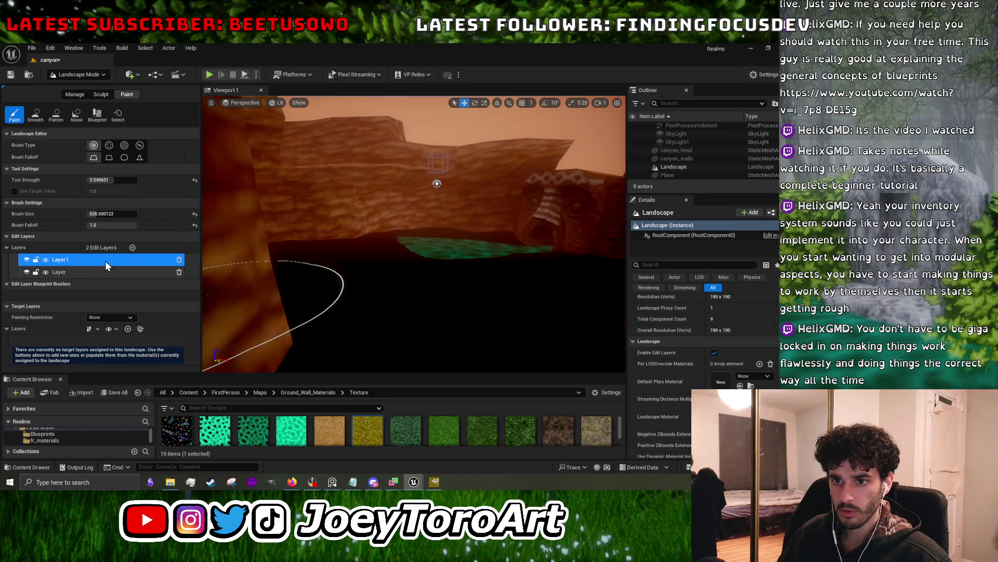
left_click(179, 260)
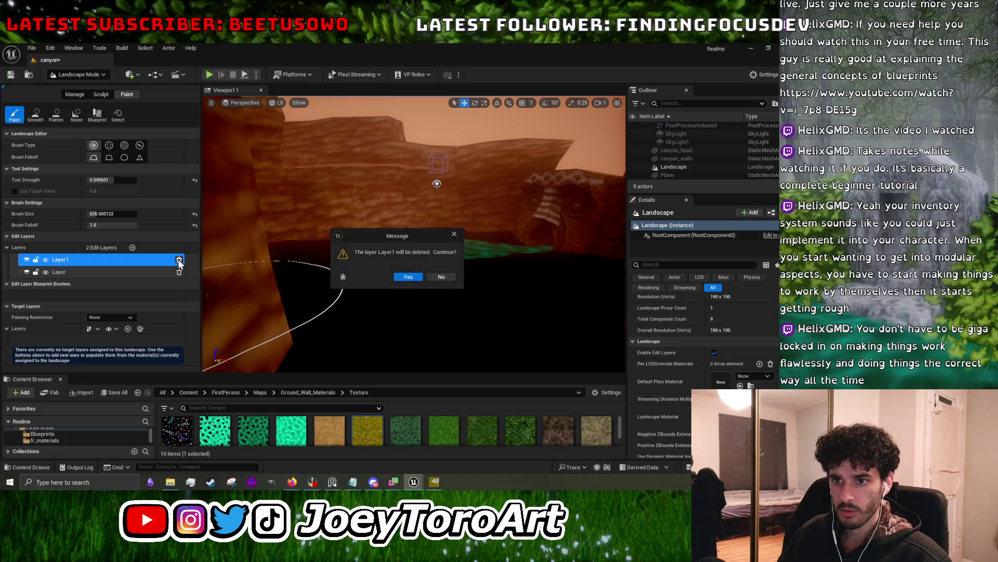
left_click(405, 276)
scroll(379, 272, "up", 5)
scroll(414, 234, "up", 2)
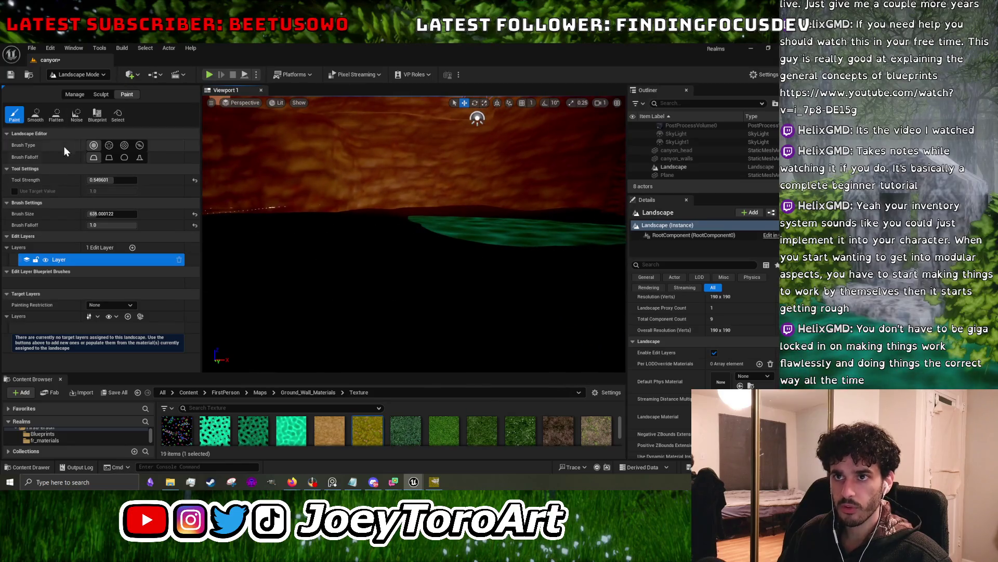
left_click(98, 115)
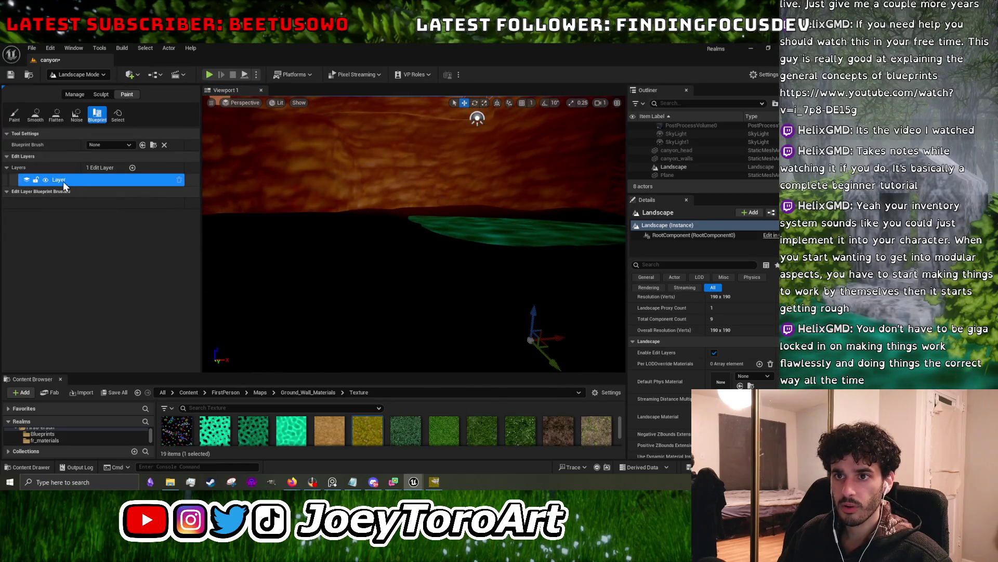
left_click(21, 115)
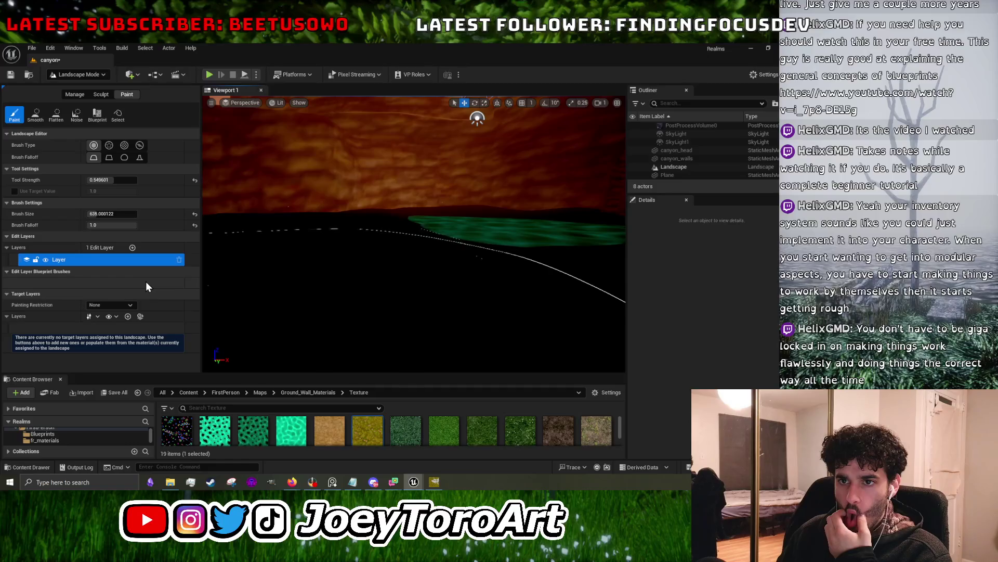
- Add a Layer_0 target layer, try painting, and dismiss the missing layer-info warning
left_click(128, 317)
left_click(51, 347)
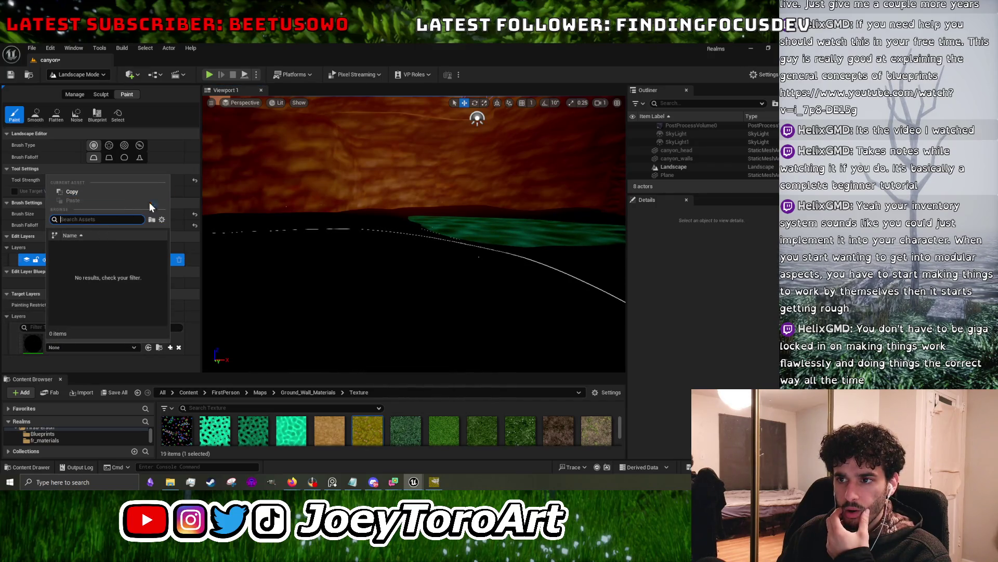
left_click(96, 371)
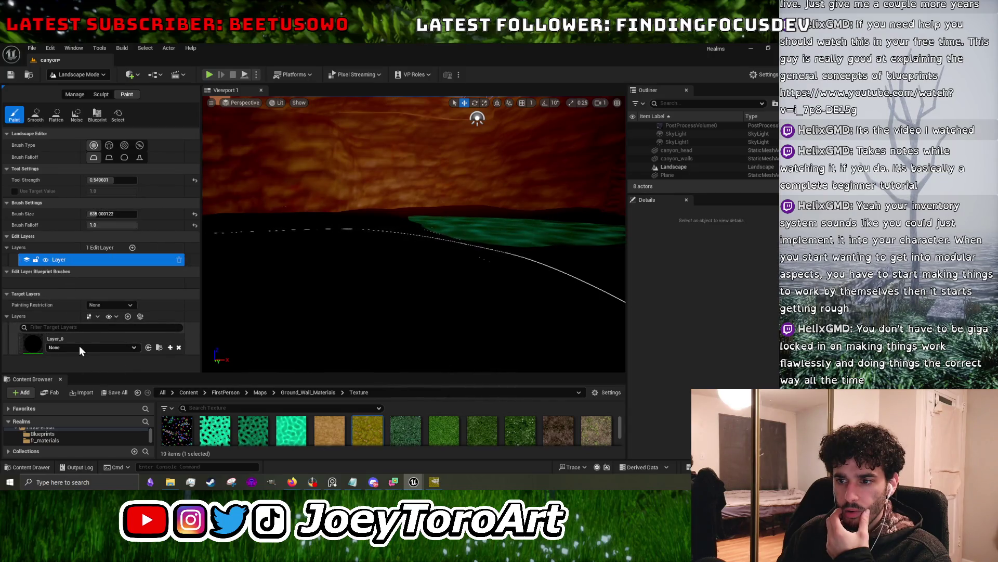
left_click(60, 339)
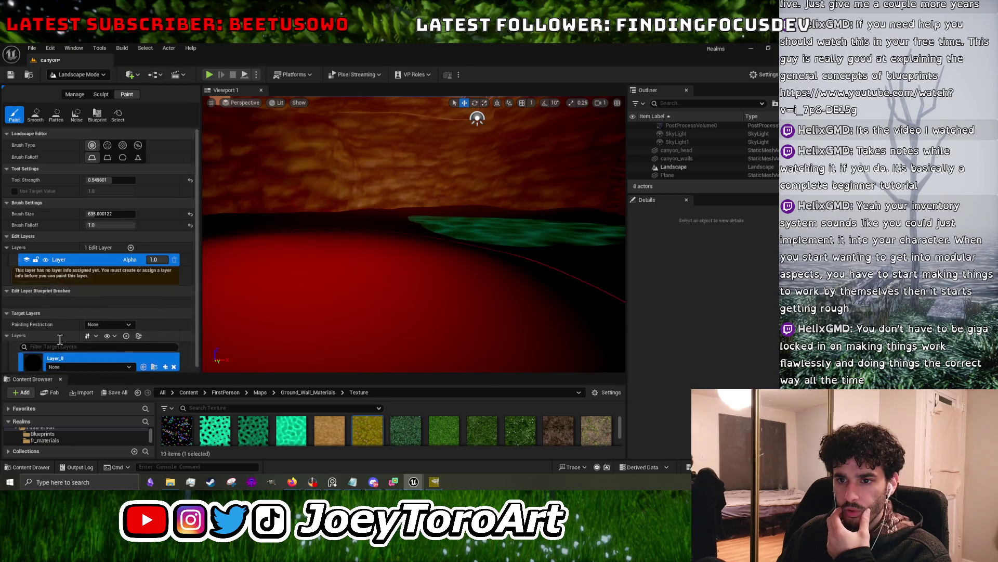
left_click(330, 278)
left_click(486, 279)
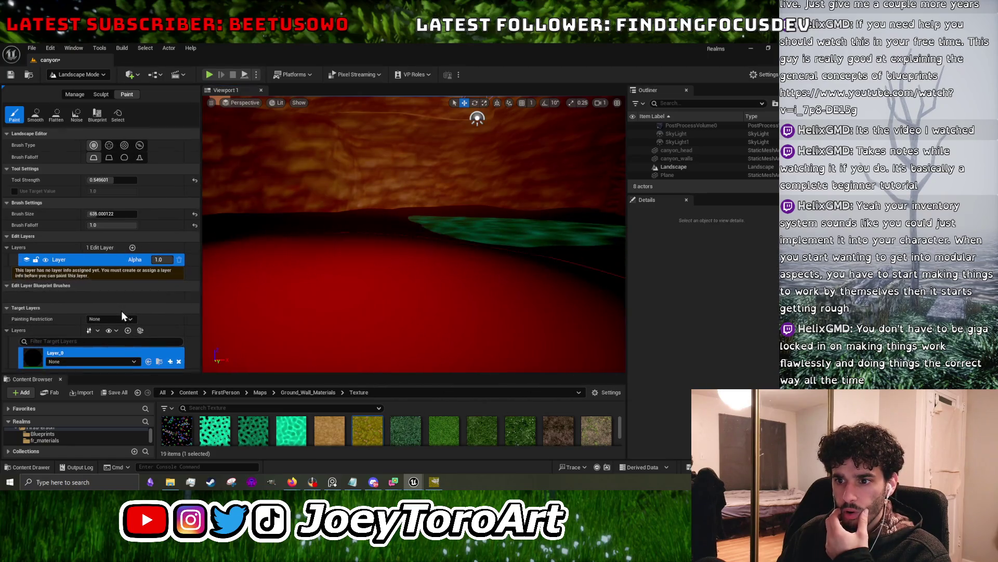
- Delete Layer_0 and create Dirt and Grass target layers from the landscape material
left_click(116, 363)
left_click(31, 340)
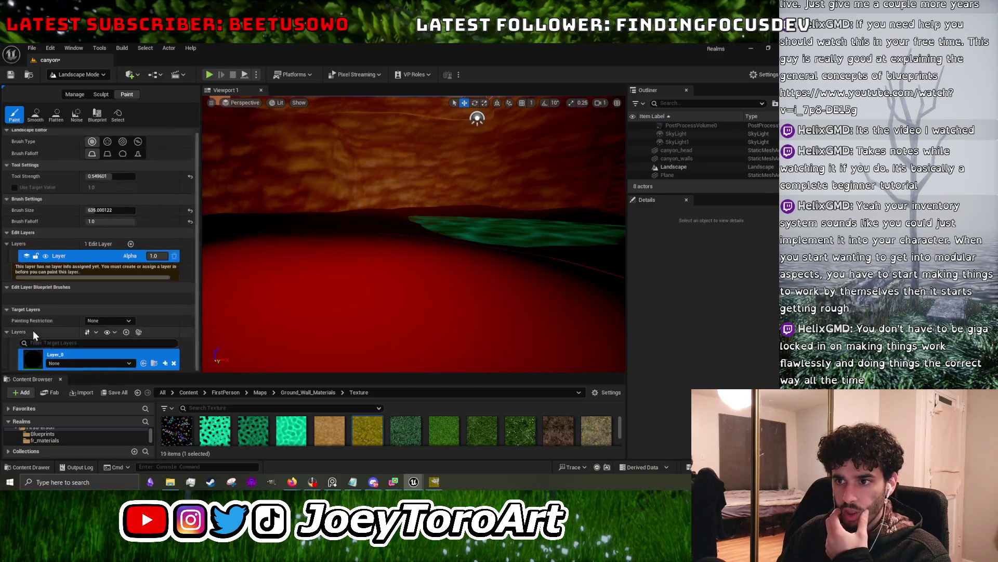
left_click(176, 363)
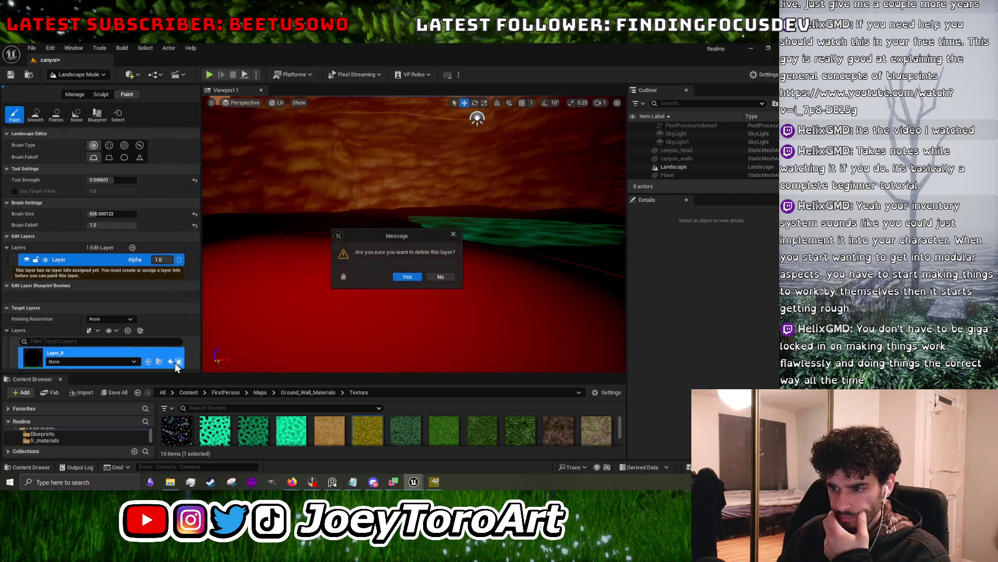
left_click(406, 277)
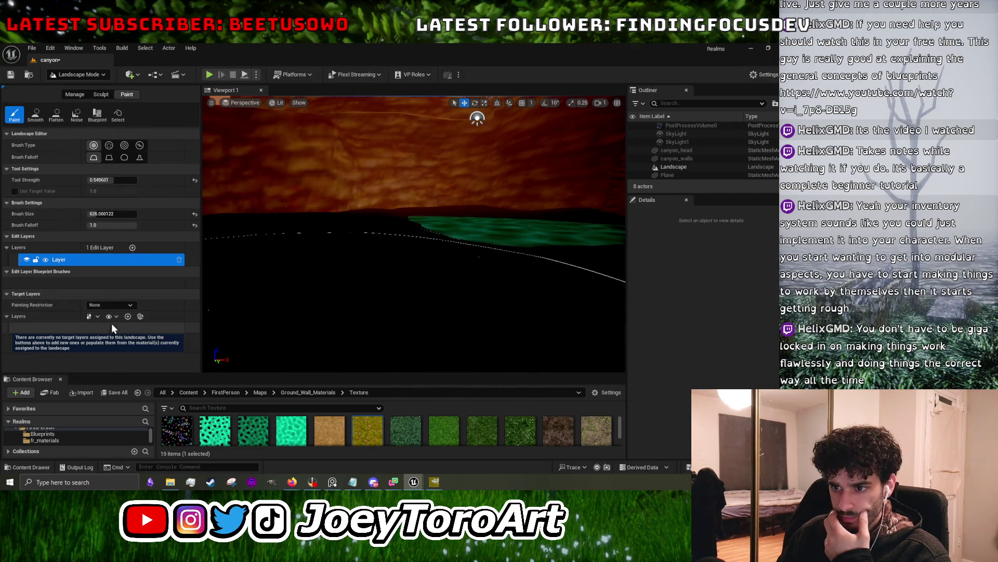
left_click(138, 317)
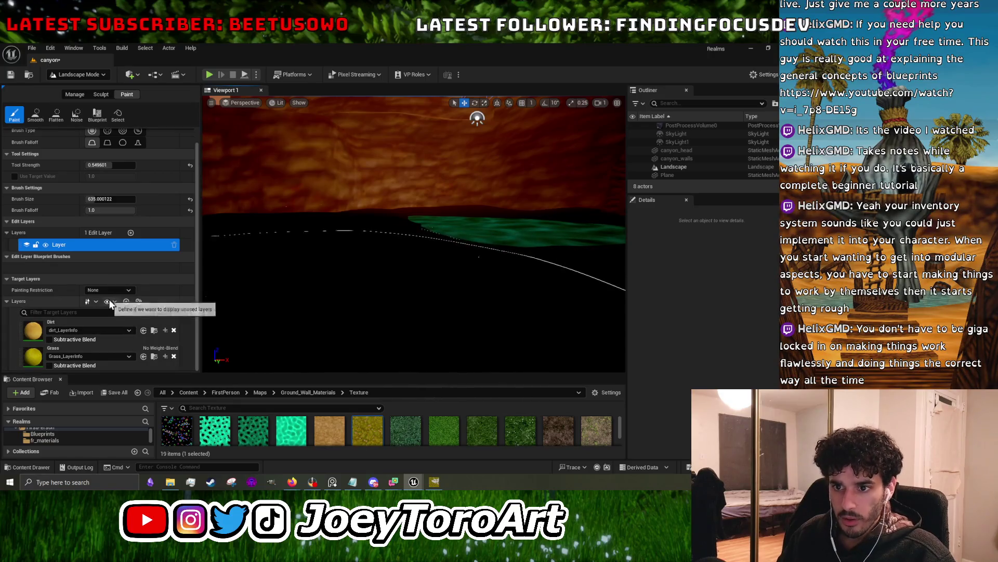
- Brush the Dirt layer's sandy texture across the canyon floor from several viewpoints
left_click(32, 331)
mouse_move(387, 283)
left_mouse_down()
mouse_move(359, 312)
mouse_move(377, 195)
mouse_move(419, 200)
mouse_move(474, 226)
mouse_move(397, 230)
left_mouse_up()
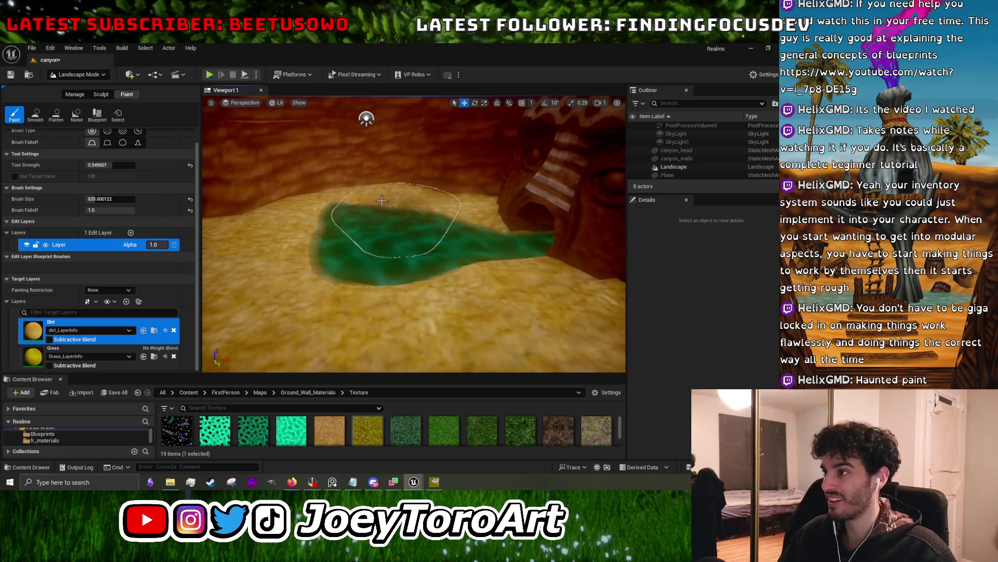
mouse_move(397, 239)
left_mouse_down()
mouse_move(354, 238)
mouse_move(397, 240)
mouse_move(364, 229)
mouse_move(307, 176)
mouse_move(553, 172)
left_mouse_up()
left_click_drag(462, 302, 454, 303)
left_click_drag(401, 223, 388, 224)
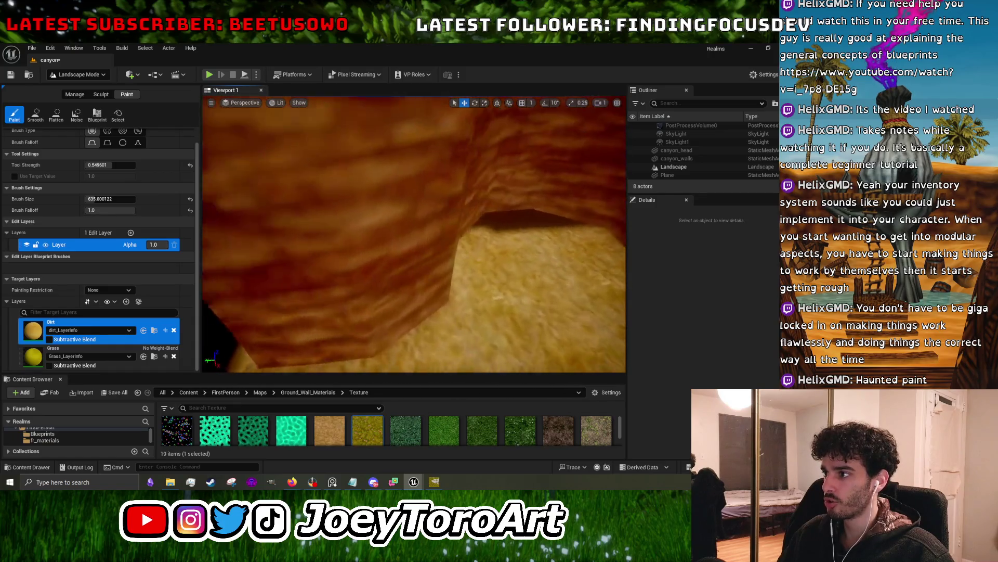
left_click_drag(446, 232, 447, 232)
left_click_drag(344, 255, 328, 239)
left_click_drag(322, 280, 325, 263)
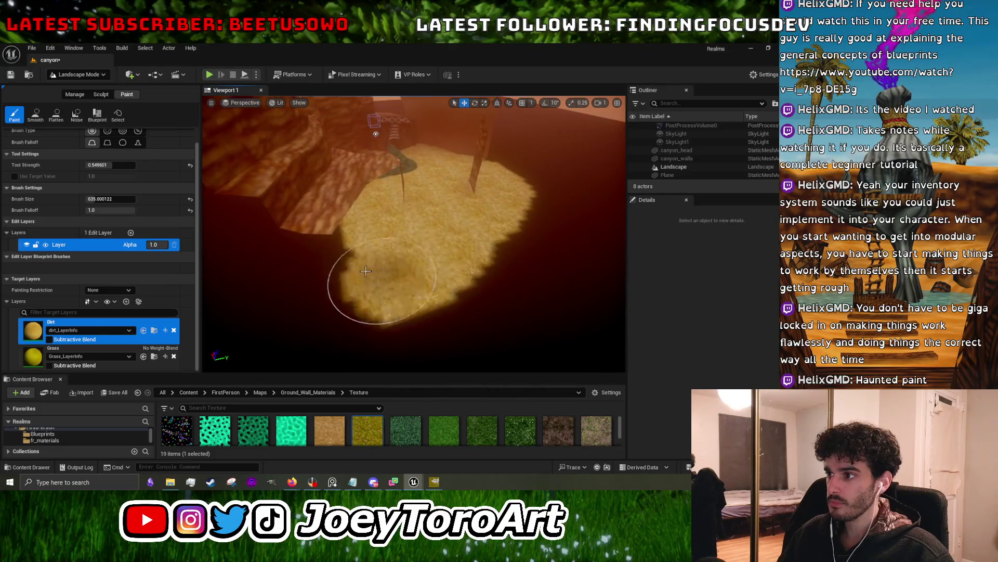
left_click_drag(287, 205, 351, 205)
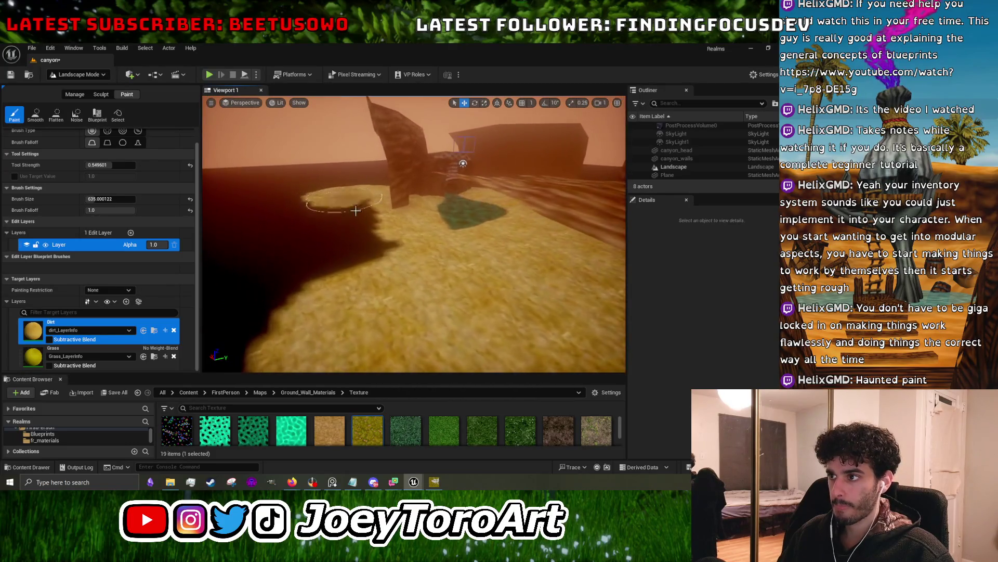
left_click_drag(315, 239, 315, 240)
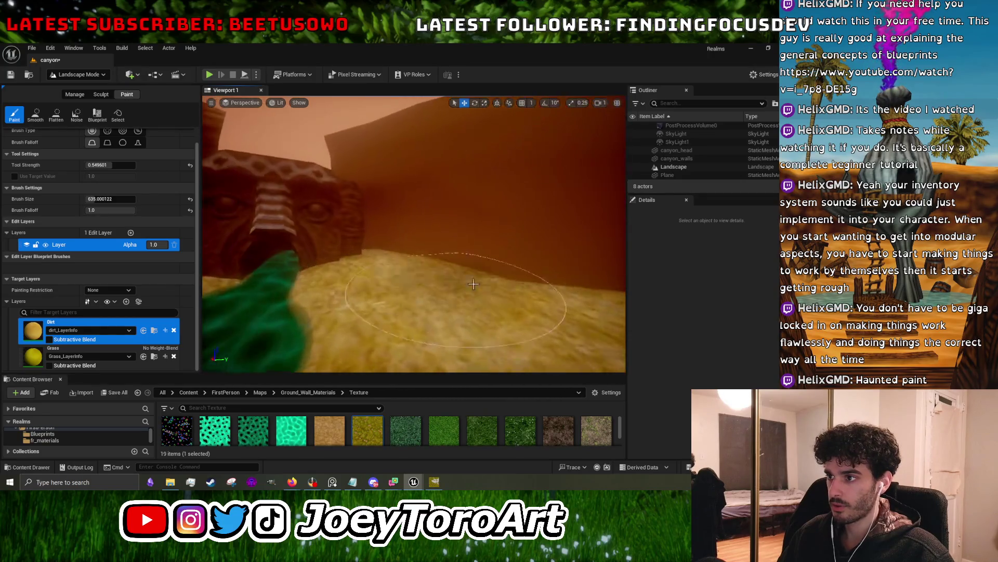
left_click_drag(315, 239, 315, 239)
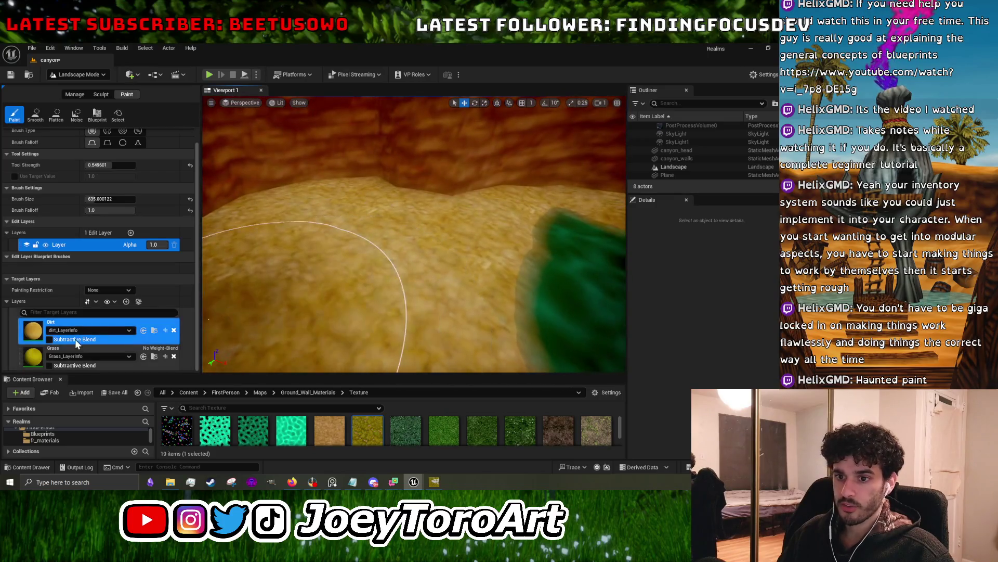
left_click(32, 363)
- Shrink the brush to about 205, enable Subtractive Blend on Grass, and paint a patch
left_click(315, 241)
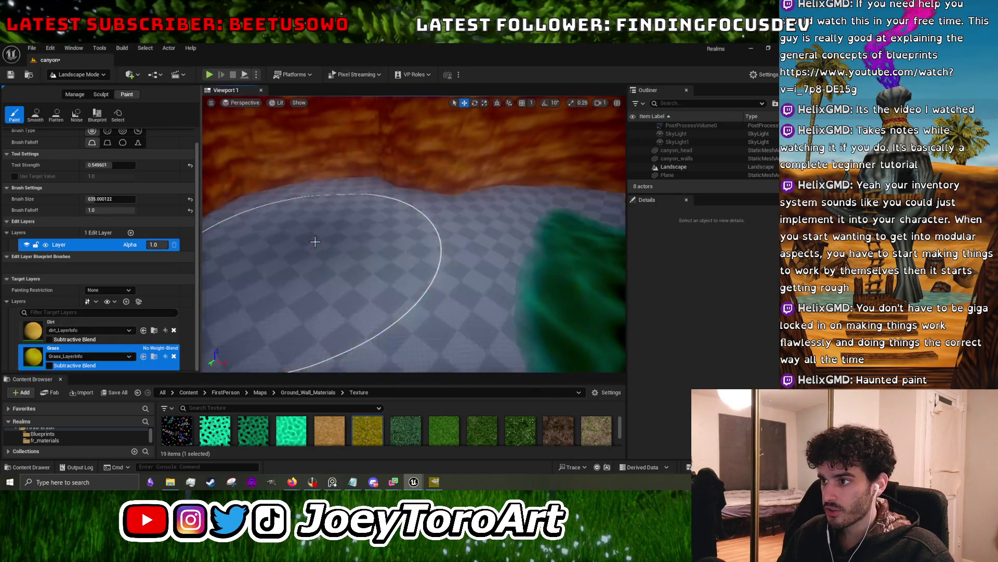
key("bracketleft")
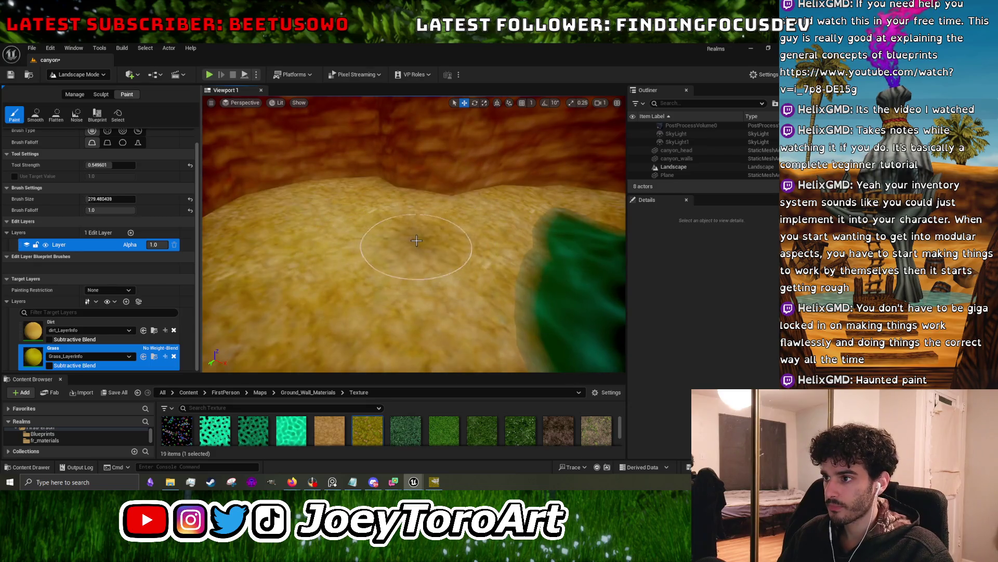
scroll(276, 268, "up", 5)
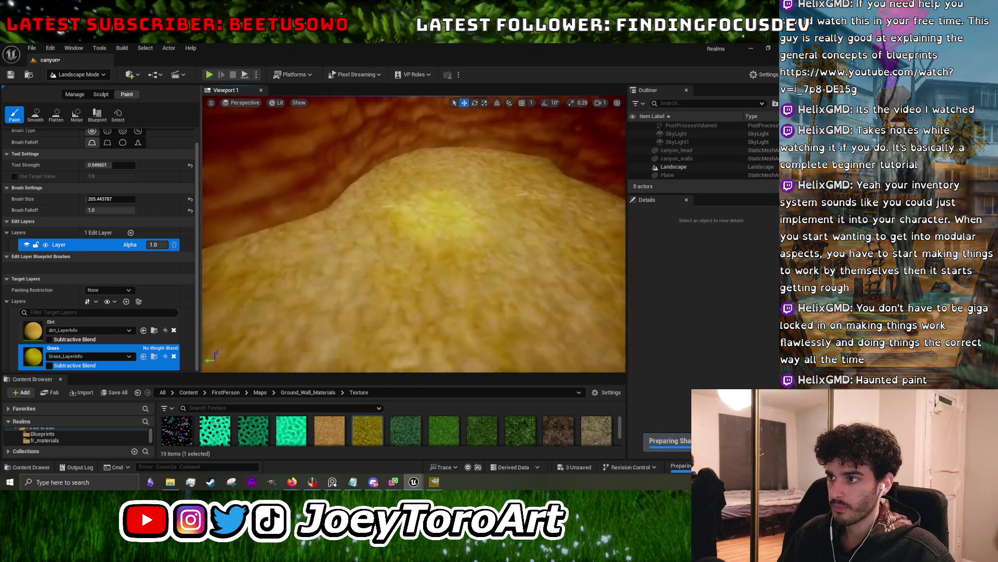
scroll(339, 316, "down", 5)
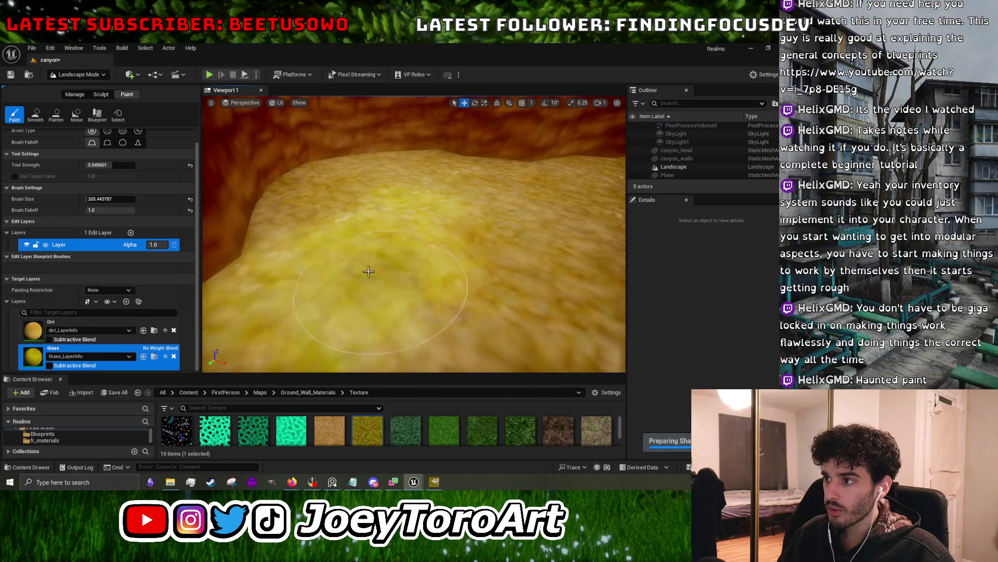
scroll(384, 272, "up", 5)
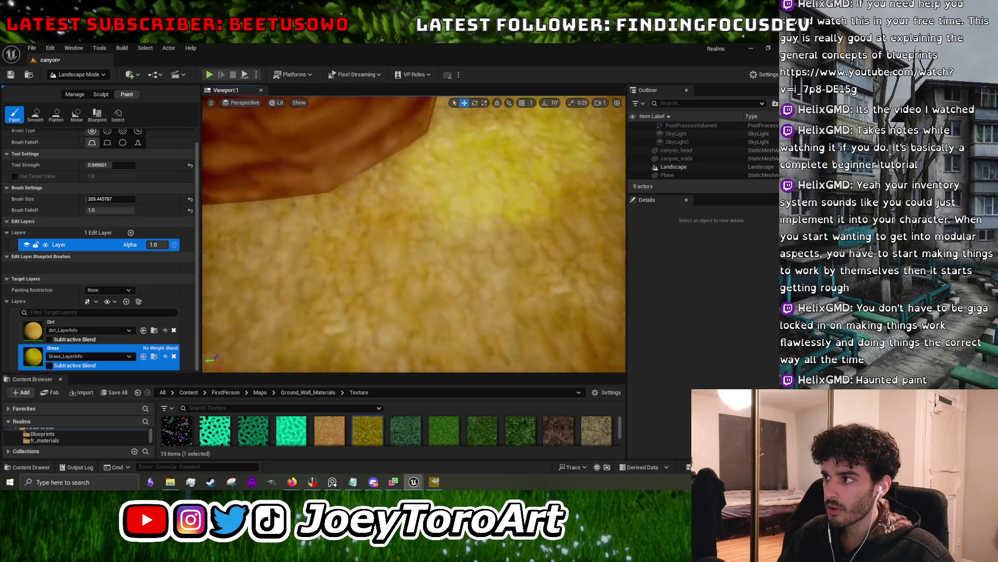
scroll(414, 234, "down", 5)
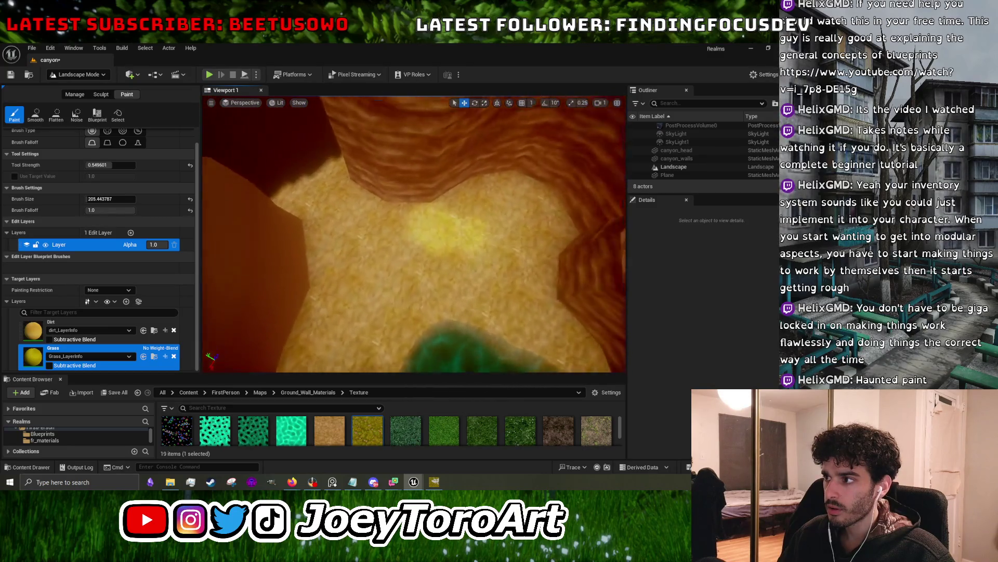
scroll(412, 224, "up", 2)
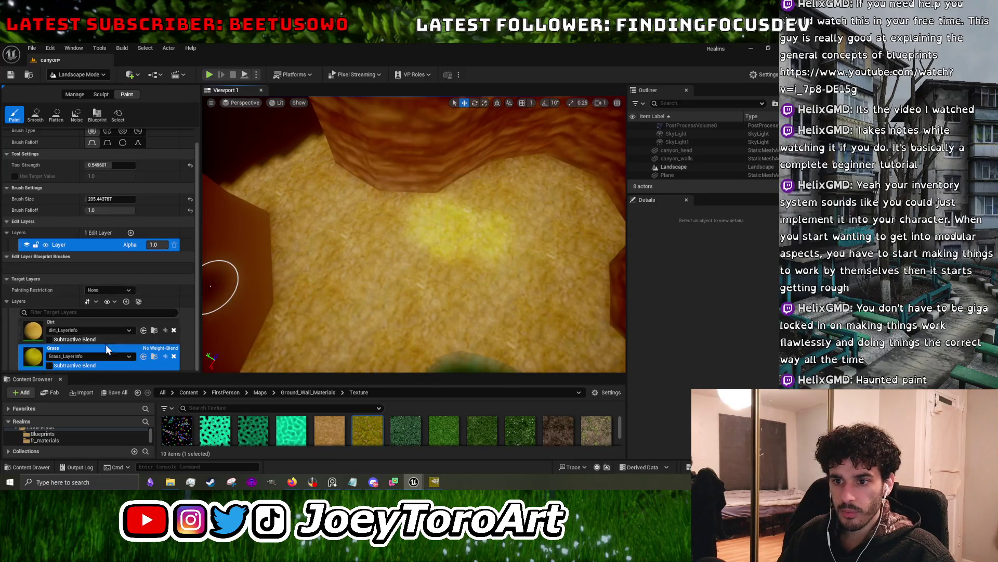
left_click(49, 365)
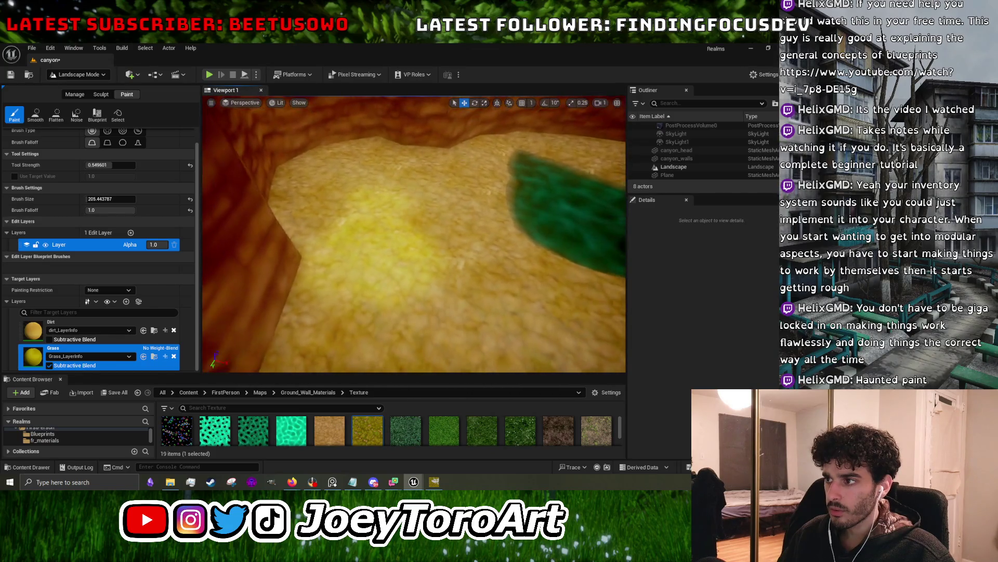
left_click(418, 303)
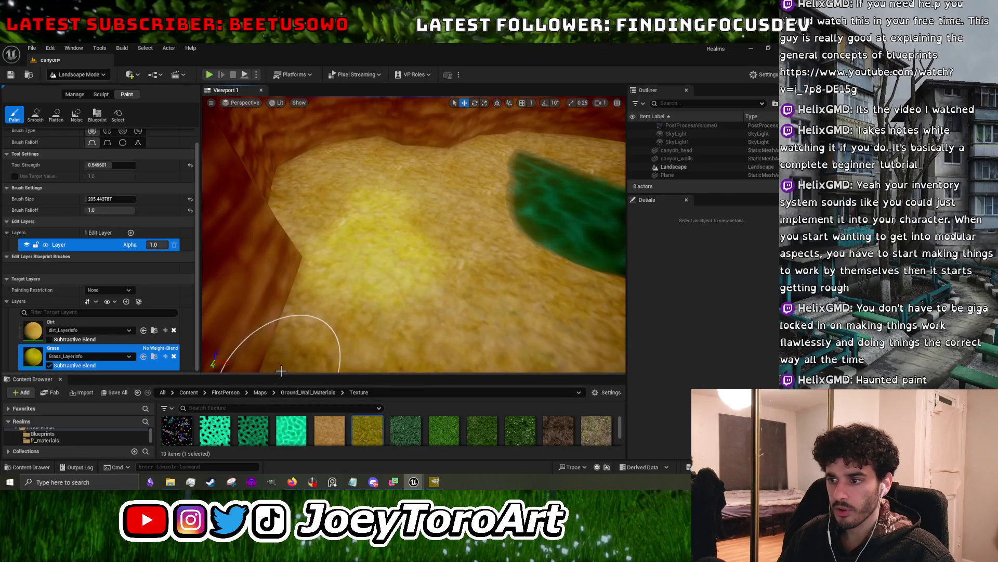
- Bring Canyone_Ground_Mat forward and inspect the Landscape Layer Blend's Dirt and Grass layers
mouse_move(413, 482)
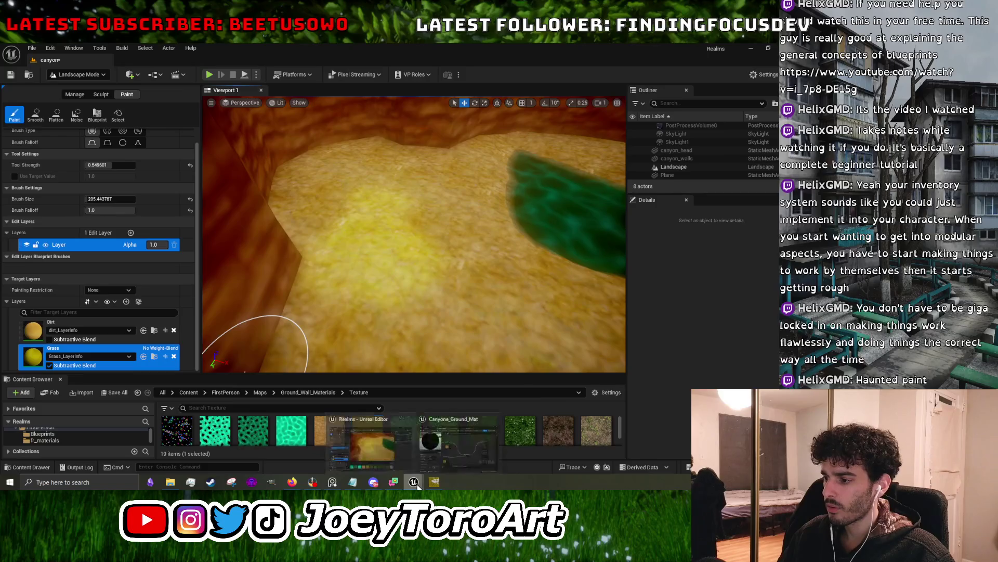
left_click(465, 454)
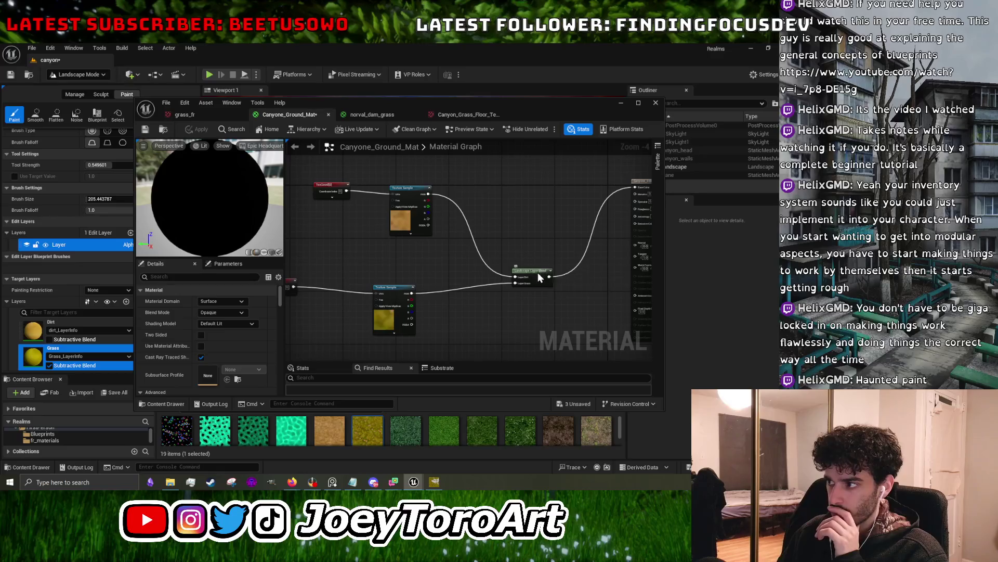
left_click(526, 279)
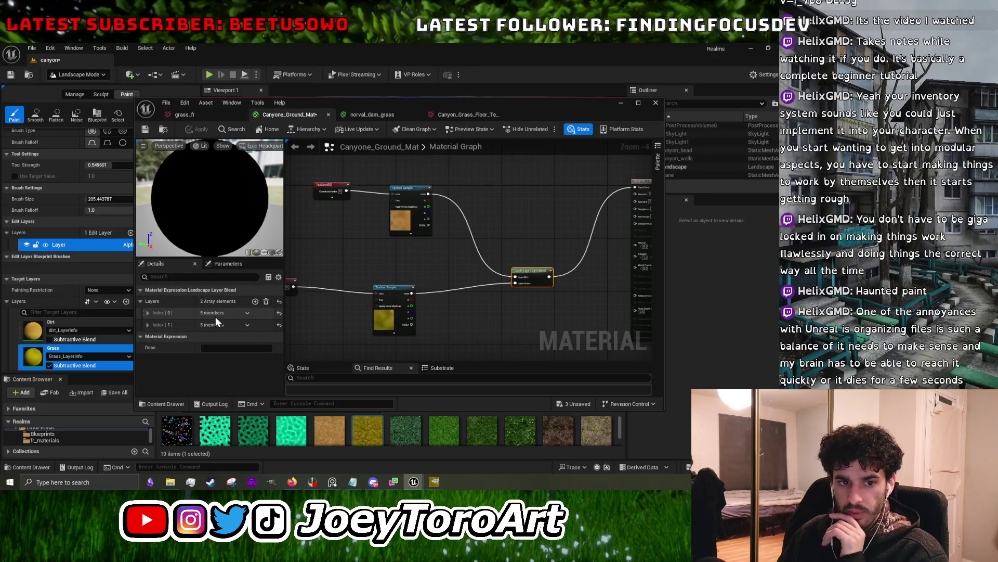
mouse_move(216, 316)
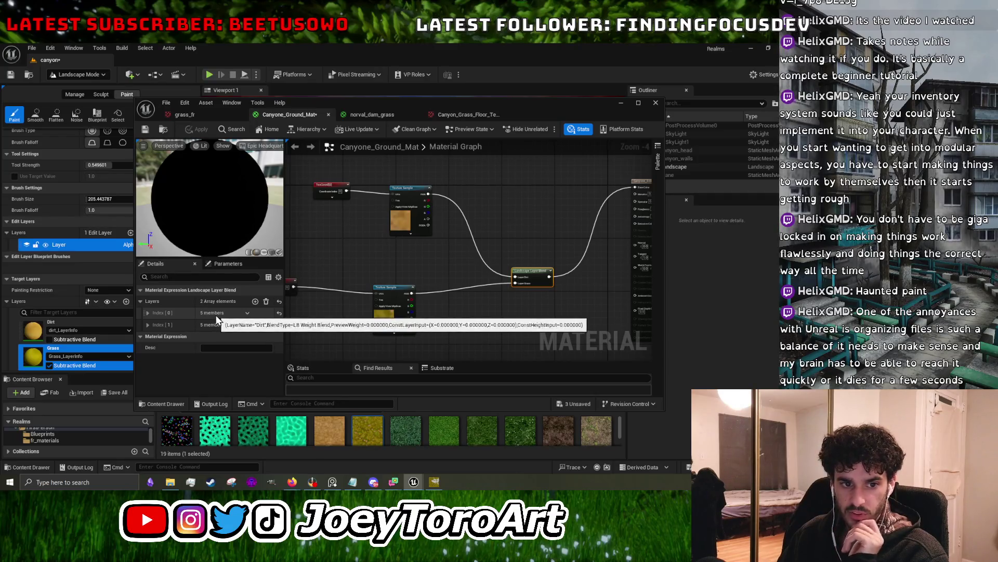
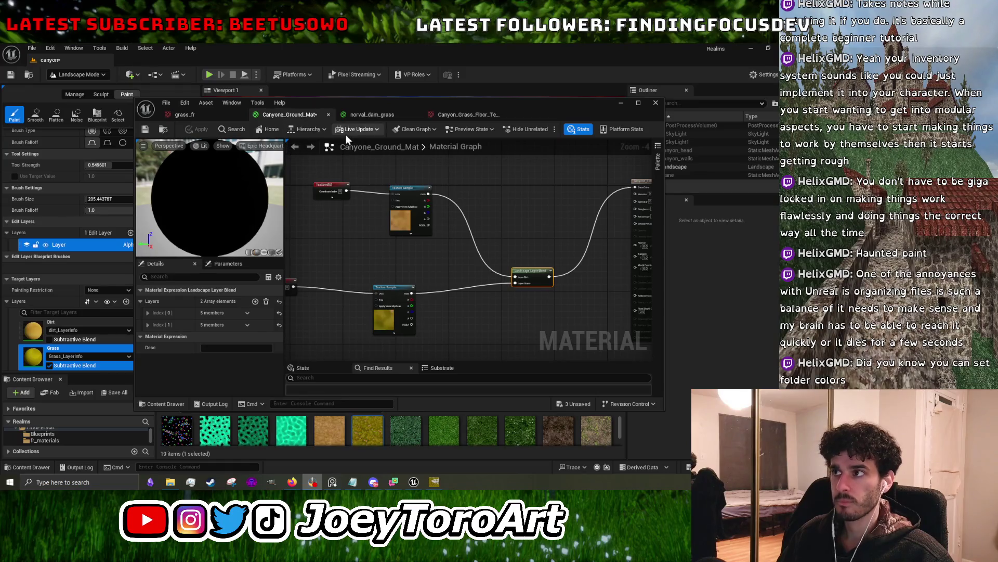
- Flip between the Canyone_Ground_Mat and norval_dam_grass material graphs to compare them
left_click(376, 116)
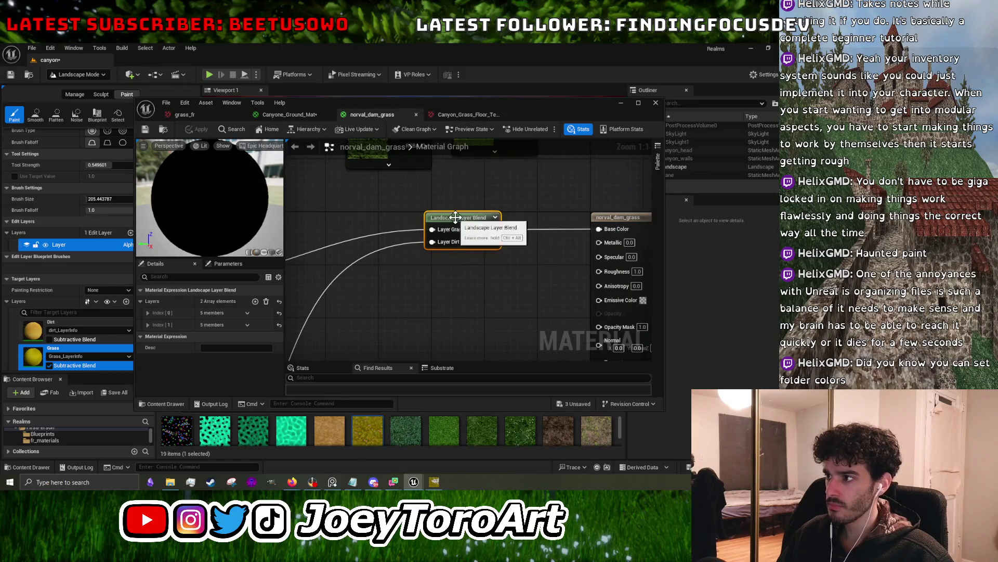
left_click(309, 115)
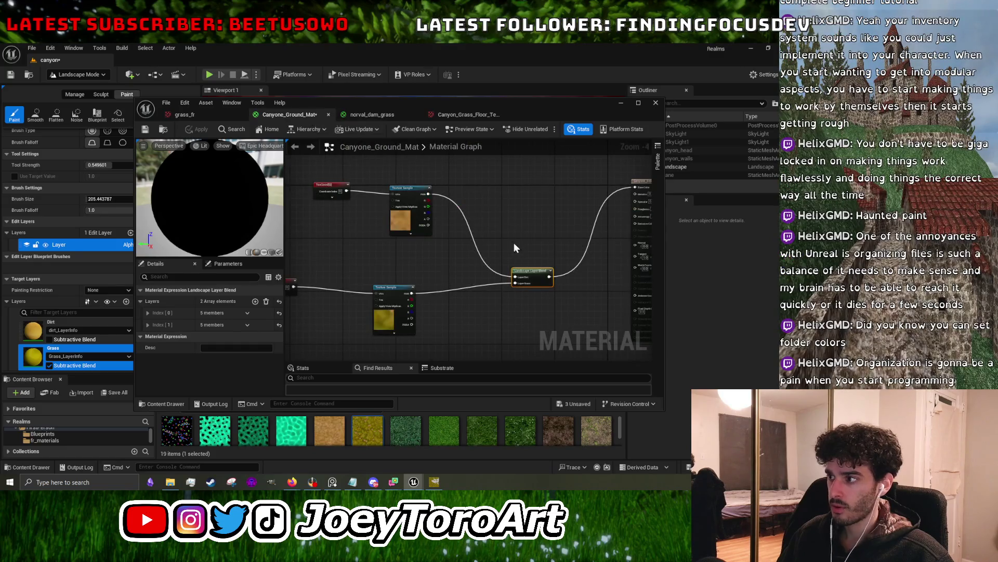
left_click(396, 116)
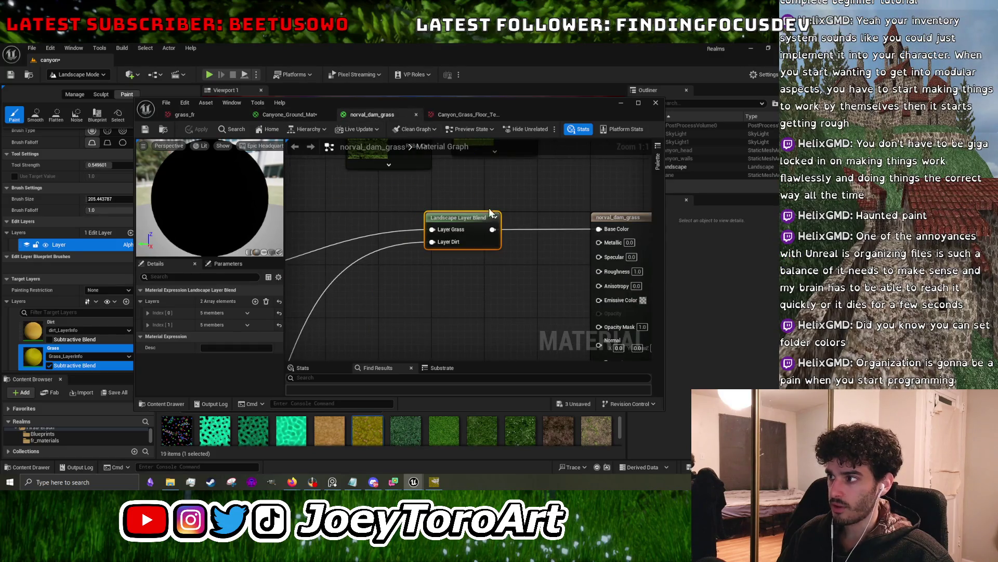
- Inspect the Landscape Layer Blend node and Canyone_Ground_Mat's properties, then minimize the editor
left_click(443, 288)
left_click(459, 218)
left_click(338, 155)
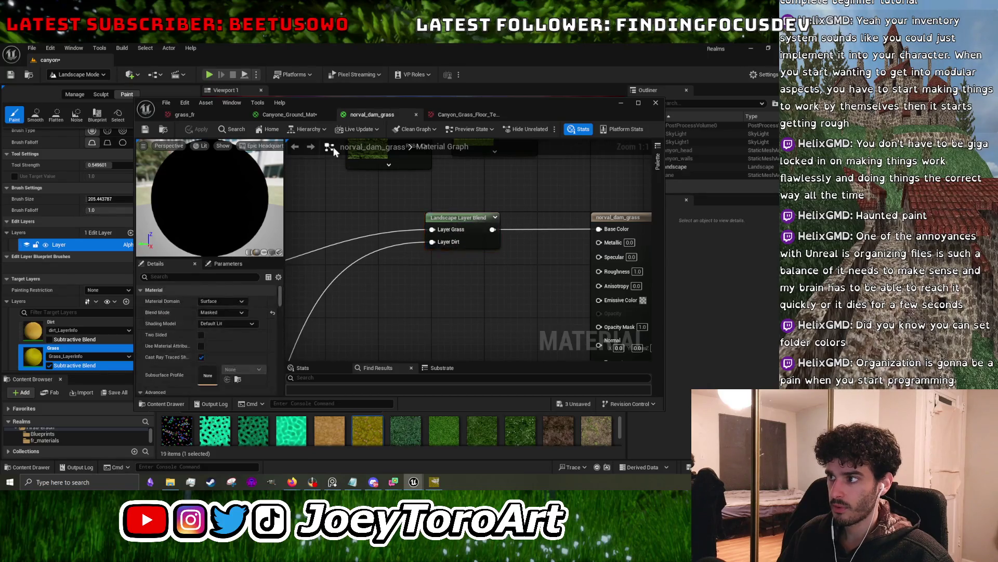
left_click(300, 116)
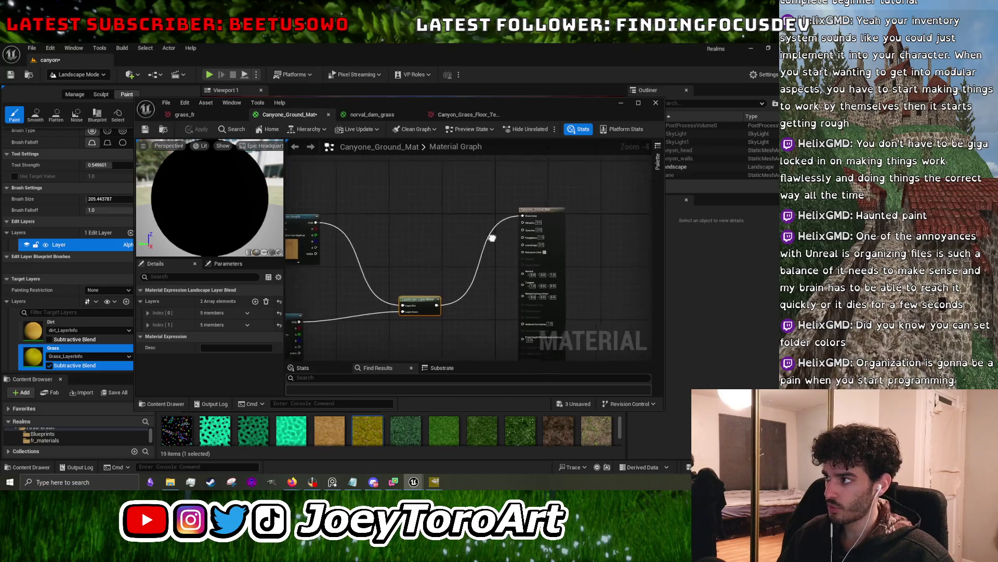
left_click(558, 217)
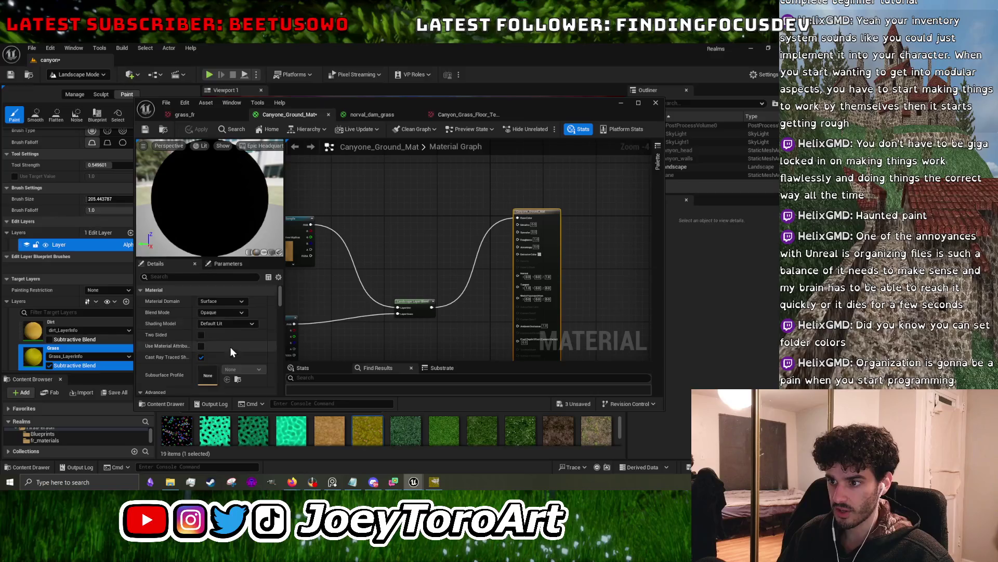
left_click(621, 103)
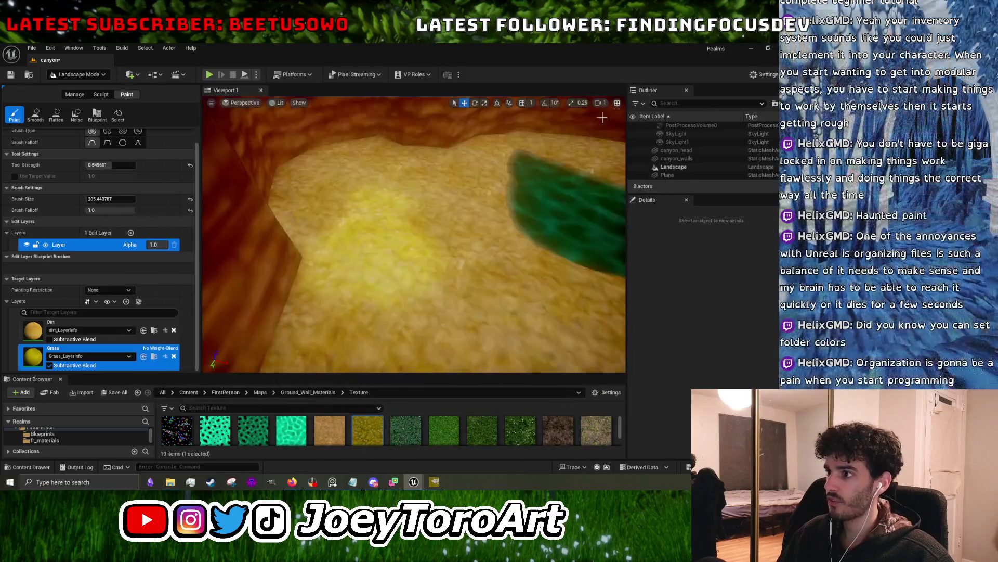
- Fly the viewport camera across the canyon toward the walls
scroll(334, 312, "up", 3)
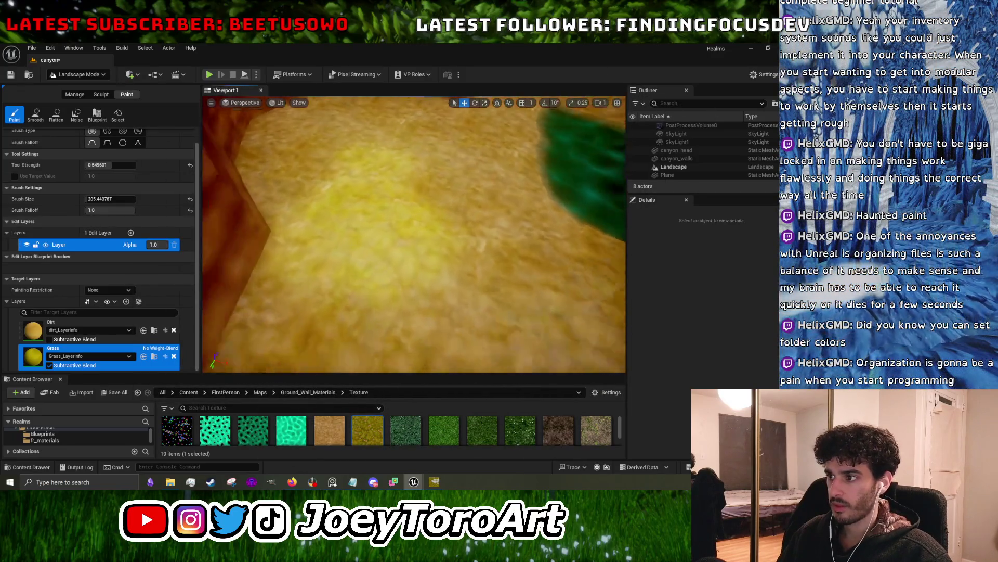
scroll(414, 234, "down", 3)
mouse_move(414, 234)
left_mouse_down()
mouse_move(364, 226)
mouse_move(357, 312)
mouse_move(391, 265)
mouse_move(405, 368)
mouse_move(401, 276)
left_mouse_up()
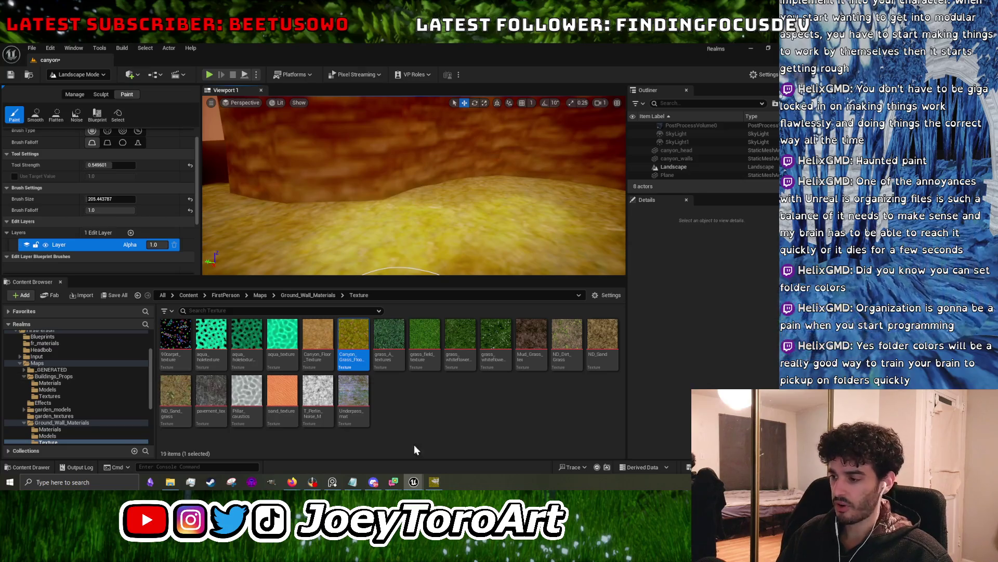
- Reopen Canyone_Ground_Mat and check the grass_fr and yellow canyon grass floor texture tabs
mouse_move(414, 482)
left_click(442, 454)
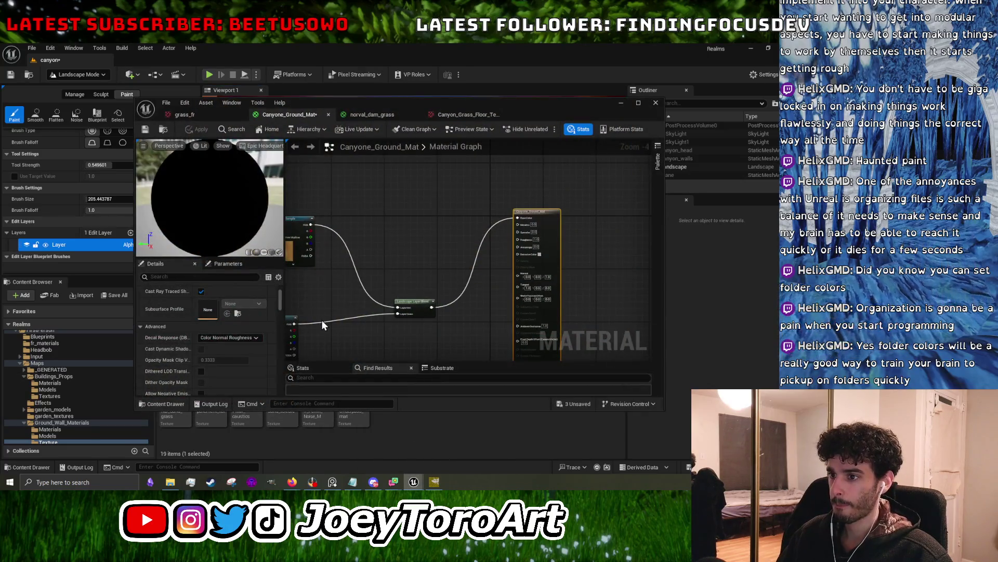
left_click_drag(339, 248, 397, 248)
left_click(231, 117)
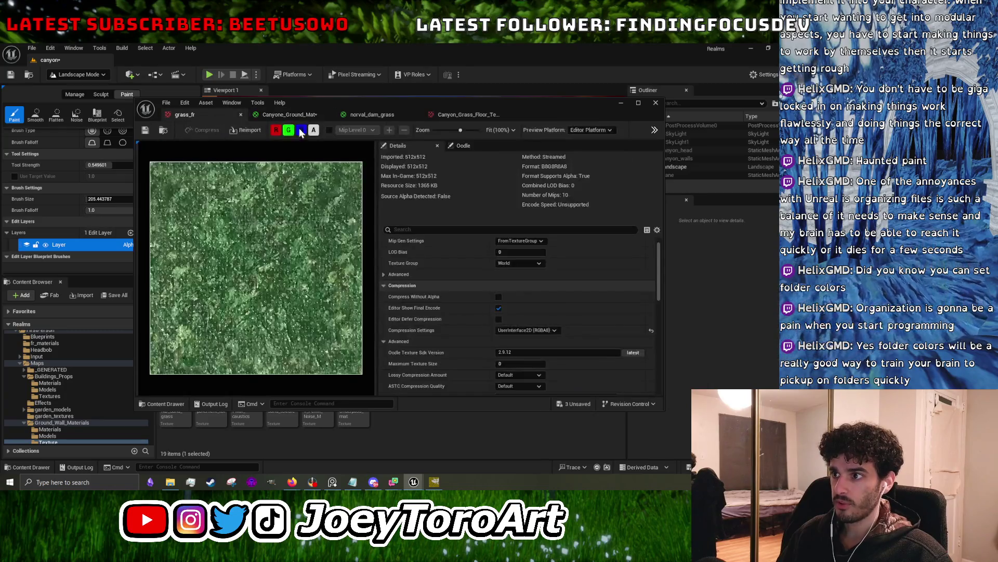
left_click(294, 116)
left_click(451, 116)
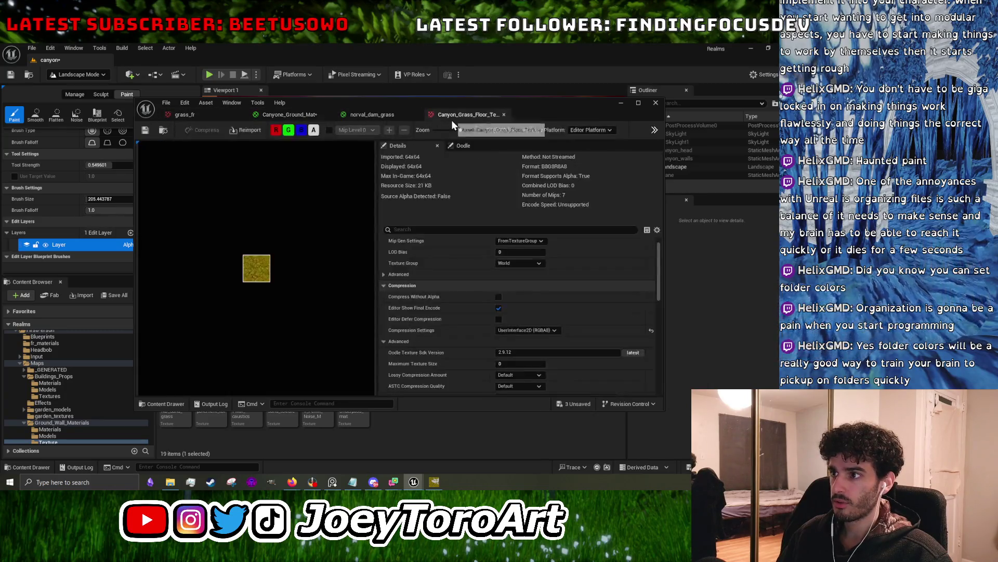
left_click(319, 115)
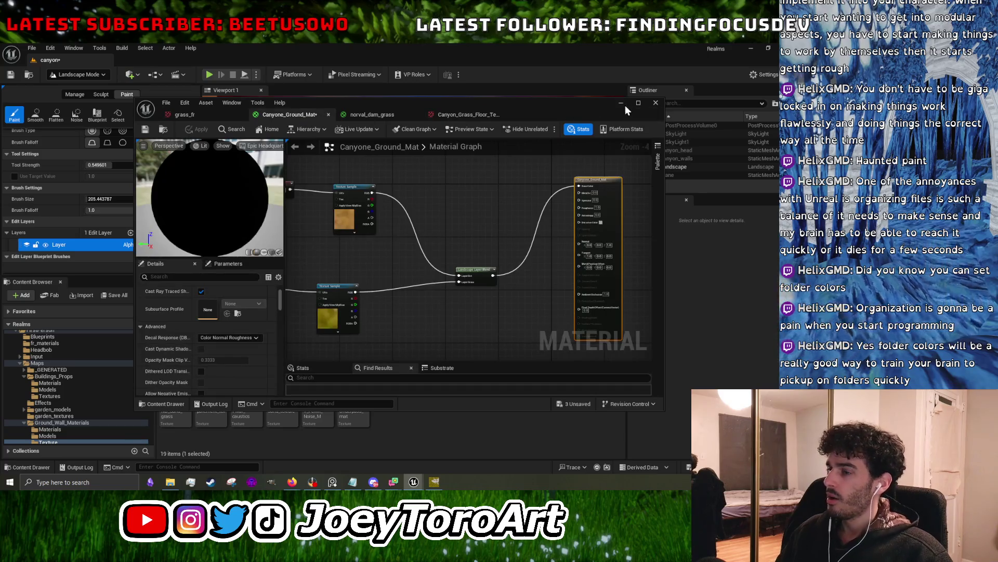
- Hide the material editor and select Canyon_Walls_mat in Buildings_Props Materials
left_click(623, 104)
left_click(80, 383)
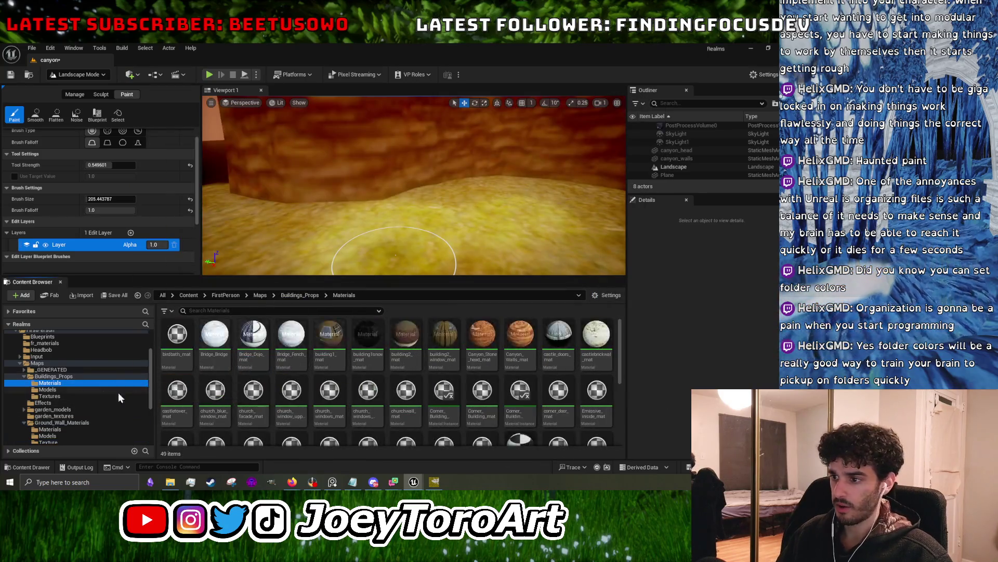
left_click(520, 338)
- Open Canyon_Walls_mat and browse the Buildings_Props and Ground_Wall_Materials textures
double_click(536, 333)
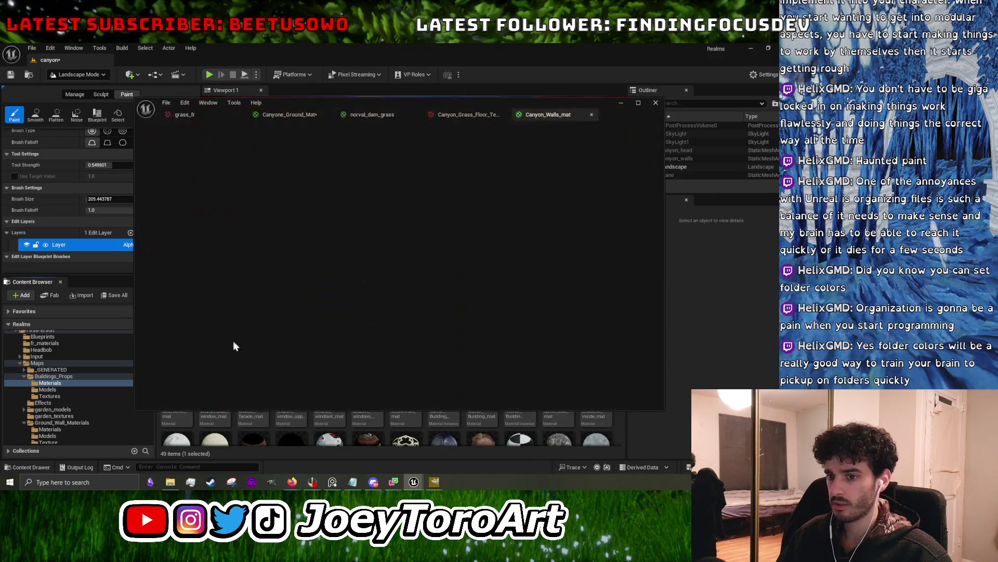
left_click(49, 396)
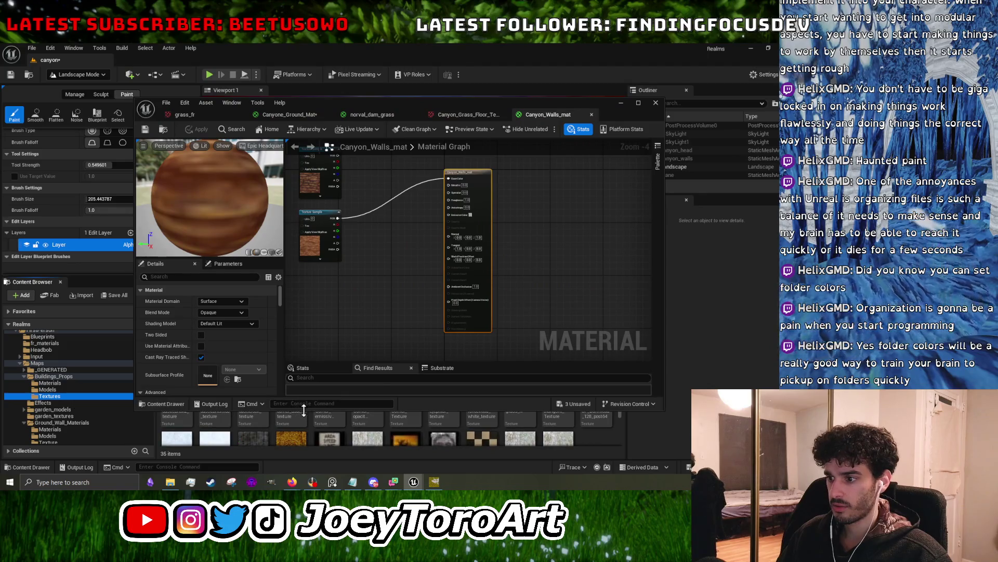
left_click_drag(304, 411, 304, 307)
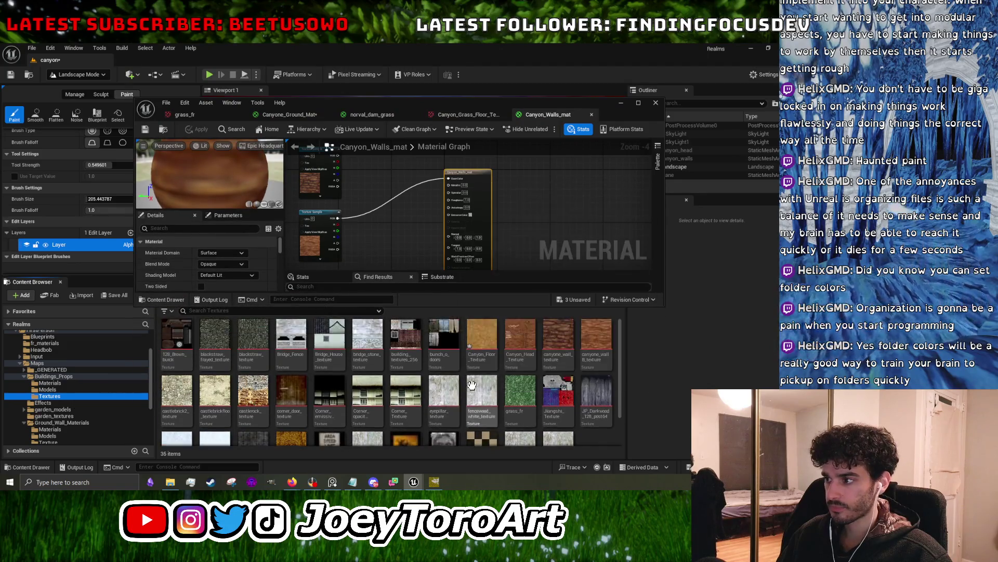
scroll(79, 375, "down", 3)
left_click(58, 390)
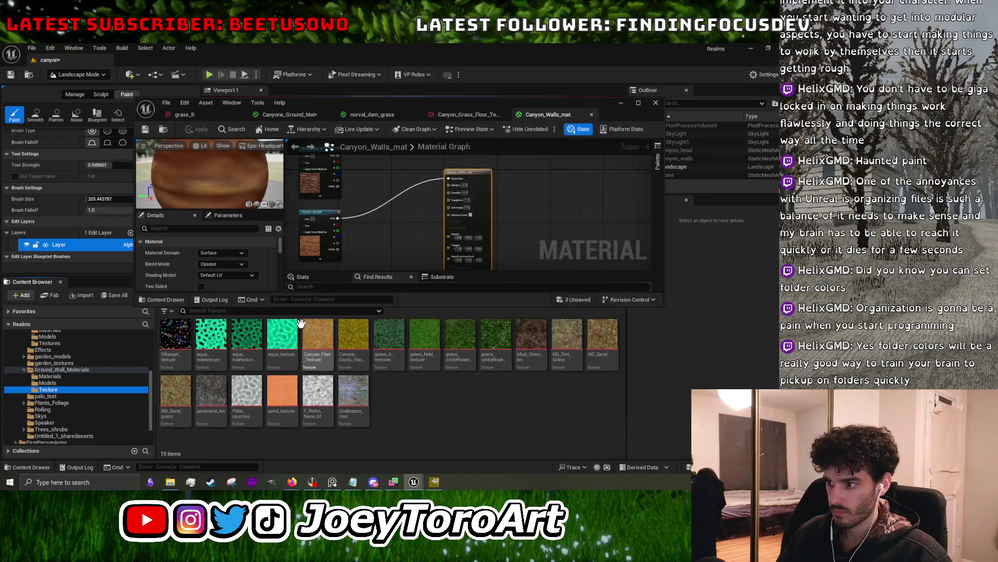
scroll(70, 390, "up", 4)
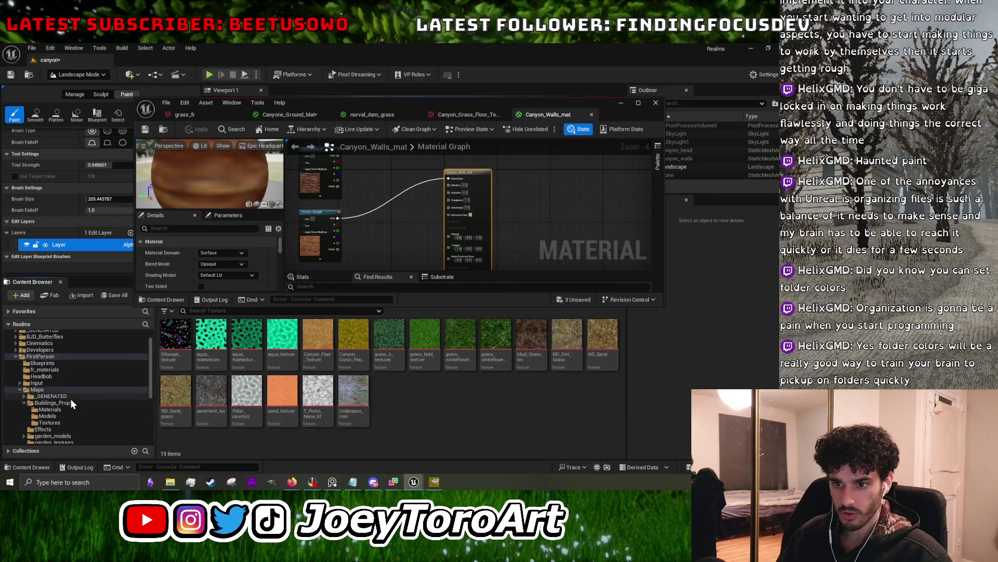
- Look through the contents of the Buildings_Props Textures folder
left_click(68, 403)
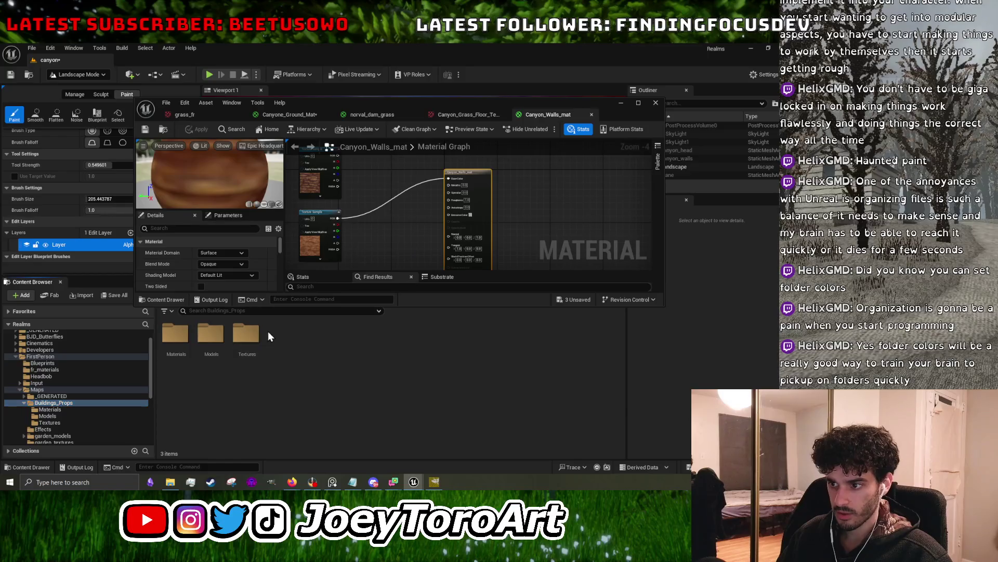
double_click(247, 341)
scroll(395, 351, "down", 1)
scroll(395, 351, "up", 1)
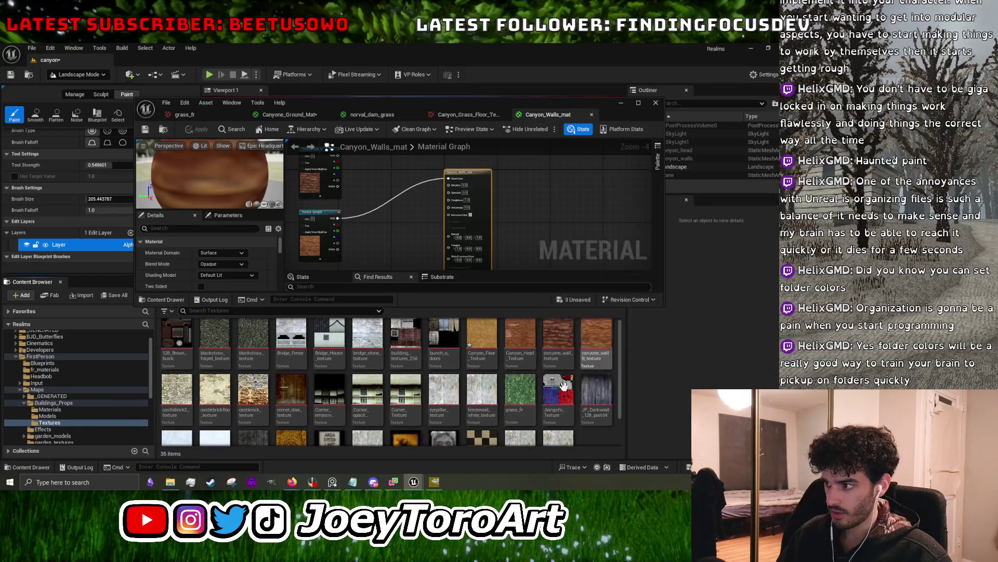
scroll(529, 391, "down", 1)
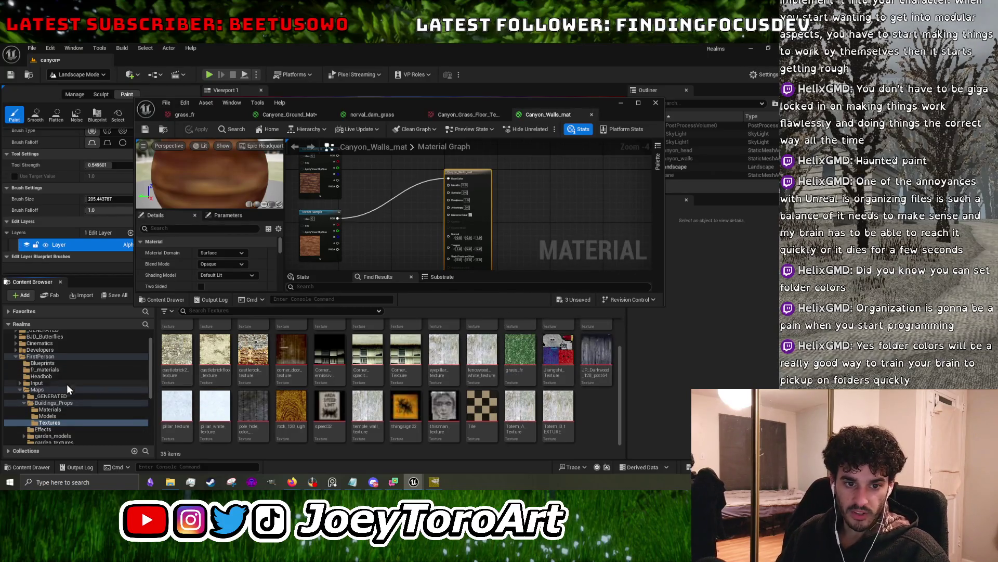
scroll(74, 385, "down", 2)
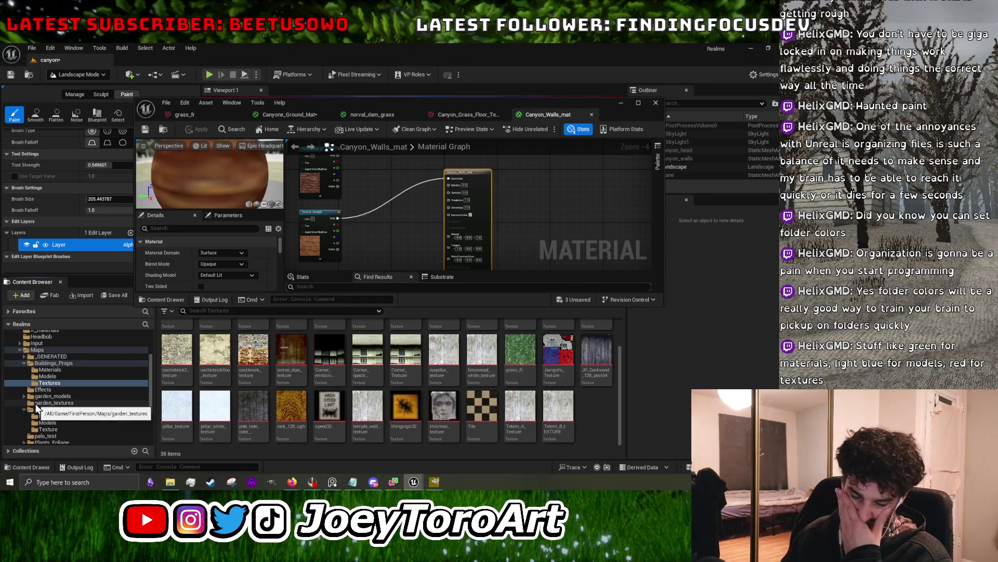
scroll(284, 392, "up", 2)
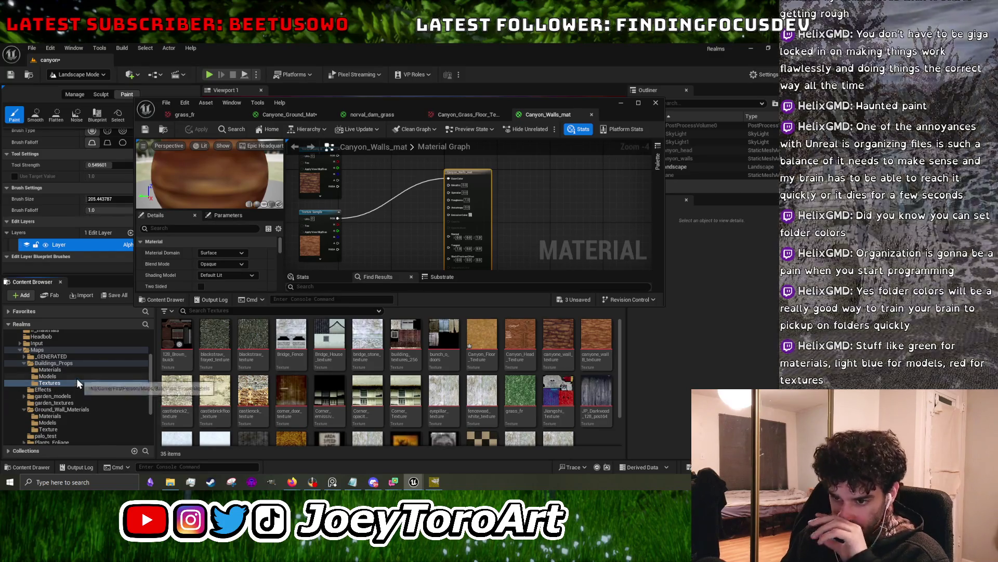
scroll(83, 373, "down", 3)
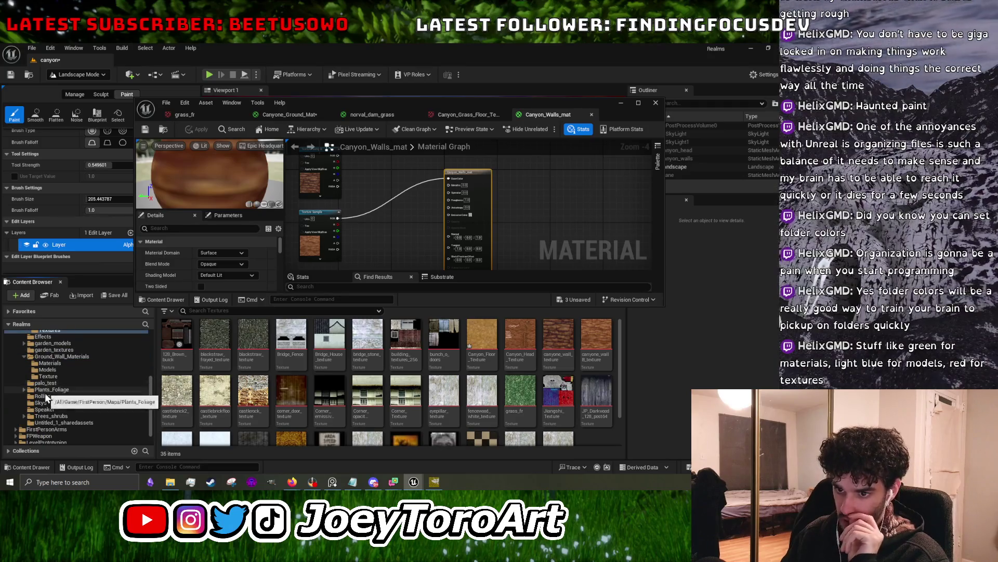
- Browse the Plants_Foliage textures and materials folders
left_click(69, 390)
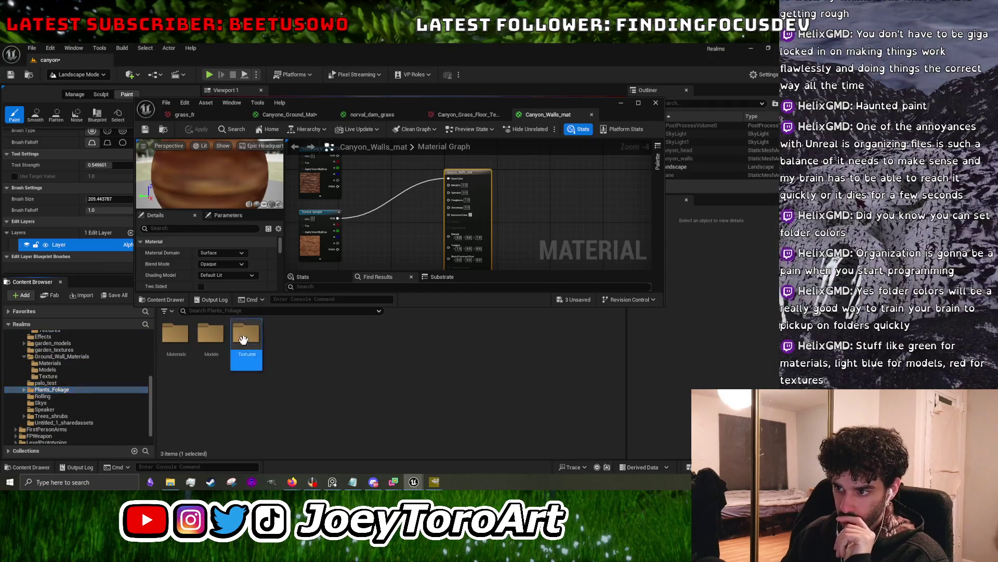
double_click(246, 335)
scroll(311, 402, "down", 3)
scroll(83, 409, "down", 2)
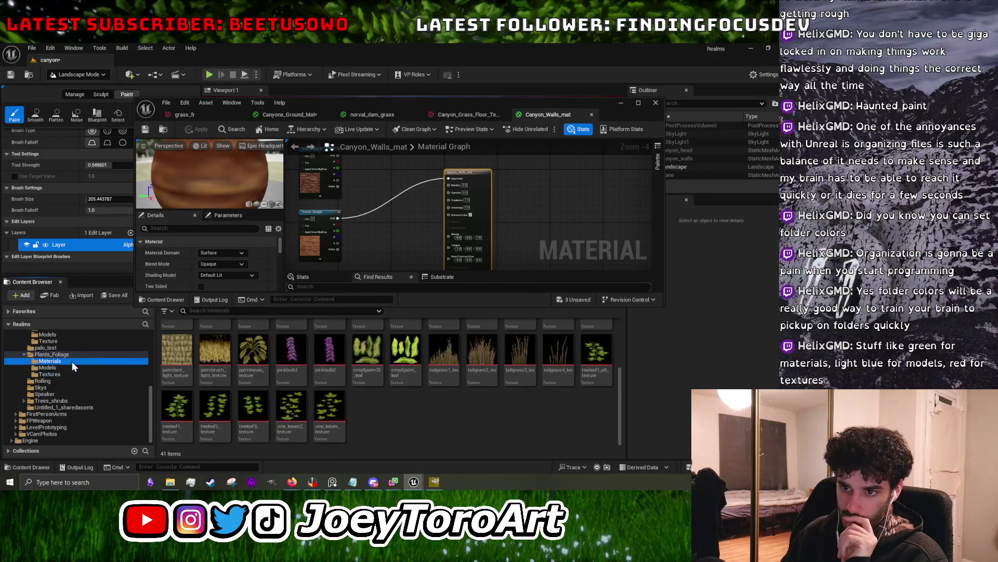
left_click(71, 361)
scroll(313, 401, "up", 3)
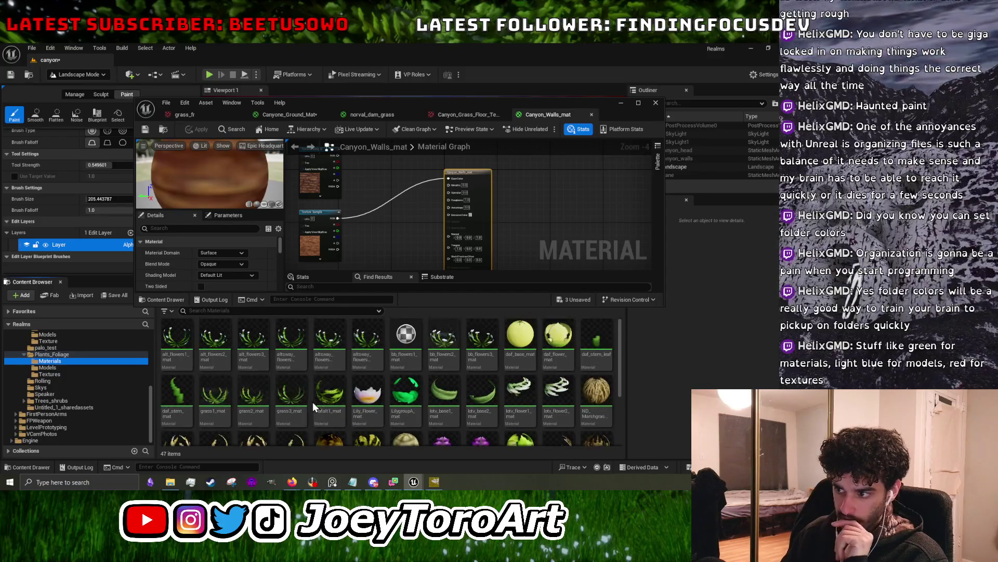
left_click(80, 374)
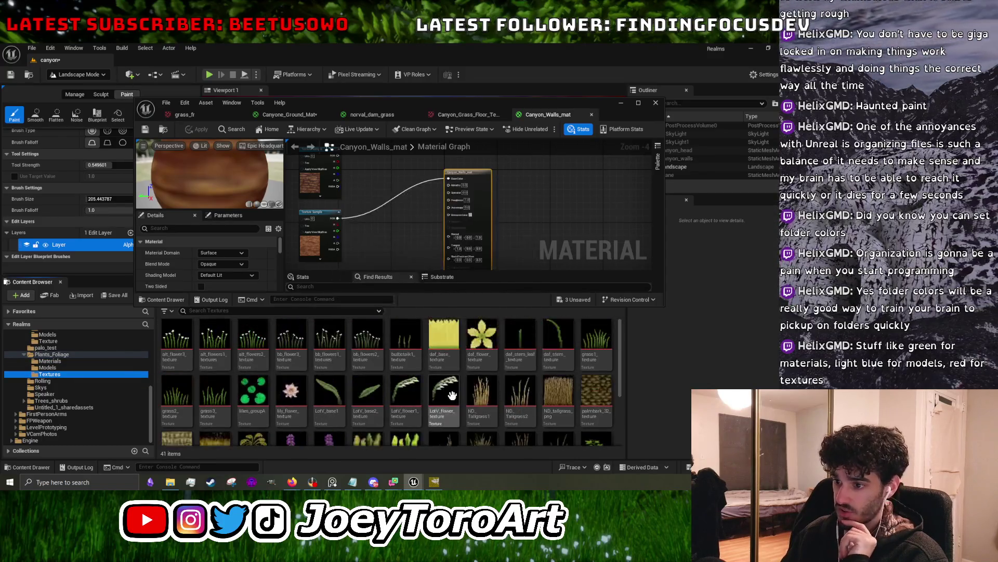
- Show the Ground_Wall_Materials Texture folder and shorten the material editor window
scroll(92, 377, "up", 2)
left_click(76, 380)
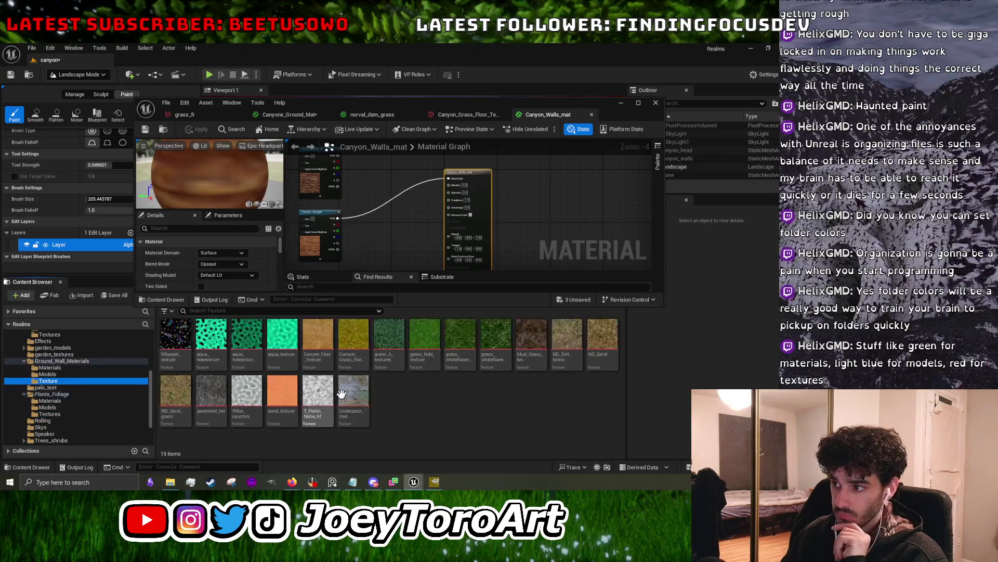
mouse_move(386, 304)
left_mouse_down()
mouse_move(391, 252)
mouse_move(382, 289)
left_mouse_up()
- Add a Canyon_Grass_Floor texture sample, apply, rewire the brown texture to Base Color, then minimize
mouse_move(354, 338)
left_mouse_down()
mouse_move(395, 242)
mouse_move(367, 238)
mouse_move(448, 179)
left_mouse_up()
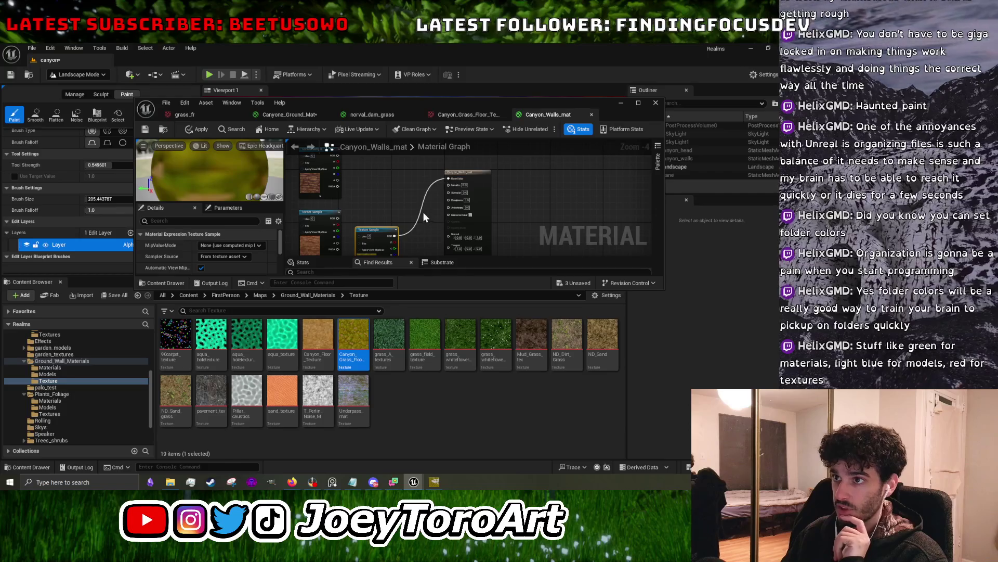
left_click(202, 128)
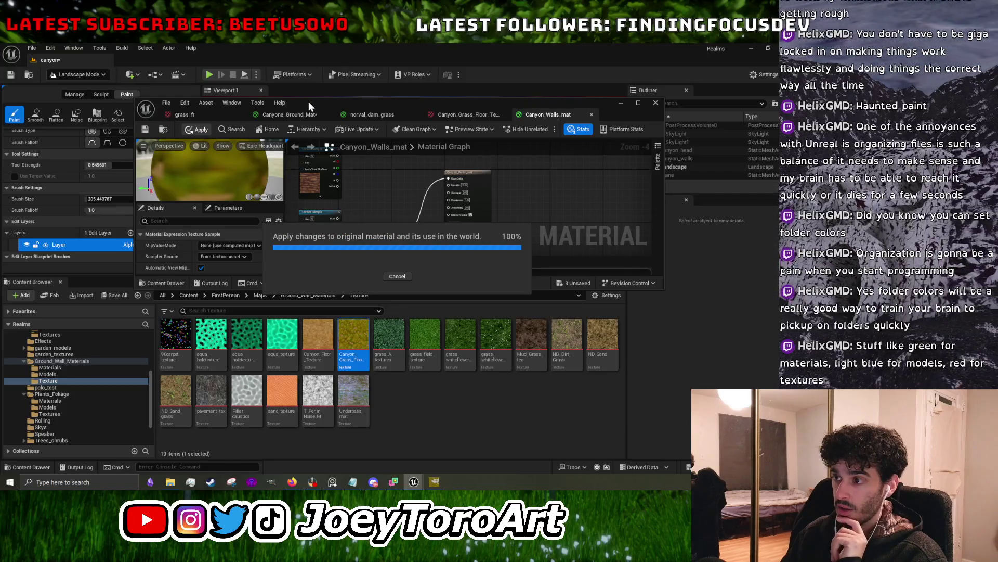
left_click_drag(308, 101, 308, 290)
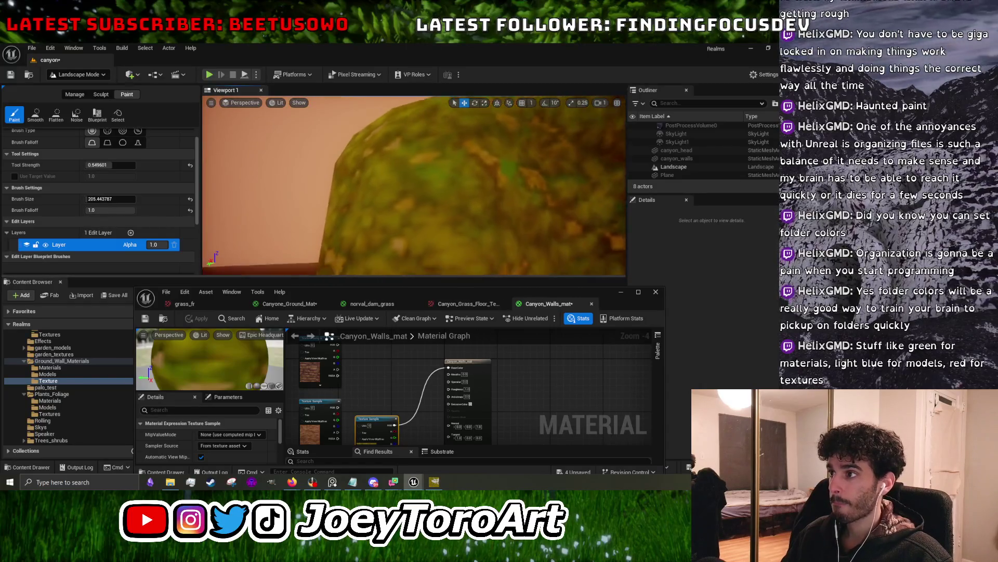
left_click_drag(401, 295, 402, 220)
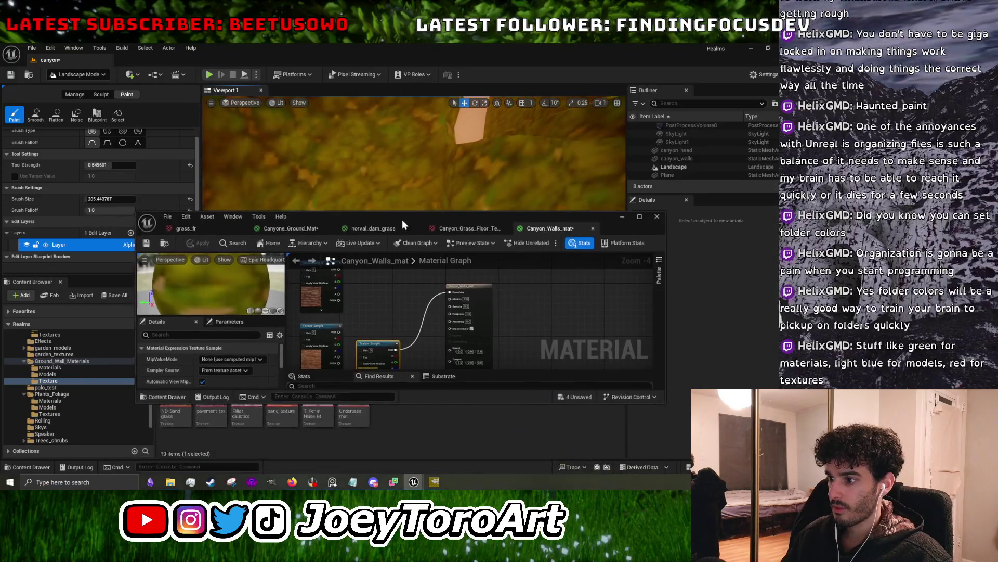
left_click_drag(342, 332, 449, 292)
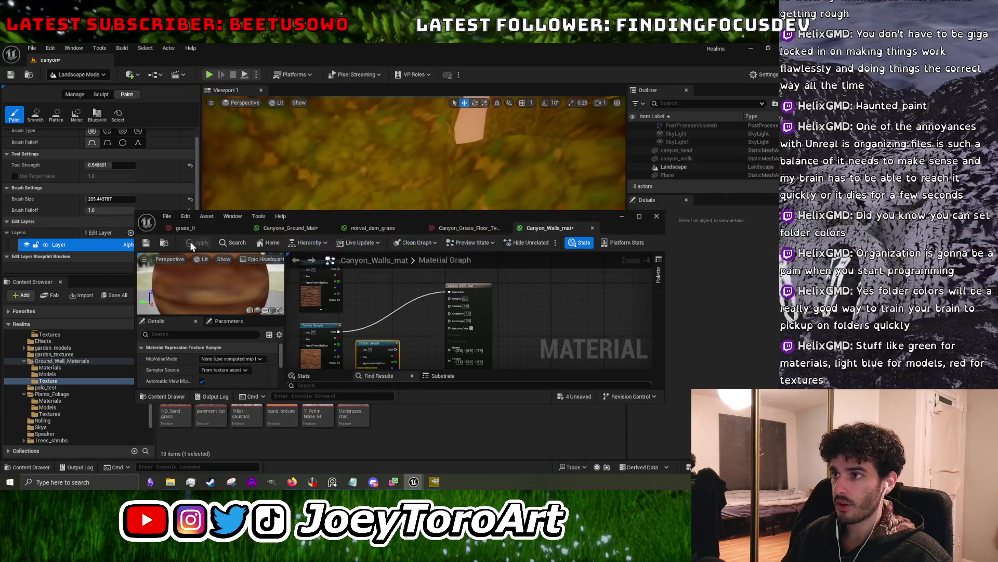
left_click(623, 216)
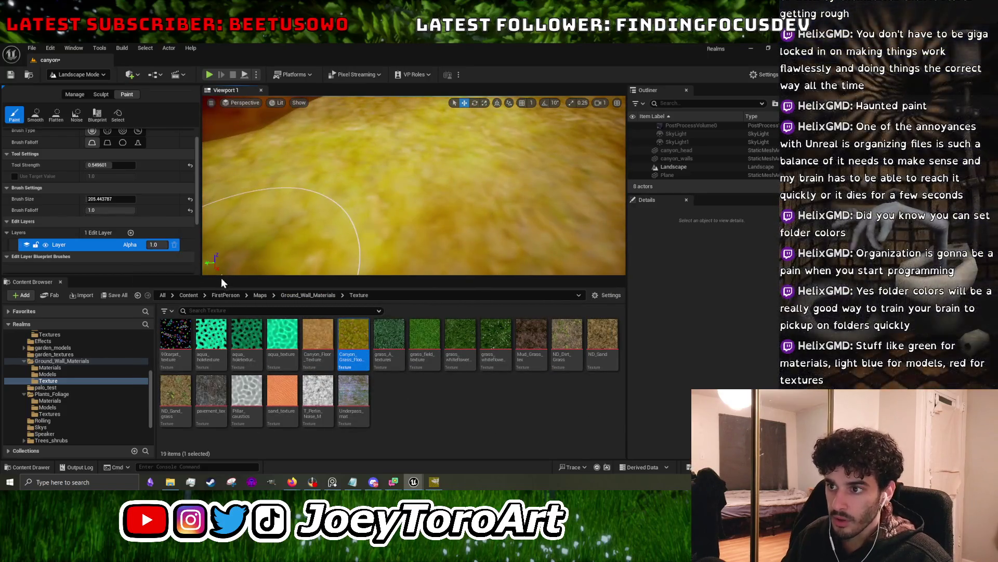
left_click_drag(220, 277, 217, 414)
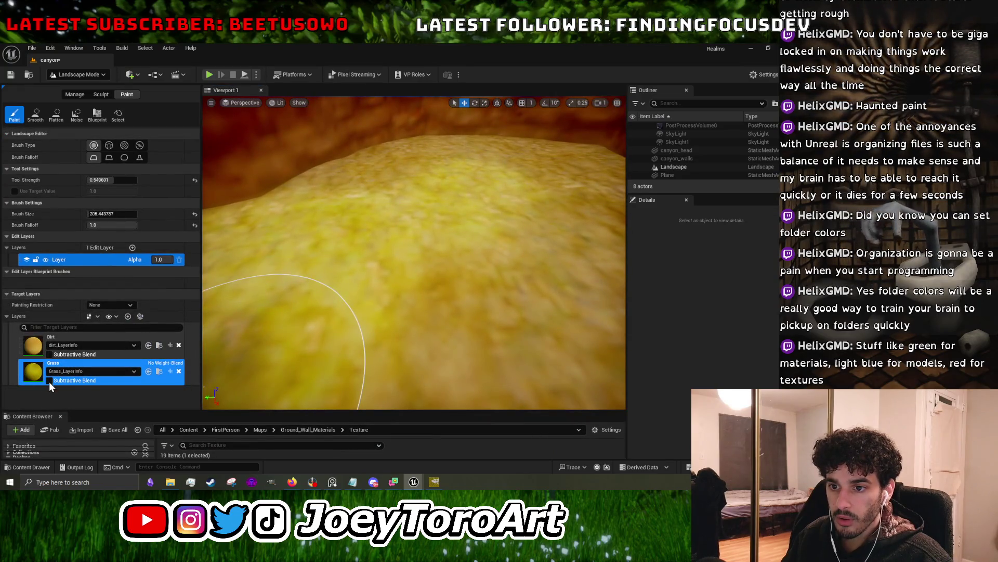
left_click_drag(159, 259, 130, 259)
type("1")
key("Return")
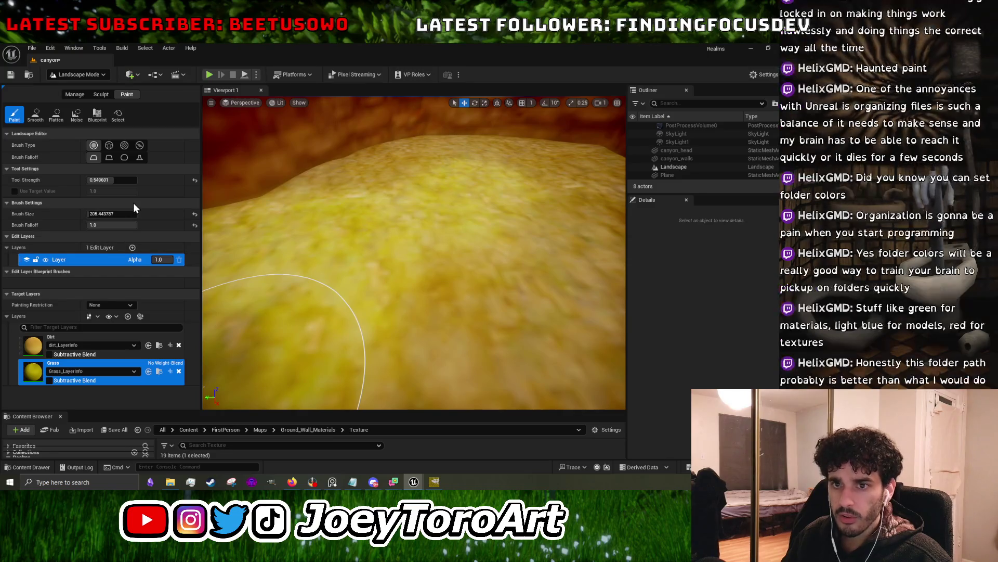
left_click_drag(328, 280, 329, 280)
left_click_drag(414, 392, 449, 205)
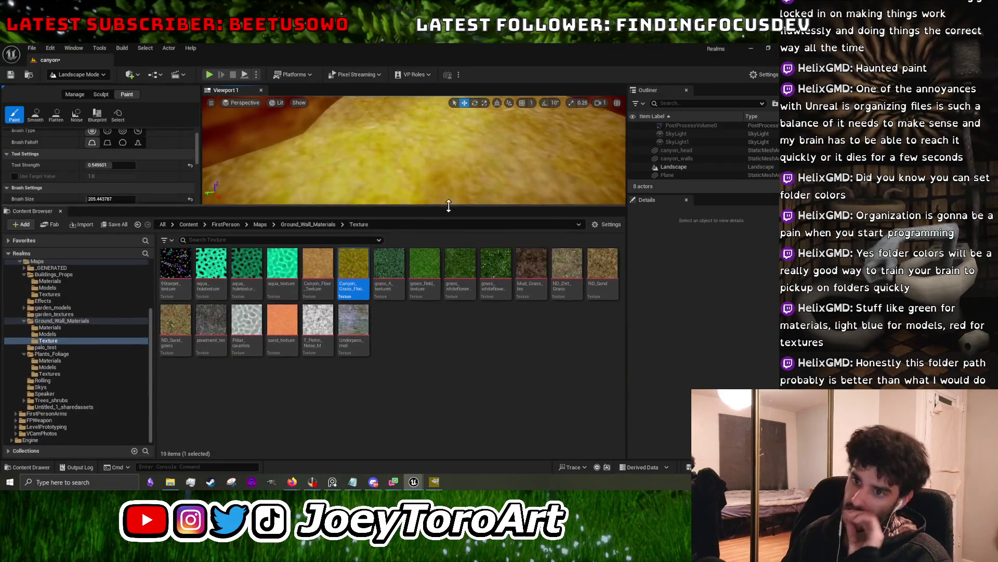
- Step through Buildings_Props Textures/Models and Ground_Wall_Materials Texture/Models, ending in Ground_Wall_Materials Materials
scroll(67, 323, "up", 1)
left_click(67, 321)
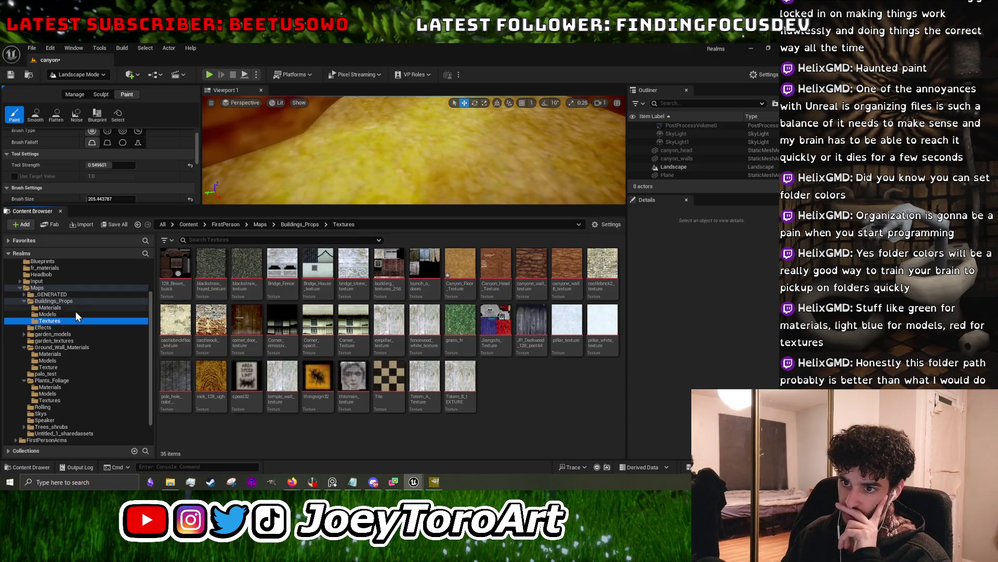
left_click(74, 313)
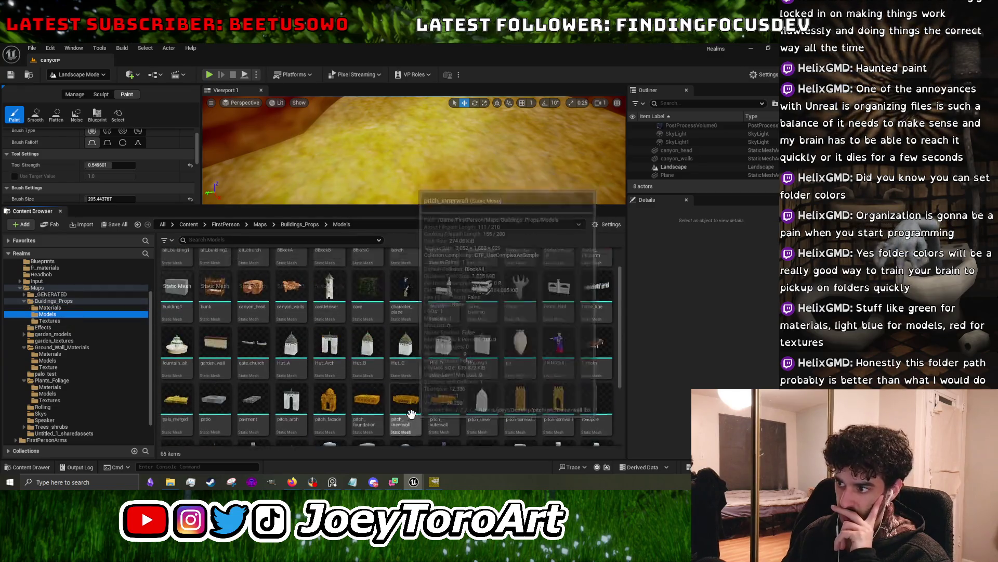
left_click(90, 364)
left_click(90, 361)
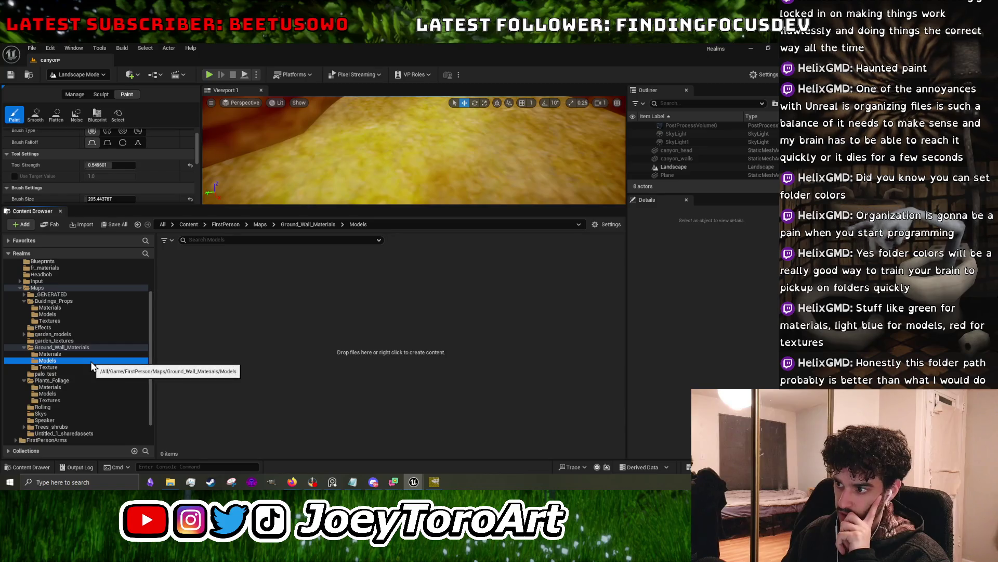
left_click(88, 366)
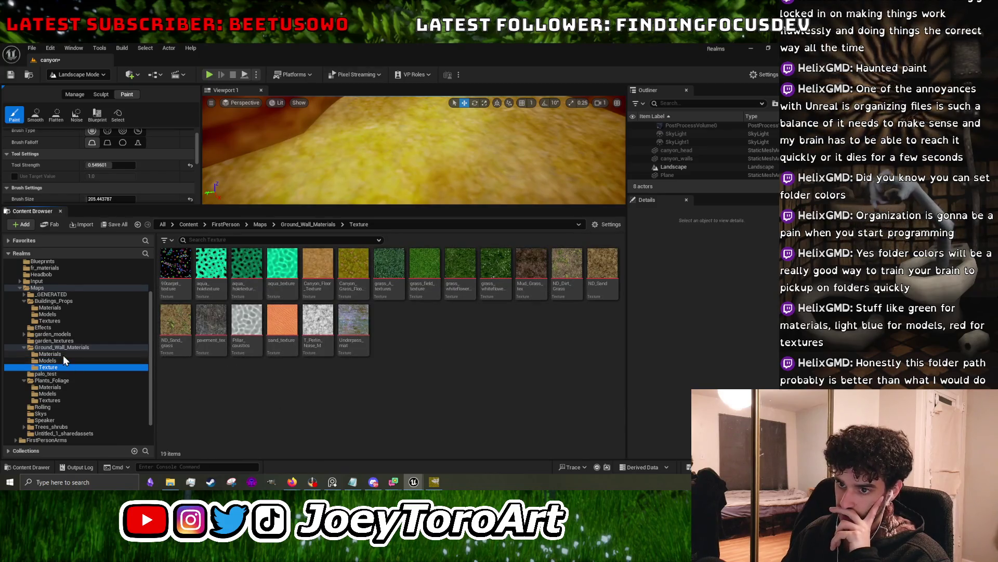
left_click(64, 354)
scroll(319, 374, "down", 1)
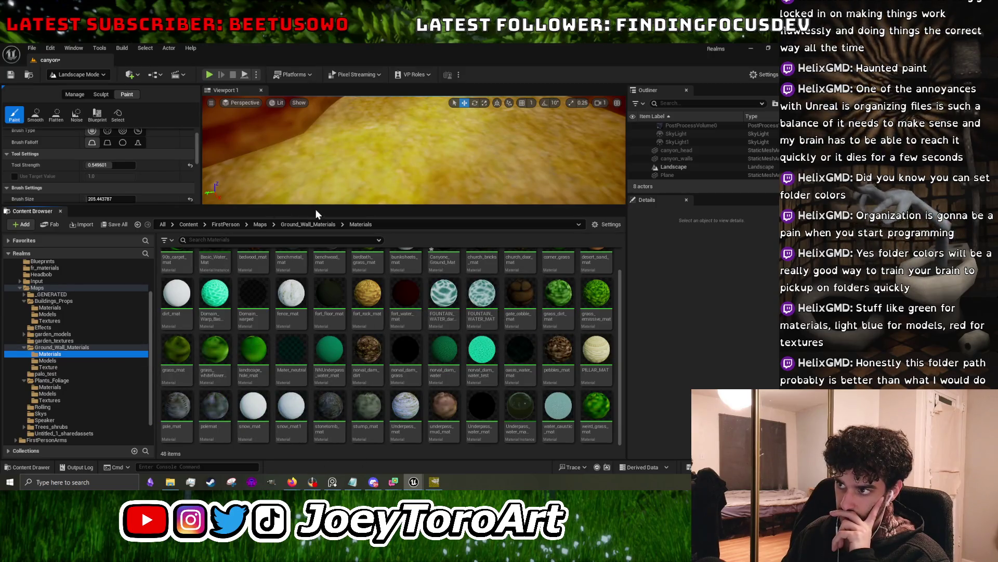
- Enlarge the viewport, move the camera over the landscape, and reopen the ground material
left_click_drag(315, 209, 318, 381)
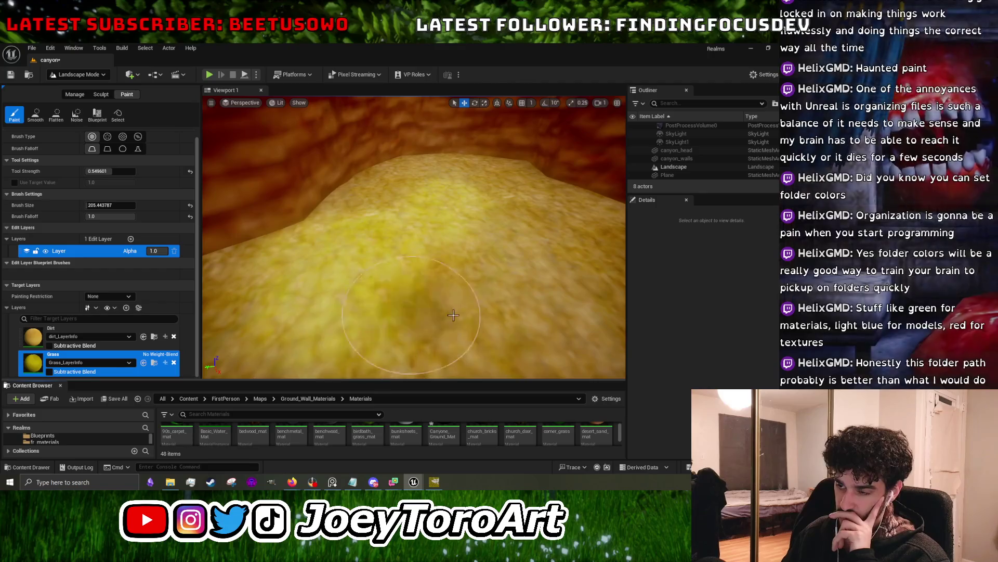
left_click_drag(426, 305, 310, 371)
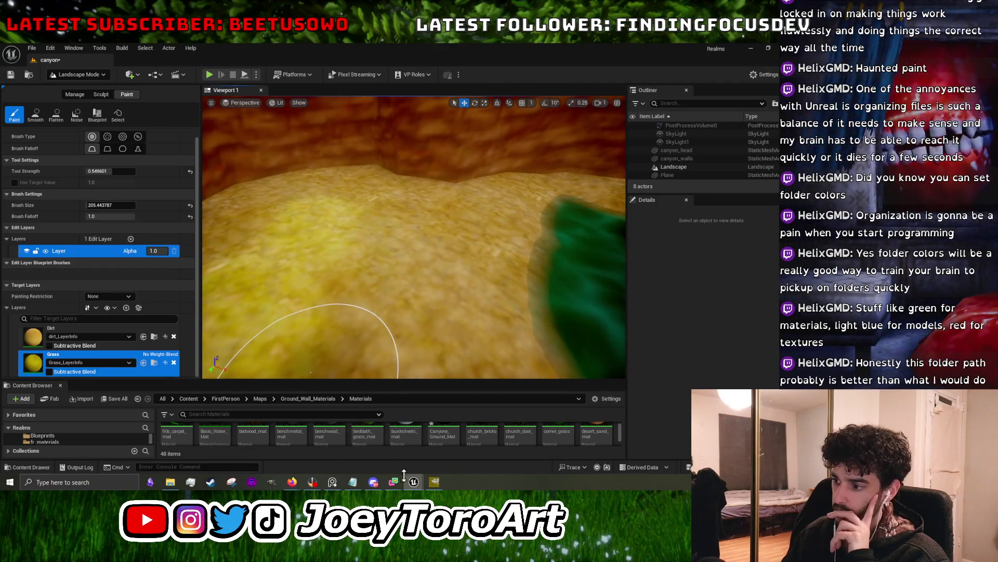
double_click(439, 435)
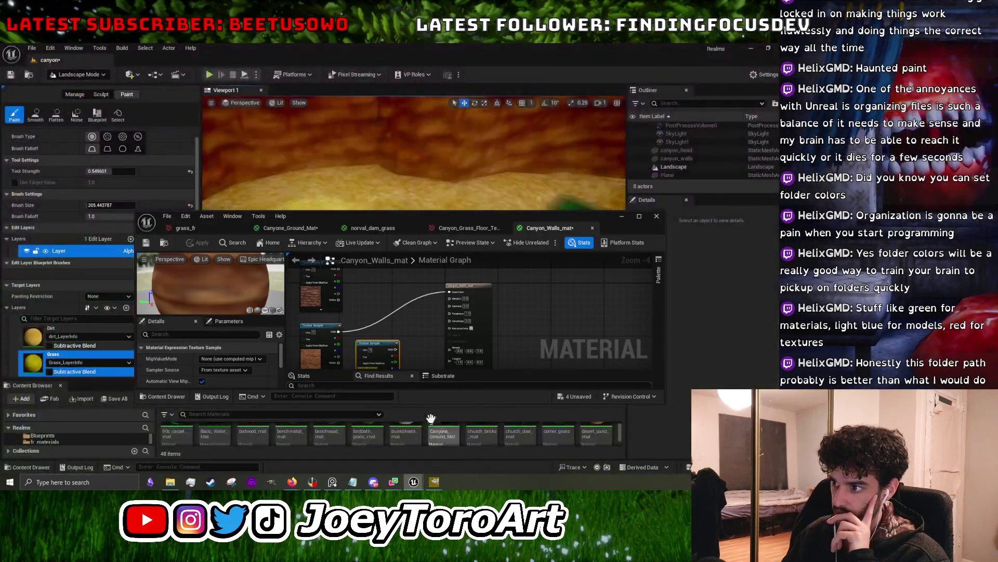
- Maximize the material editor and pan the norval_dam_grass graph to its texture samples
left_click(647, 220)
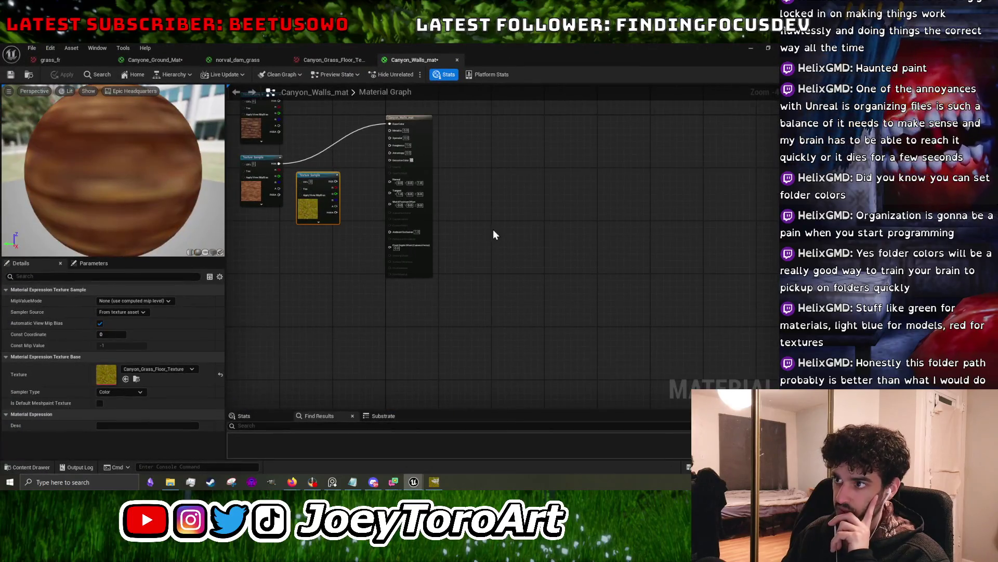
key("Home")
left_click(343, 62)
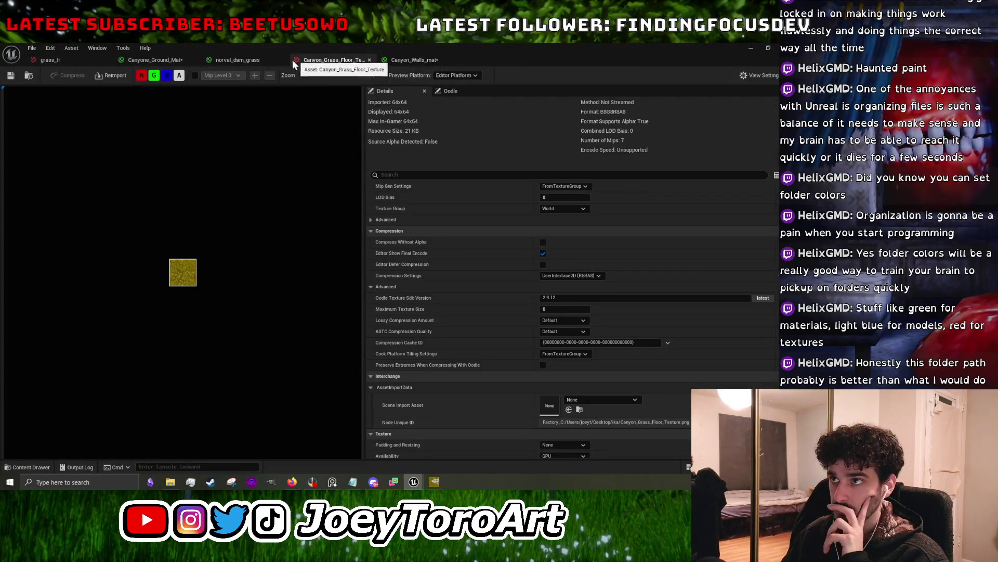
left_click(271, 63)
left_click_drag(288, 255, 486, 255)
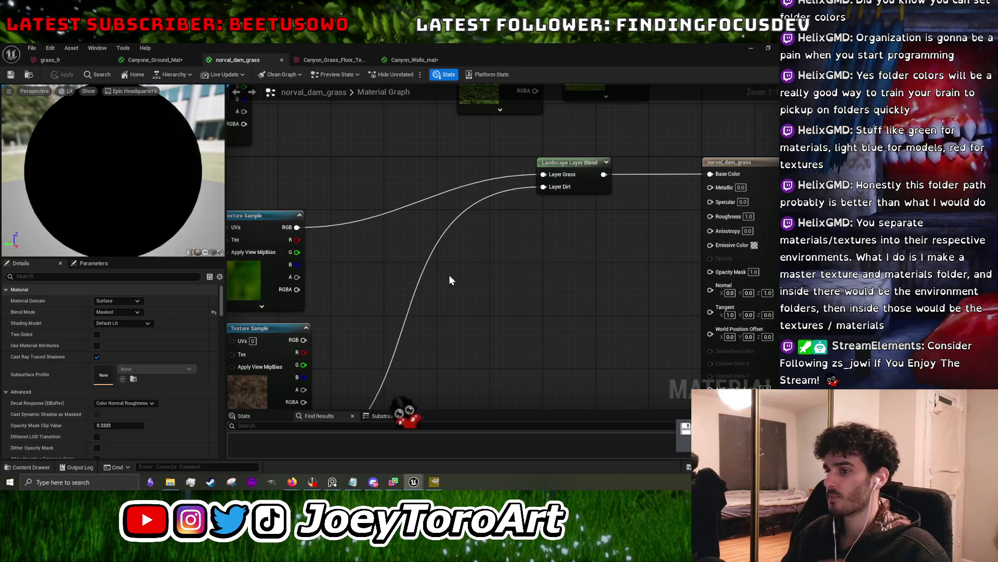
scroll(426, 276, "down", 8)
scroll(423, 273, "up", 8)
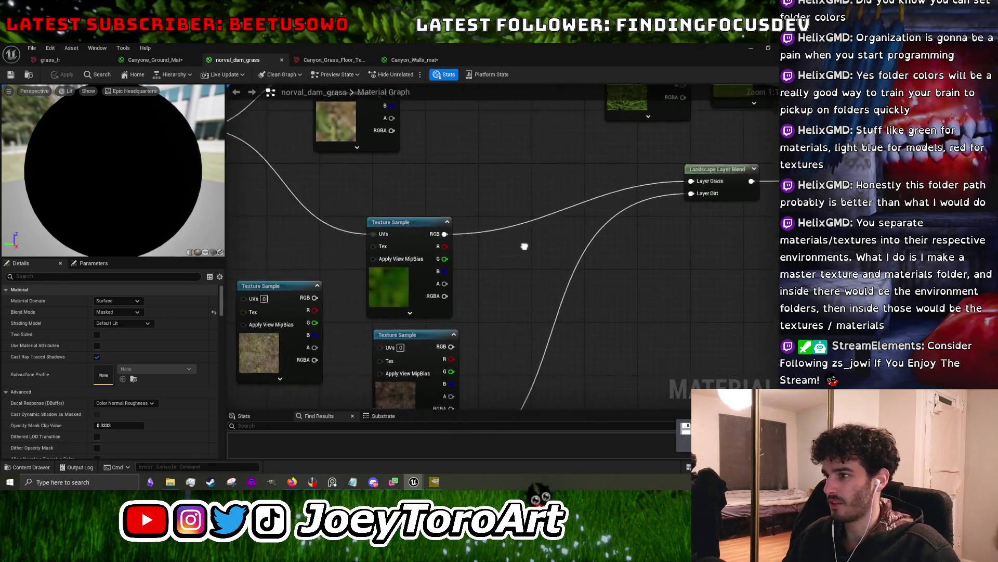
scroll(597, 216, "down", 3)
left_click_drag(597, 217, 573, 261)
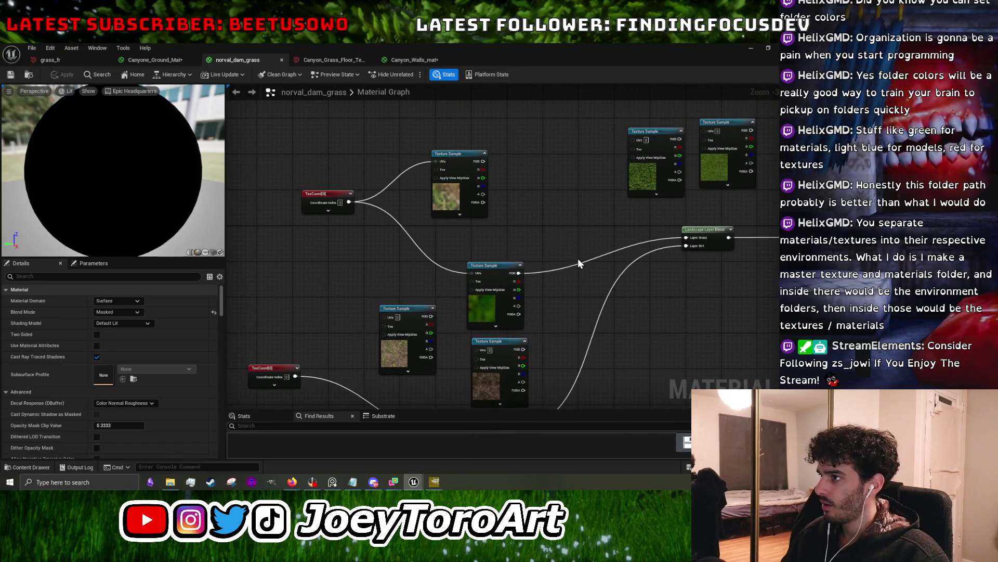
mouse_move(594, 313)
left_mouse_down()
mouse_move(599, 260)
mouse_move(567, 307)
left_mouse_up()
left_click_drag(465, 261, 455, 247)
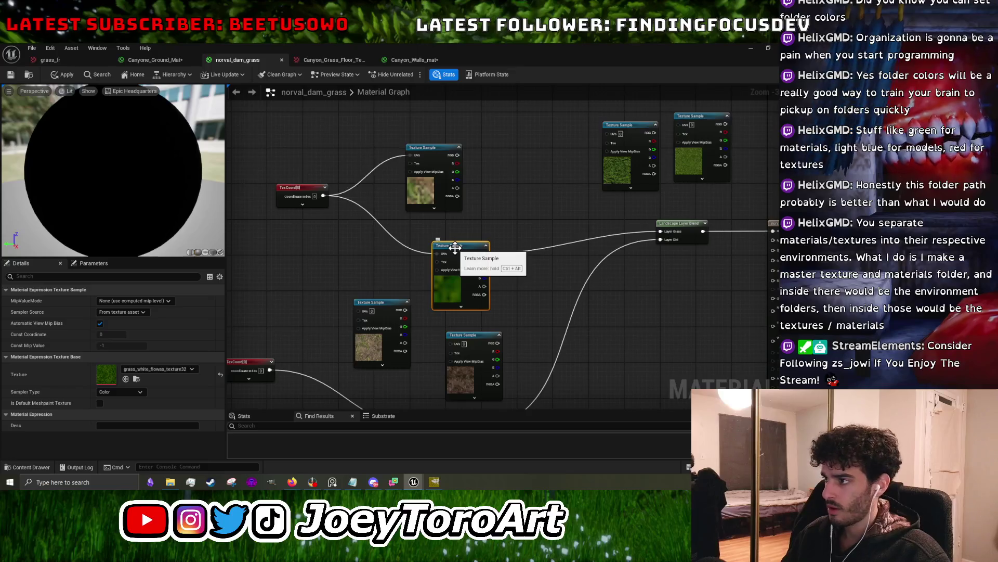
left_click_drag(489, 234, 428, 228)
mouse_move(330, 259)
left_mouse_down()
mouse_move(336, 229)
mouse_move(336, 250)
mouse_move(413, 216)
left_mouse_up()
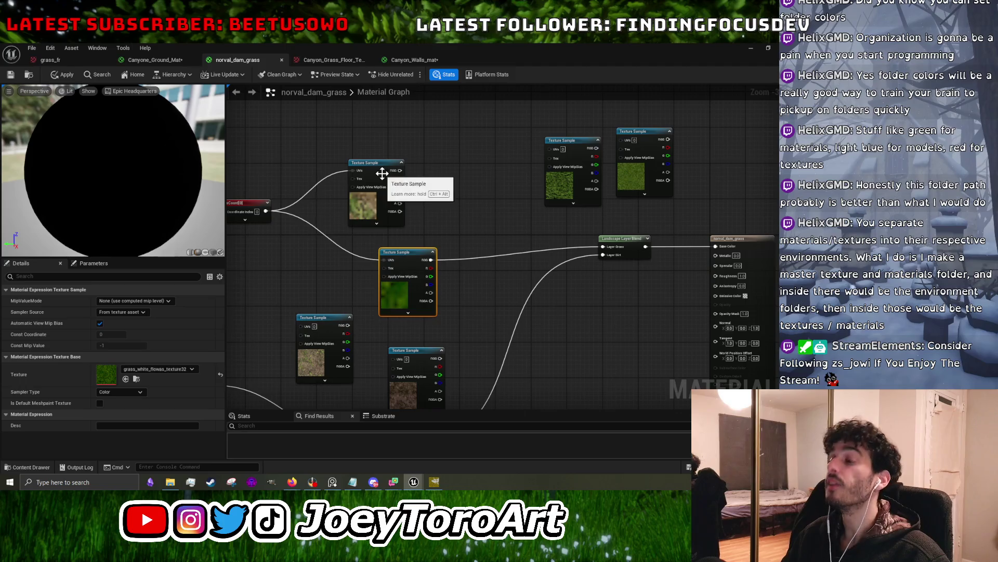
mouse_move(382, 173)
left_mouse_down()
mouse_move(410, 163)
mouse_move(400, 169)
left_mouse_up()
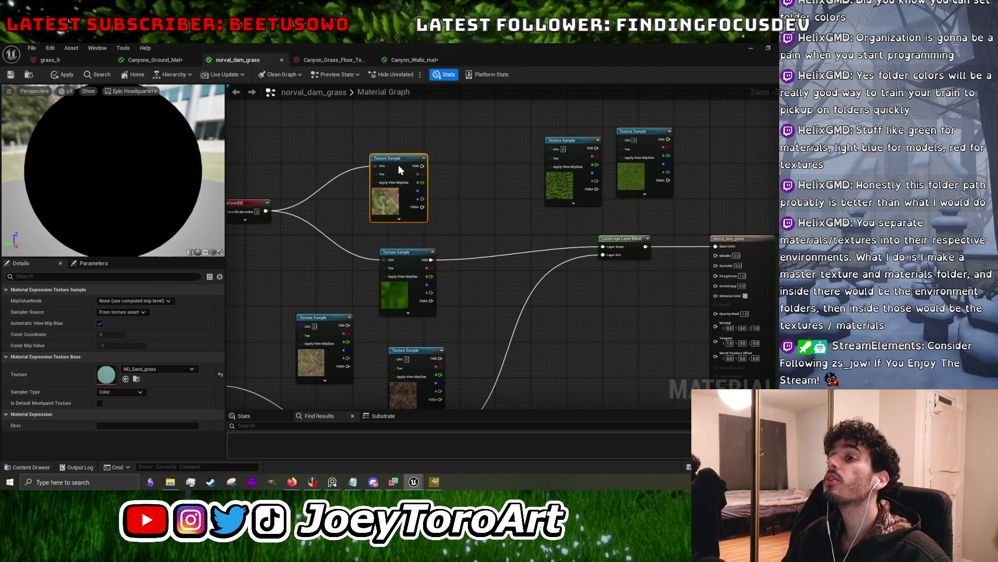
mouse_move(594, 236)
left_mouse_down()
mouse_move(490, 228)
mouse_move(452, 255)
left_mouse_up()
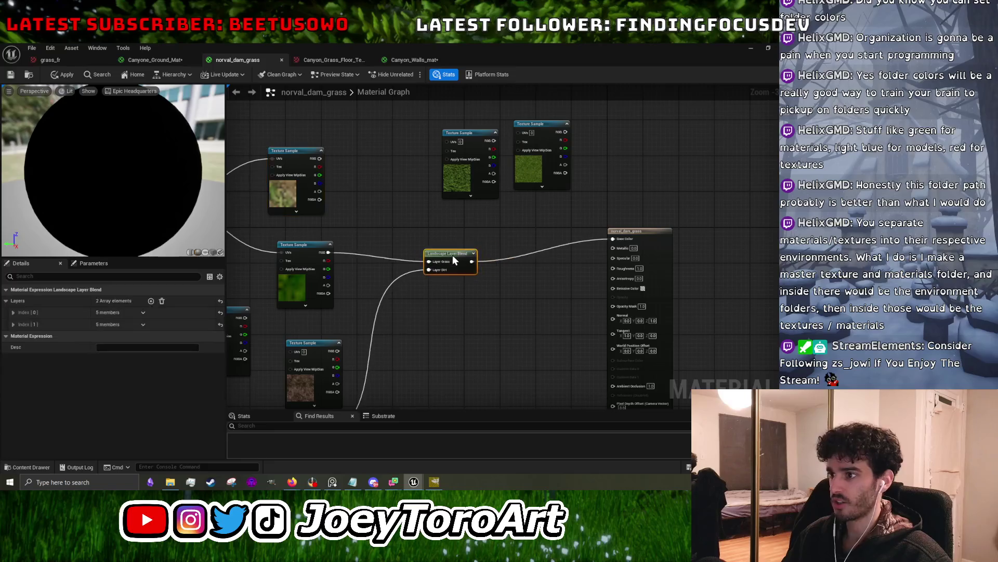
mouse_move(357, 248)
left_mouse_down()
mouse_move(477, 232)
mouse_move(428, 232)
left_mouse_up()
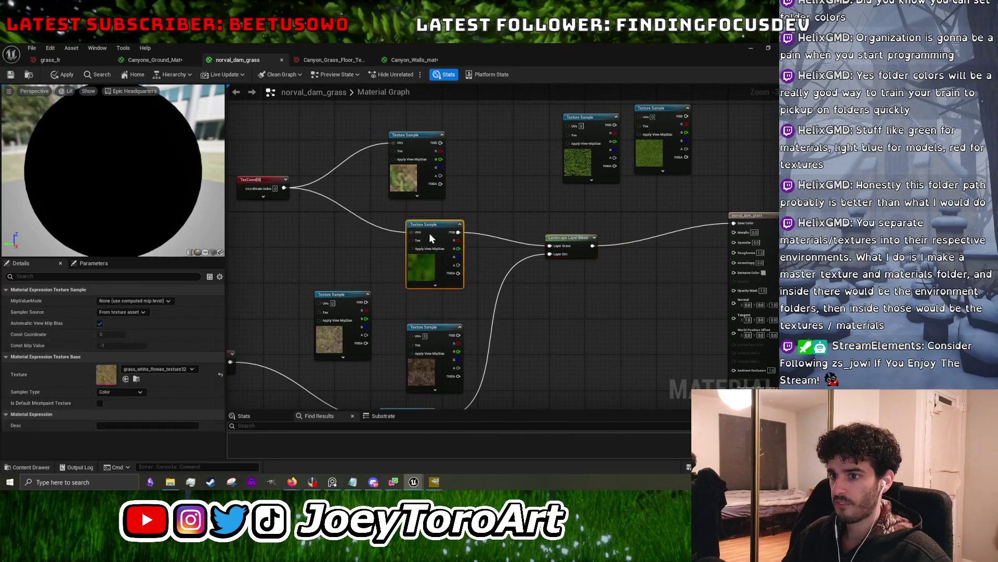
left_click(489, 204)
left_click_drag(539, 193, 459, 189)
left_click_drag(478, 224, 477, 243)
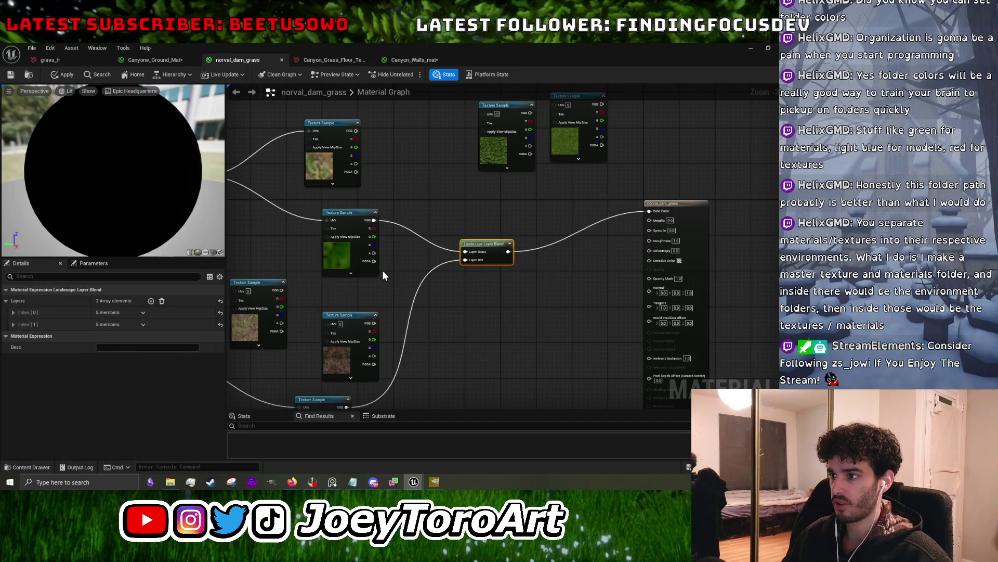
left_click(346, 228)
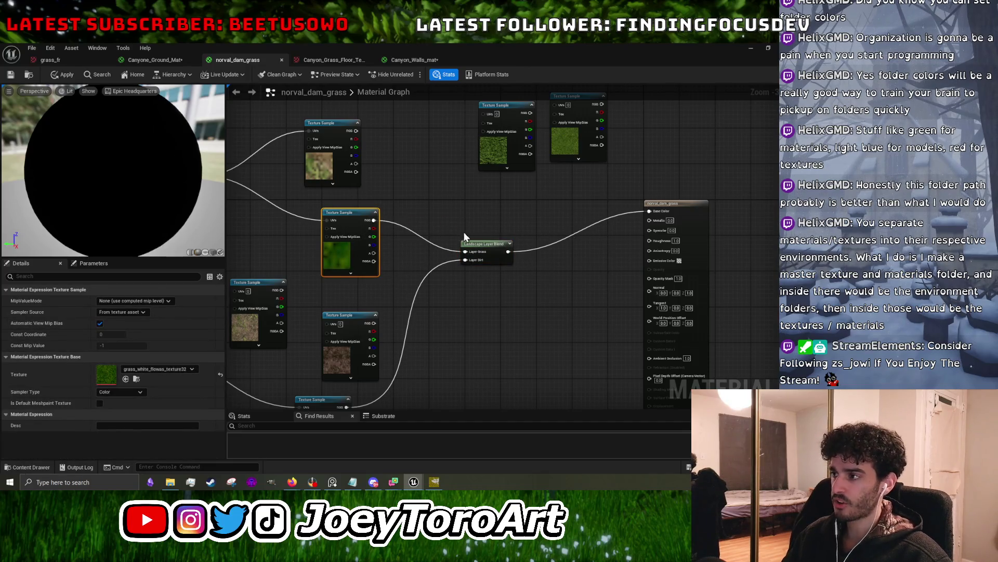
left_click(480, 242)
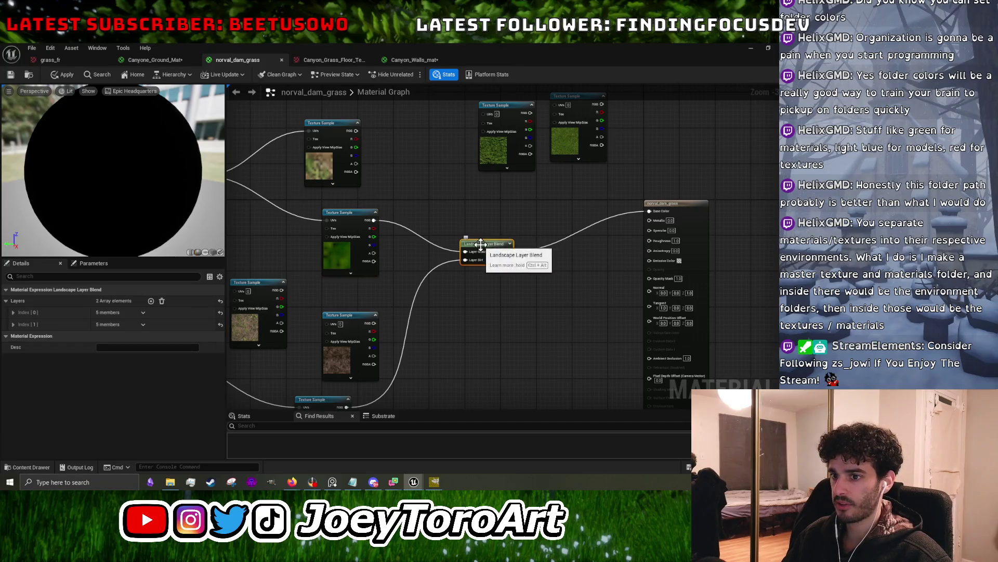
left_click(352, 215)
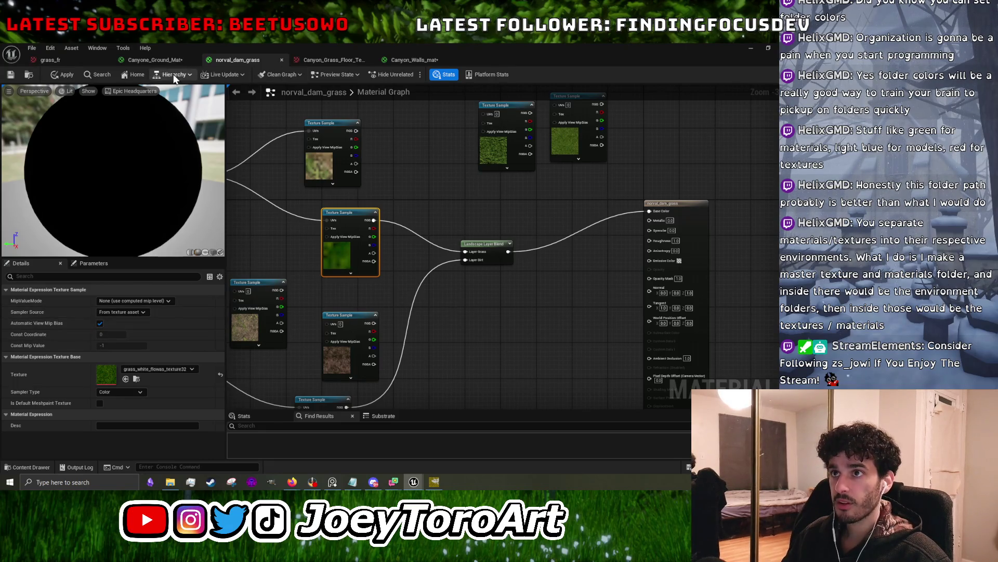
- Compare Canyone_Ground_Mat with norval_dam_grass, inspecting its texture sample and Landscape Layer Blend layers
left_click(156, 60)
left_click(418, 190)
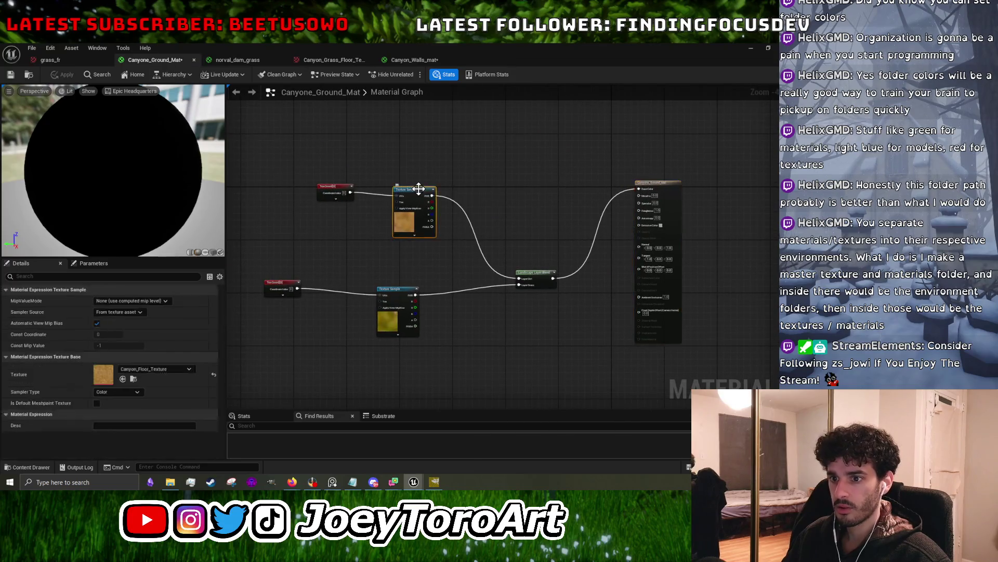
left_click(261, 61)
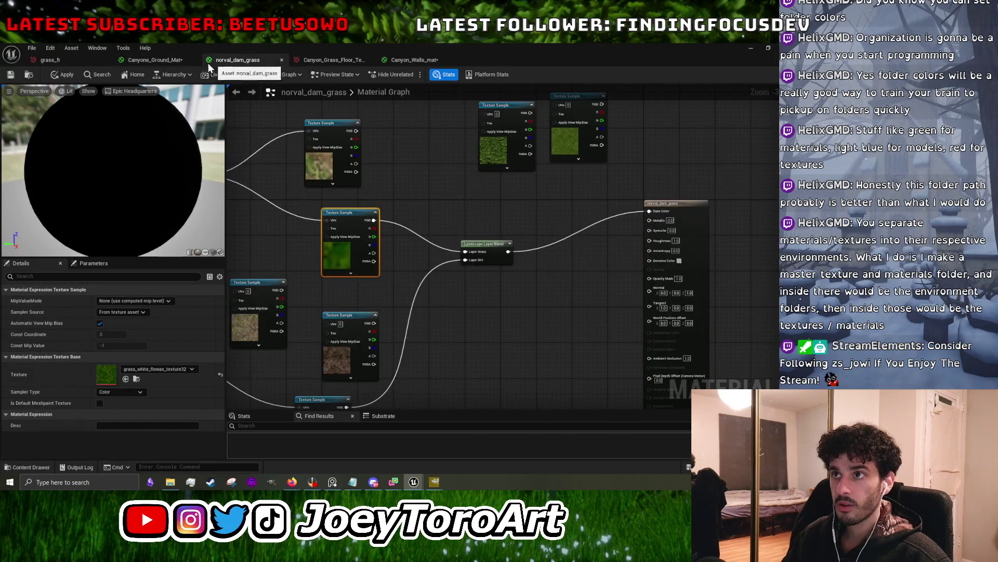
left_click(184, 62)
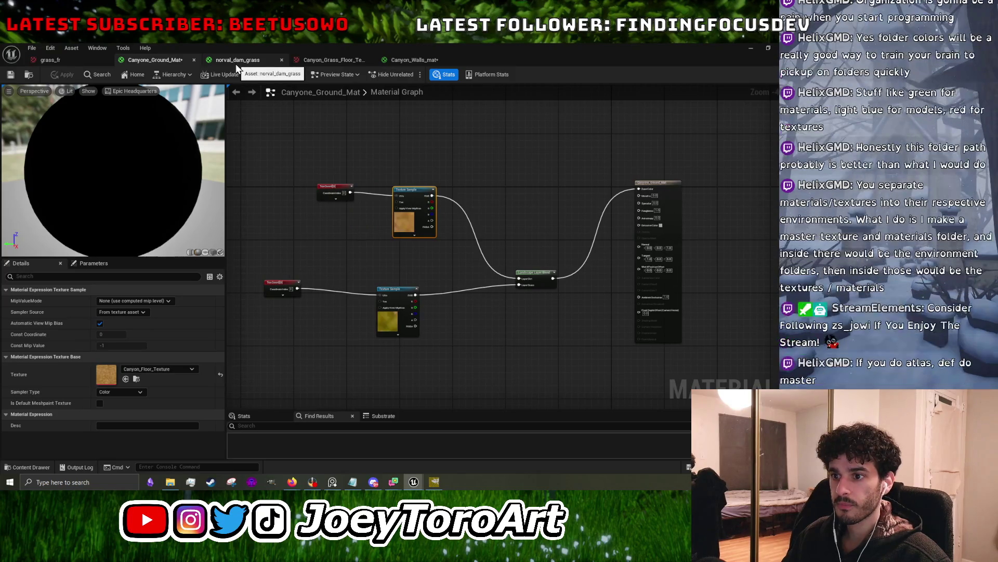
left_click(238, 62)
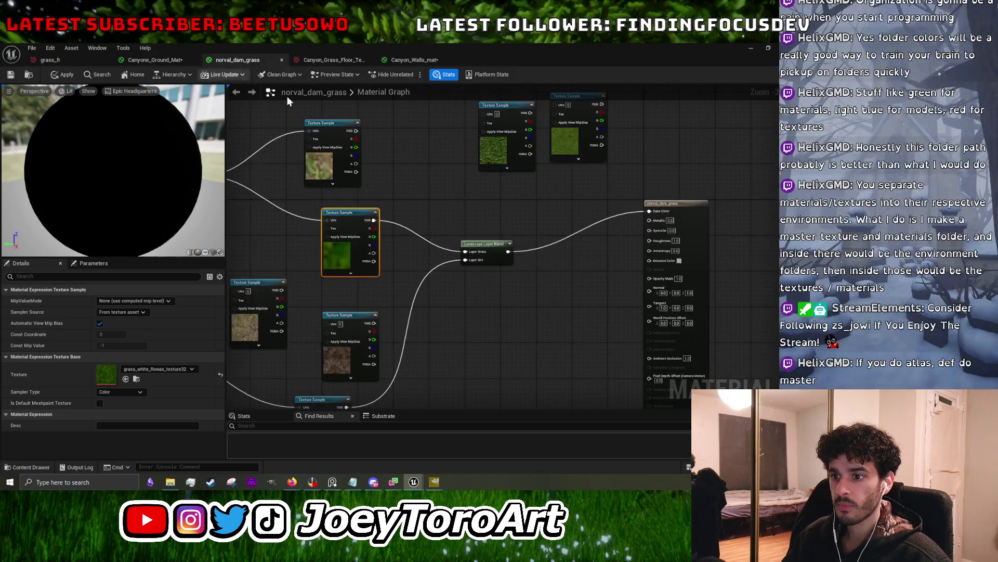
left_click(488, 258)
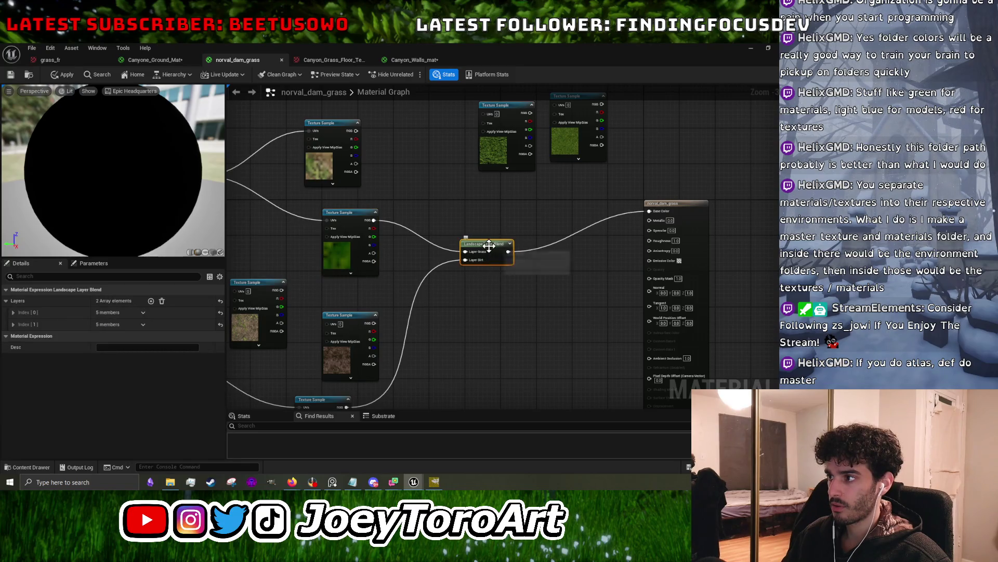
left_click(156, 60)
- Compare the material settings of Canyone_Ground_Mat and norval_dam_grass
scroll(561, 273, "up", 4)
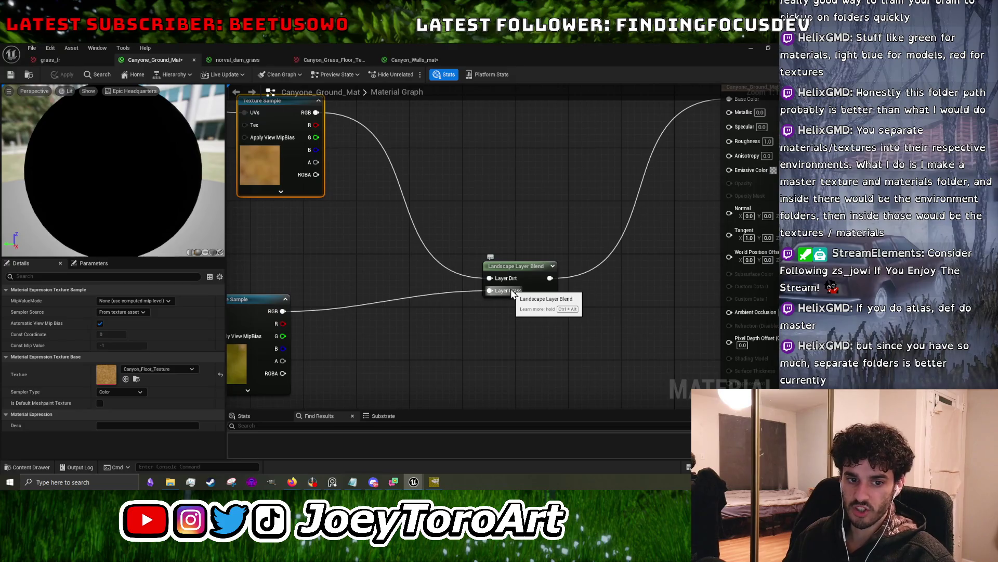
scroll(494, 304, "down", 3)
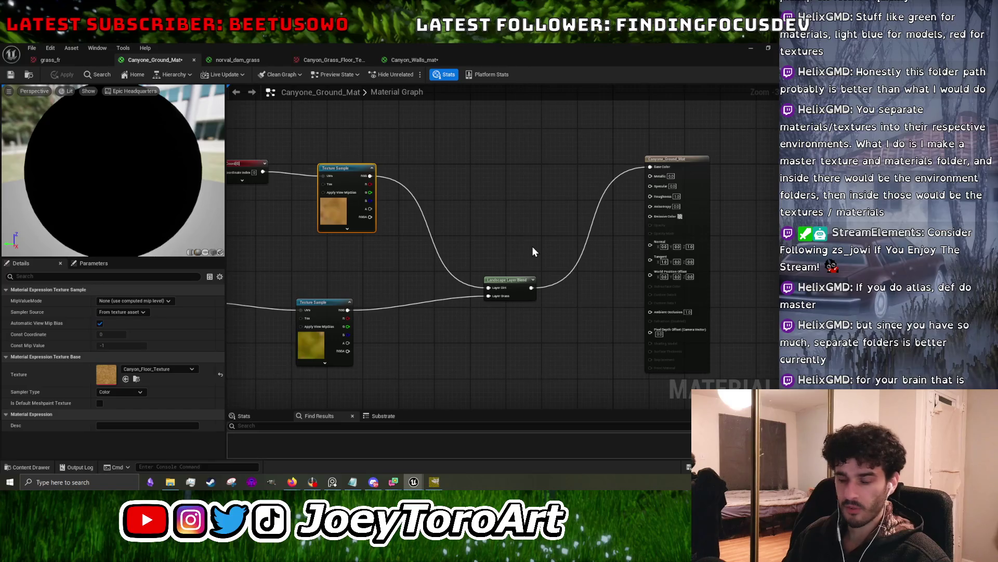
left_click_drag(532, 245, 486, 251)
left_click(615, 216)
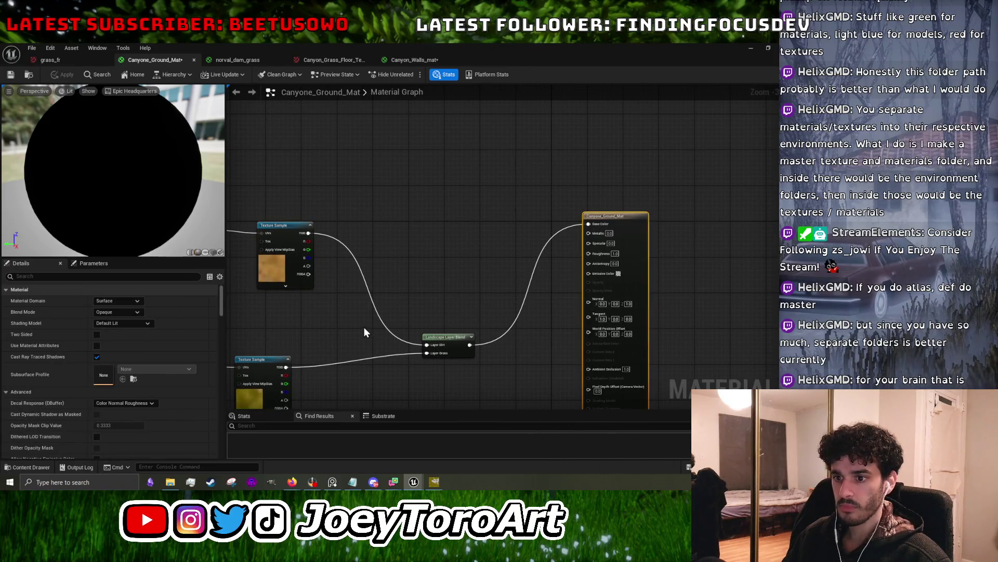
left_click_drag(364, 332, 408, 291)
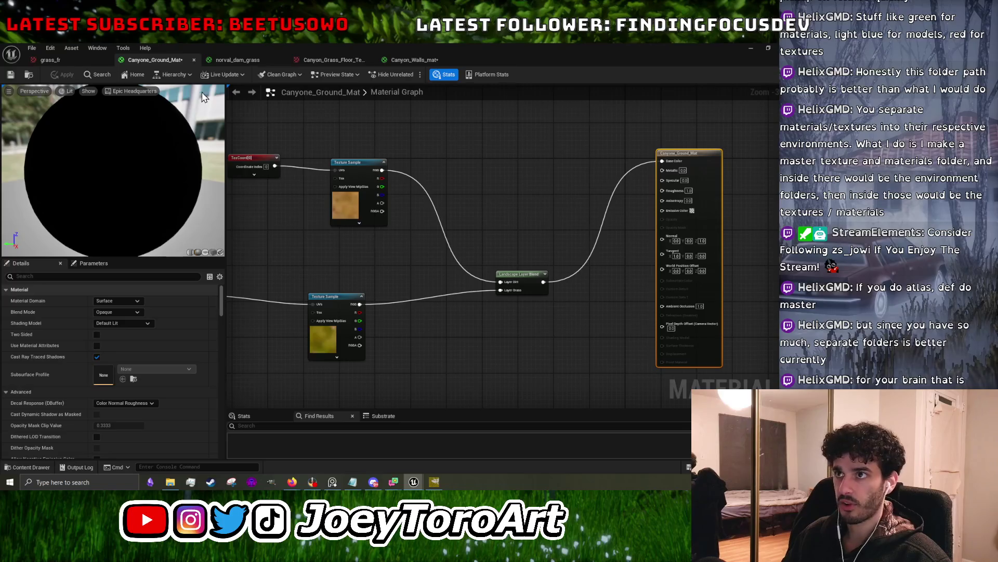
left_click(258, 64)
left_click(657, 202)
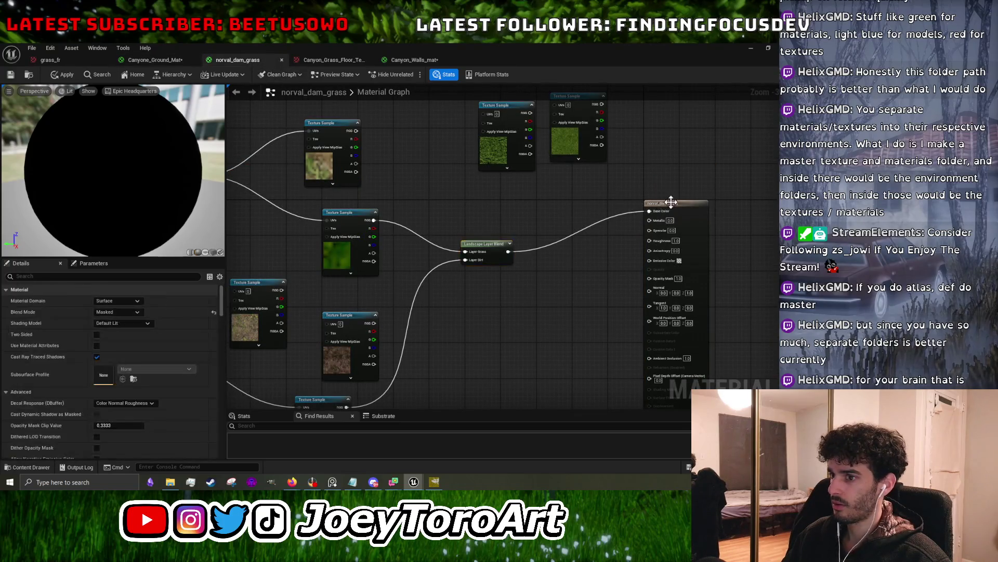
left_click(173, 59)
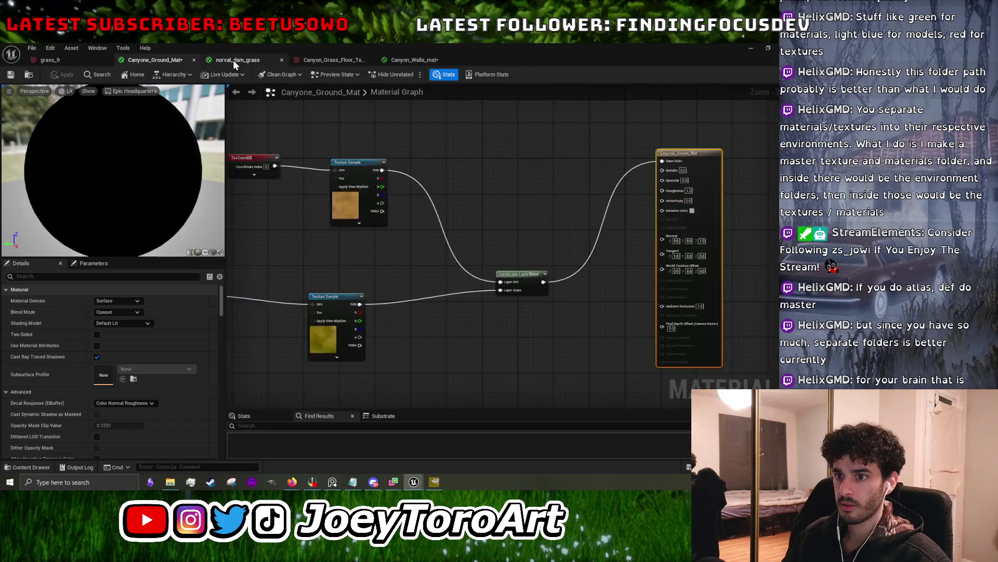
left_click(233, 60)
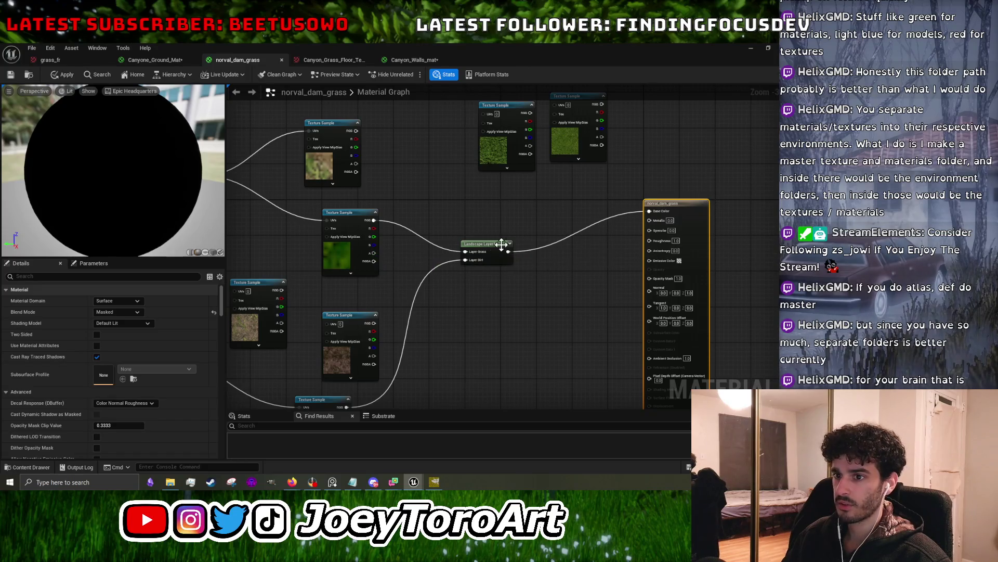
left_click(156, 61)
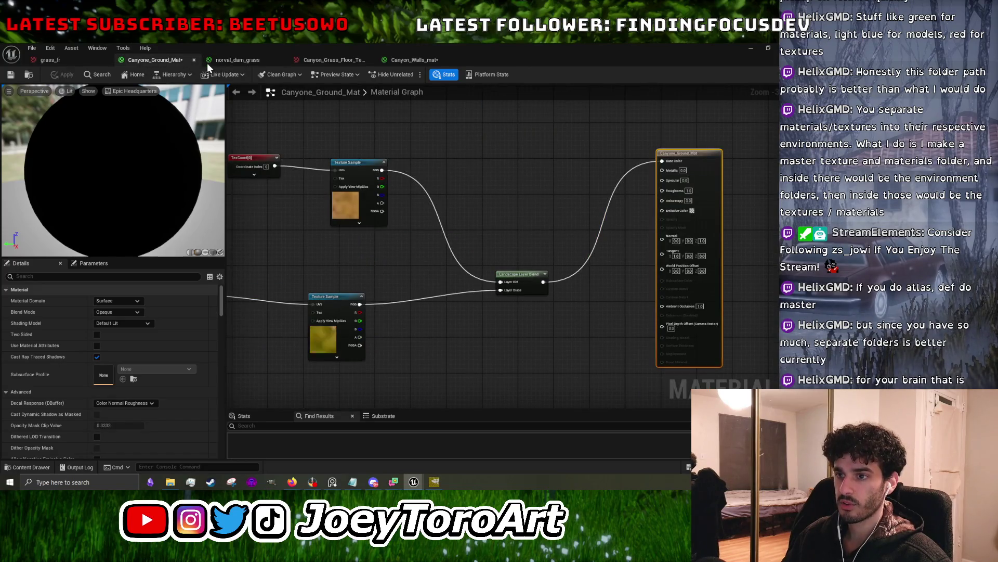
left_click(233, 63)
left_click(177, 63)
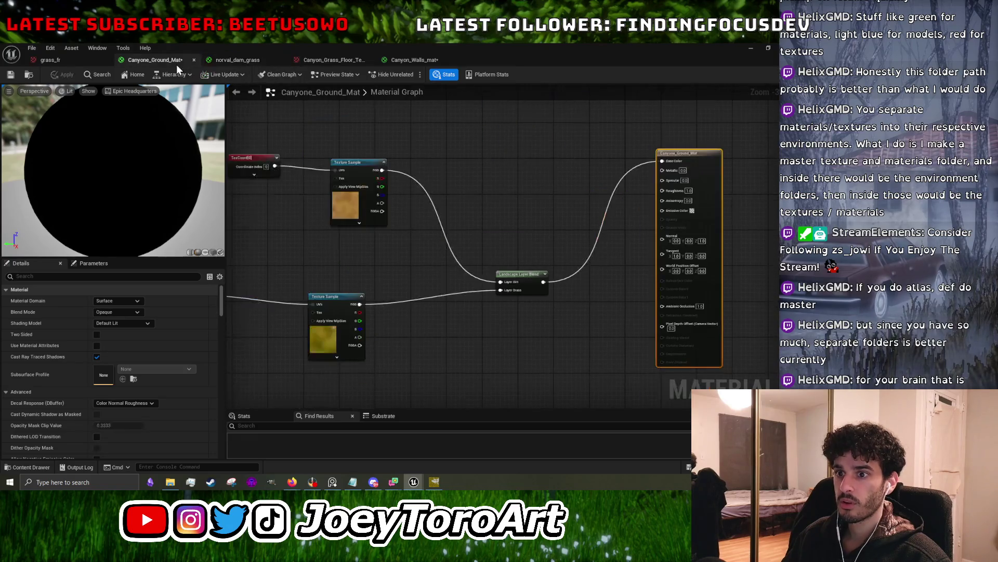
- Set Canyone_Ground_Mat's Blend Mode to Masked, apply it, and shrink the editor window
left_click(124, 312)
left_click(125, 328)
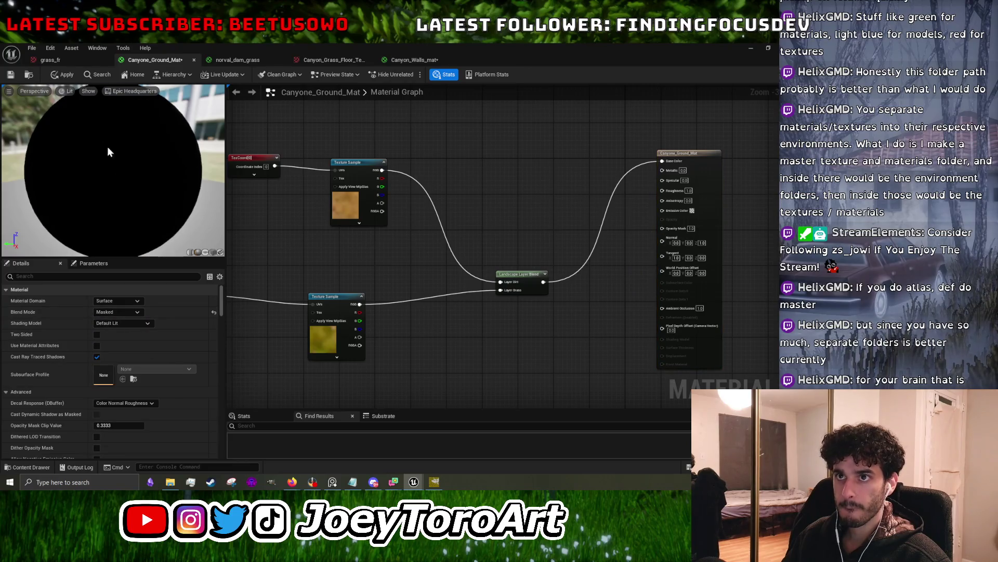
left_click(70, 78)
mouse_move(525, 59)
left_mouse_down()
mouse_move(515, 352)
mouse_move(506, 110)
mouse_move(500, 123)
mouse_move(492, 114)
left_mouse_up()
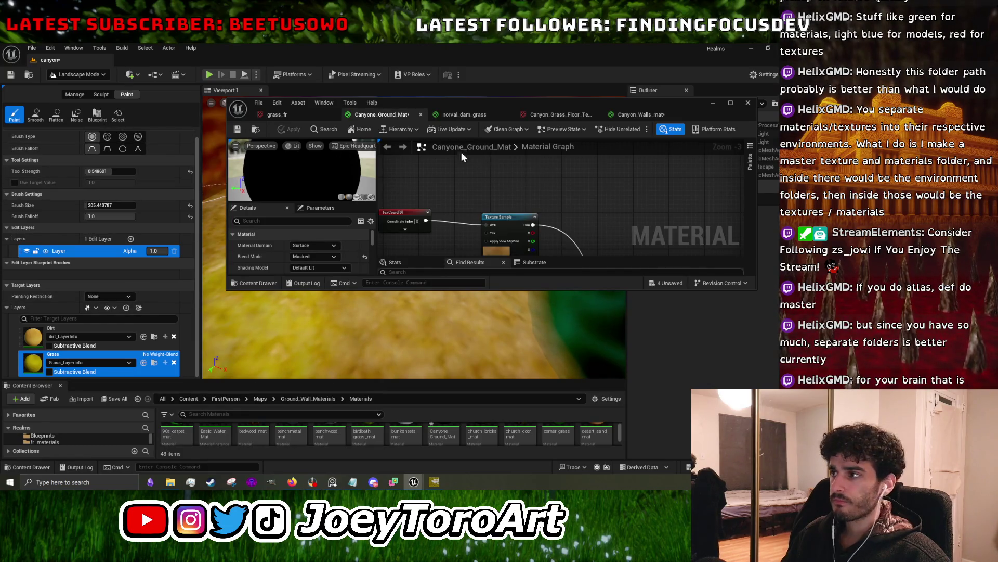
- Paint Grass target-layer strokes across the canyon floor
left_click(708, 109)
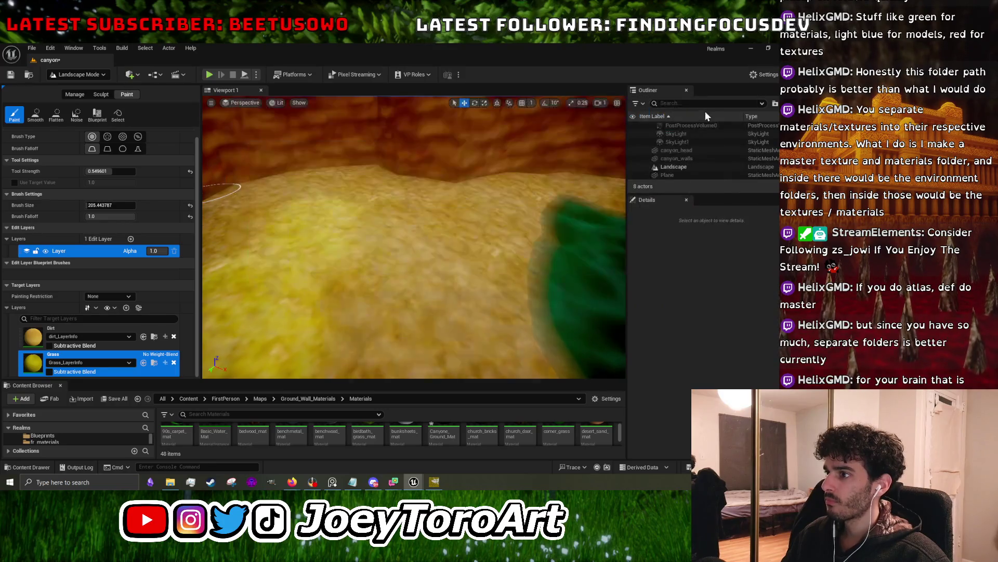
mouse_move(395, 287)
left_mouse_down()
mouse_move(359, 307)
mouse_move(364, 270)
mouse_move(337, 276)
left_mouse_up()
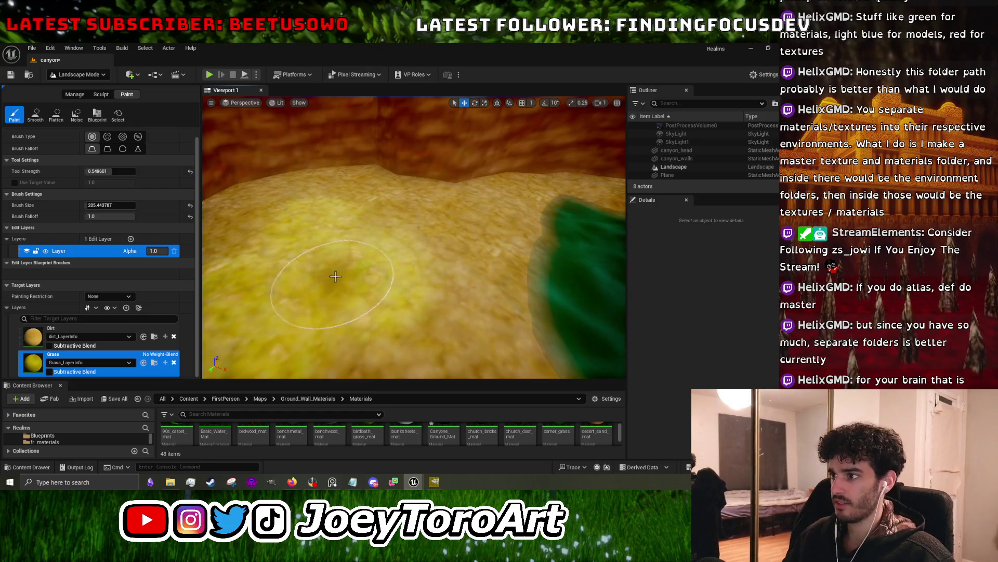
scroll(337, 276, "up", 3)
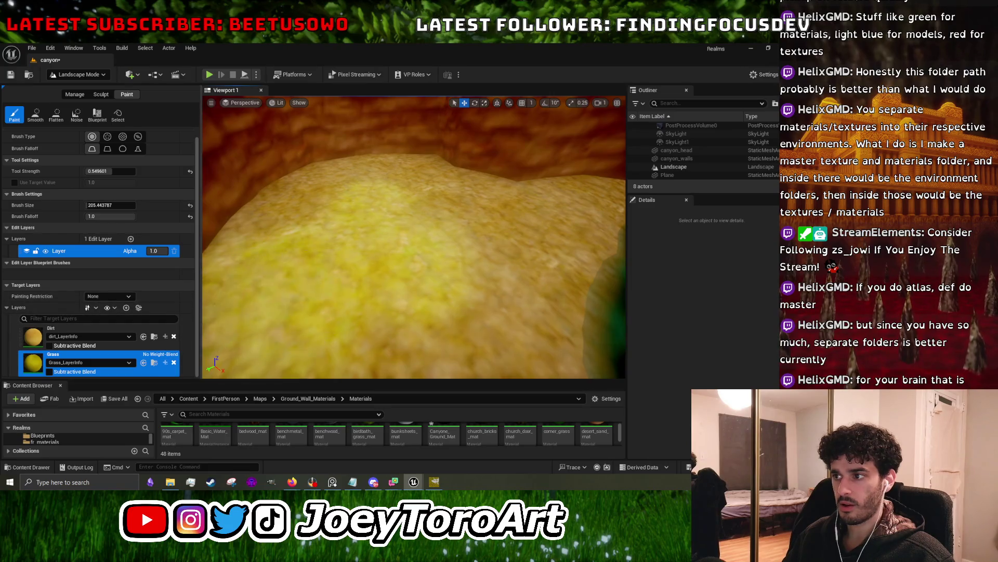
scroll(307, 302, "down", 3)
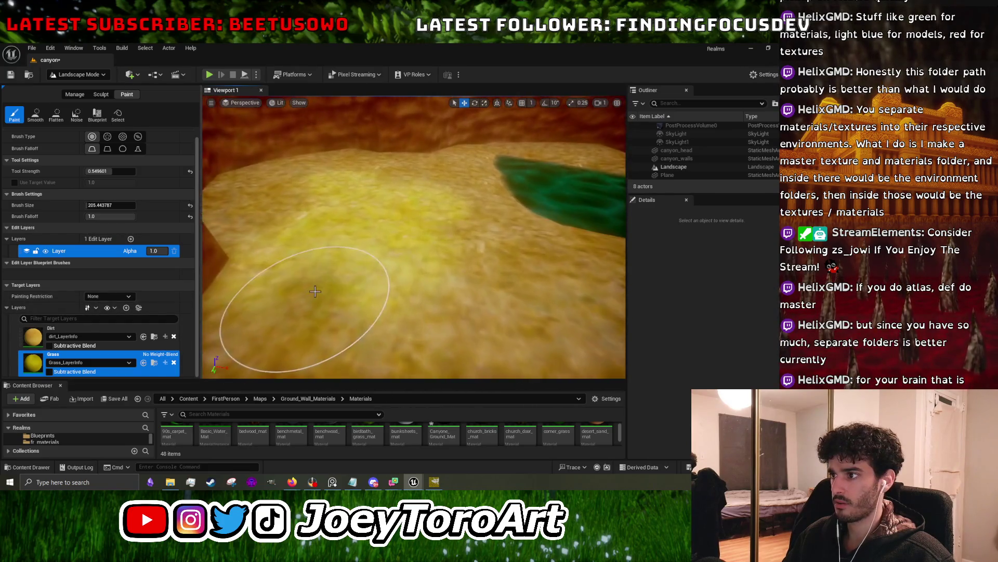
left_click(123, 331)
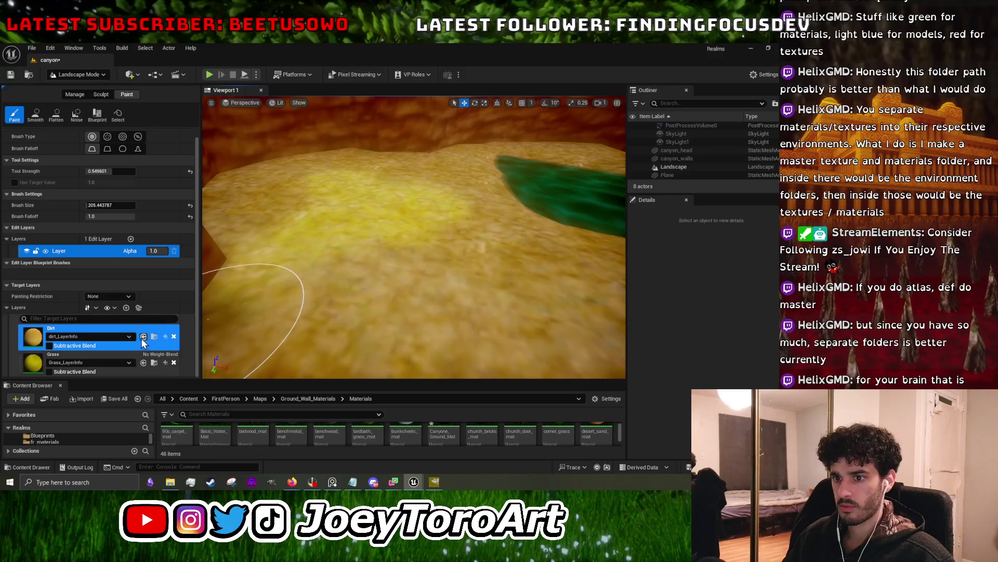
left_click(84, 358)
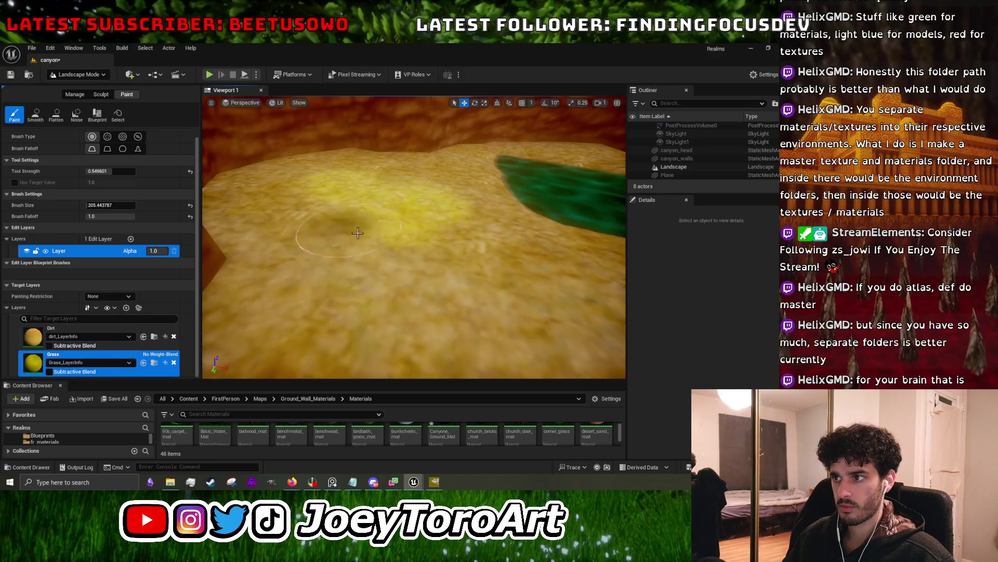
scroll(364, 239, "up", 5)
mouse_move(395, 264)
left_mouse_down()
mouse_move(403, 223)
mouse_move(376, 200)
left_mouse_up()
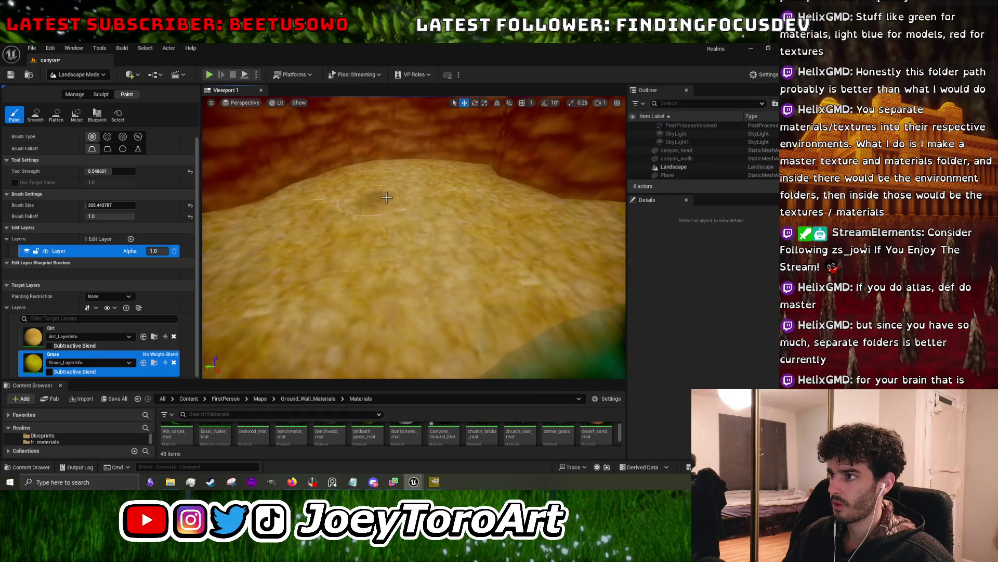
- Widen the 3D view and fly toward the cave to inspect the painted grass
mouse_move(351, 237)
left_mouse_down()
mouse_move(407, 230)
mouse_move(388, 129)
mouse_move(344, 158)
mouse_move(503, 108)
mouse_move(468, 135)
mouse_move(447, 125)
mouse_move(333, 287)
left_mouse_up()
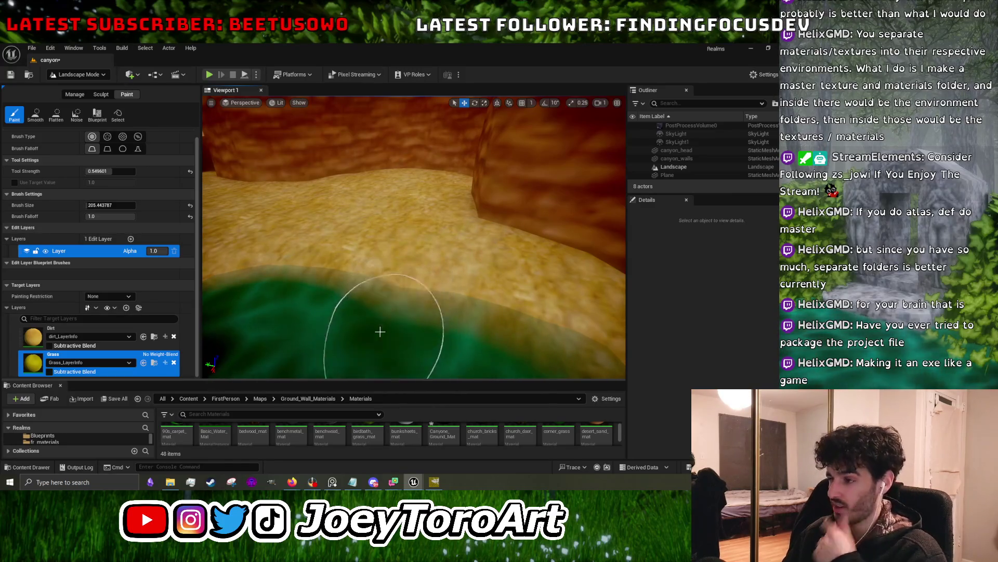
mouse_move(379, 323)
left_mouse_down()
mouse_move(396, 250)
mouse_move(416, 213)
left_mouse_up()
left_click_drag(202, 330, 152, 331)
mouse_move(356, 360)
left_mouse_down()
mouse_move(499, 163)
mouse_move(338, 171)
mouse_move(214, 197)
mouse_move(500, 185)
mouse_move(188, 155)
mouse_move(216, 171)
mouse_move(416, 187)
mouse_move(241, 174)
mouse_move(370, 356)
left_mouse_up()
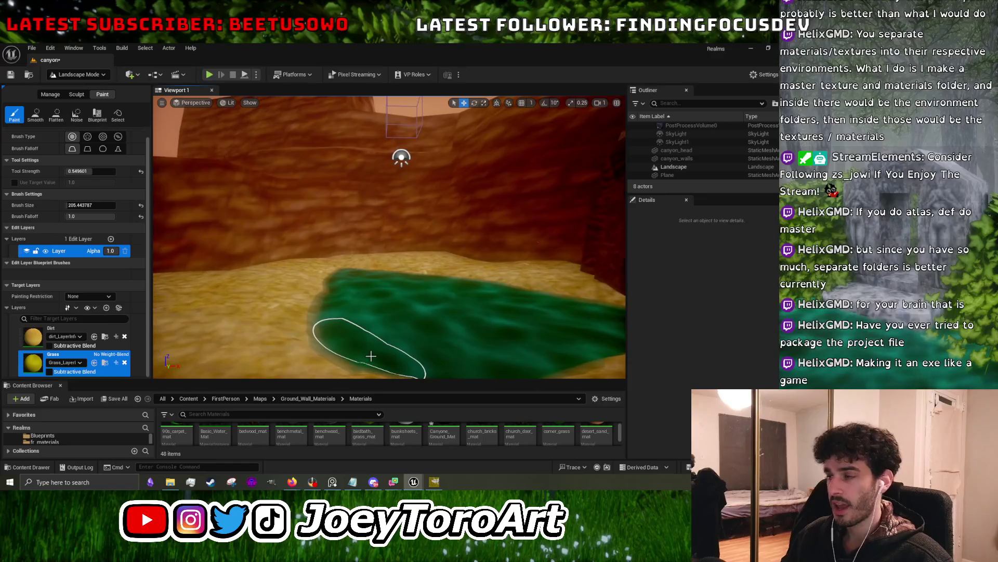